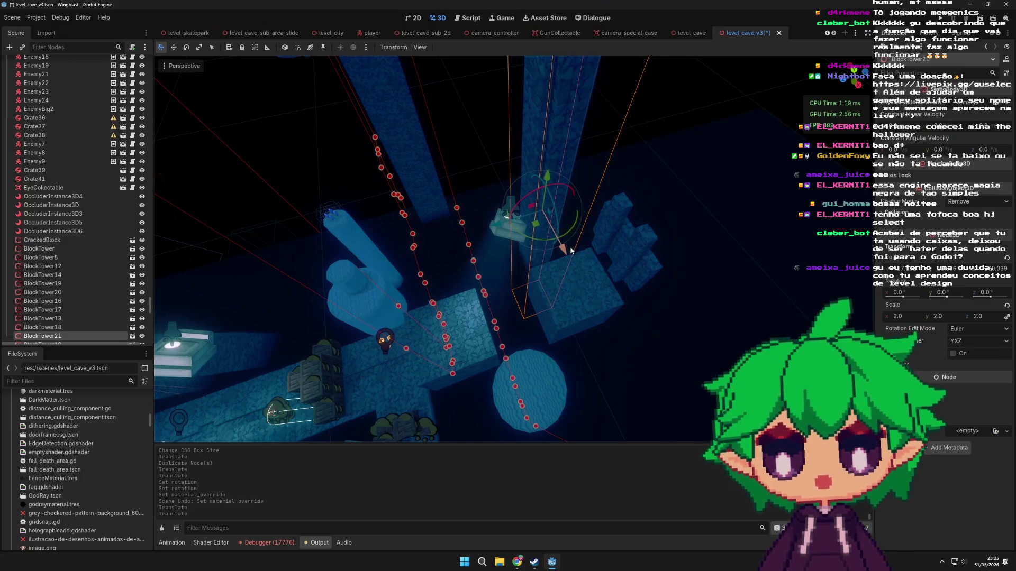
- Move the block tower 4 units along one axis and commit its rotation
{"action": "scroll", "coordinate": [552, 264], "scroll_direction": "up", "scroll_amount": 5}
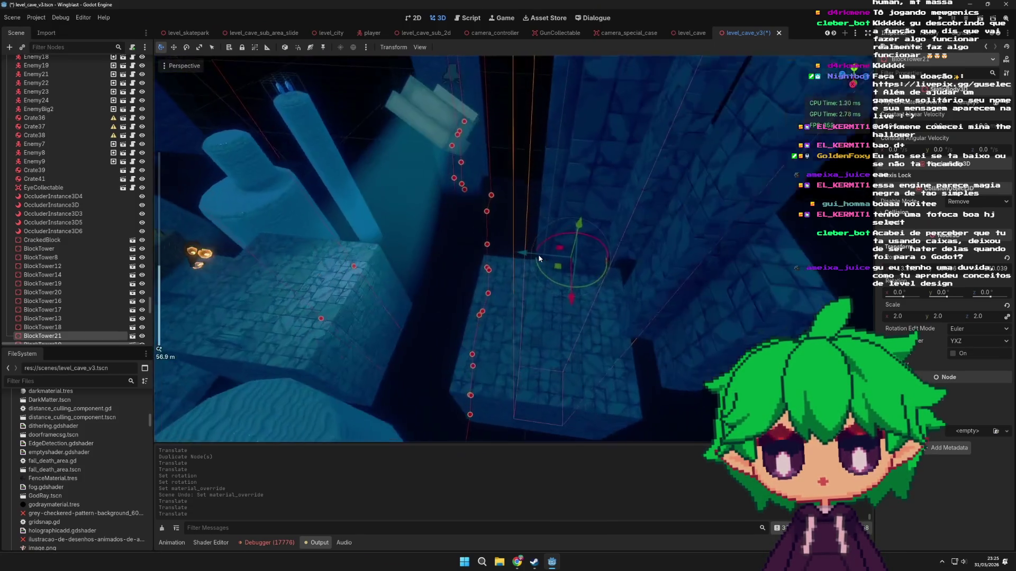
{"action": "left_click_drag", "start_coordinate": [527, 254], "coordinate": [498, 252]}
{"action": "mouse_move", "coordinate": [545, 292]}
{"action": "left_mouse_down"}
{"action": "mouse_move", "coordinate": [468, 293]}
{"action": "mouse_move", "coordinate": [338, 319]}
{"action": "mouse_move", "coordinate": [469, 282]}
{"action": "left_mouse_up"}
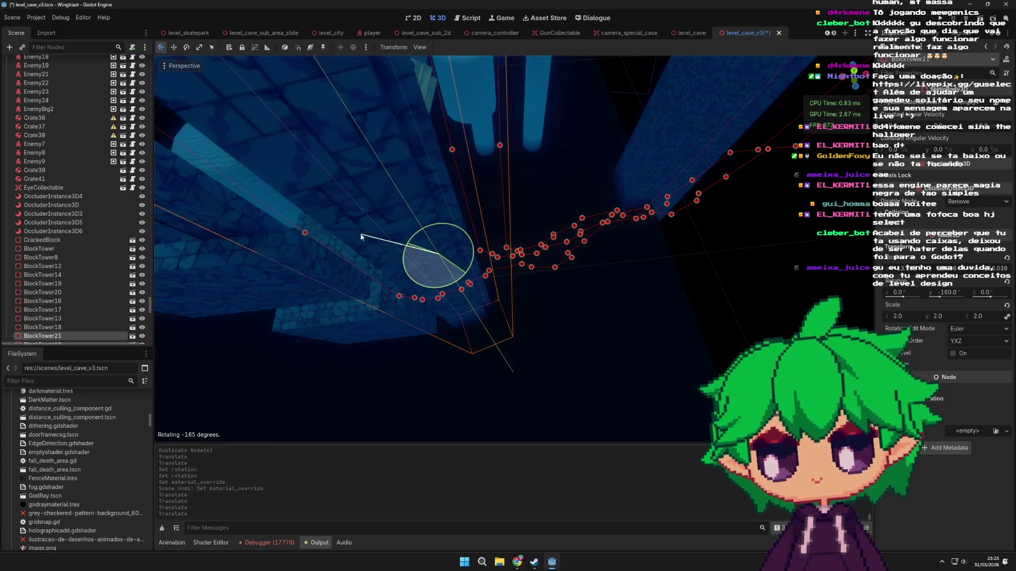
{"action": "left_click", "coordinate": [366, 209]}
- Slide the thin box CSGBox3D101 to the left
{"action": "left_click_drag", "start_coordinate": [512, 218], "coordinate": [639, 173]}
{"action": "left_click", "coordinate": [658, 120]}
{"action": "left_click_drag", "start_coordinate": [659, 120], "coordinate": [661, 189]}
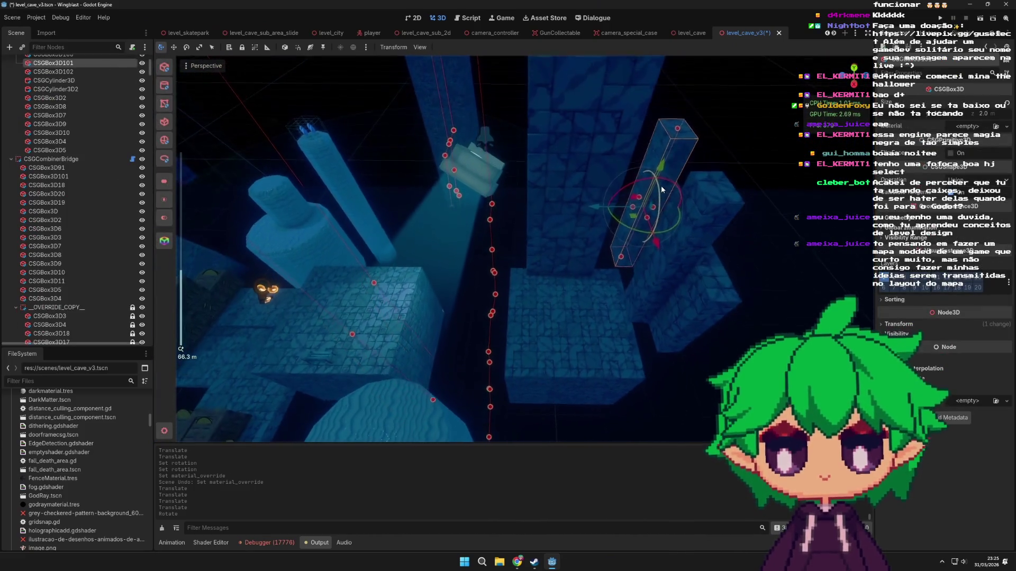
{"action": "left_click_drag", "start_coordinate": [598, 211], "coordinate": [487, 212]}
{"action": "scroll", "coordinate": [588, 237], "scroll_direction": "up", "scroll_amount": 5}
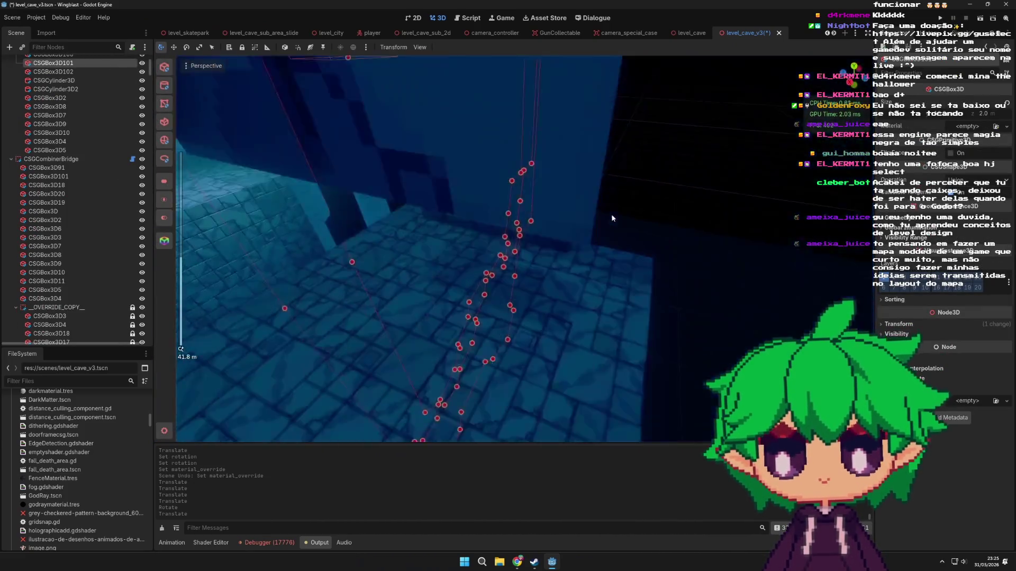
{"action": "scroll", "coordinate": [624, 214], "scroll_direction": "down", "scroll_amount": 4}
- Select BlockTower21, then centre and orbit the view on CSGBox3D101
{"action": "left_click", "coordinate": [615, 212]}
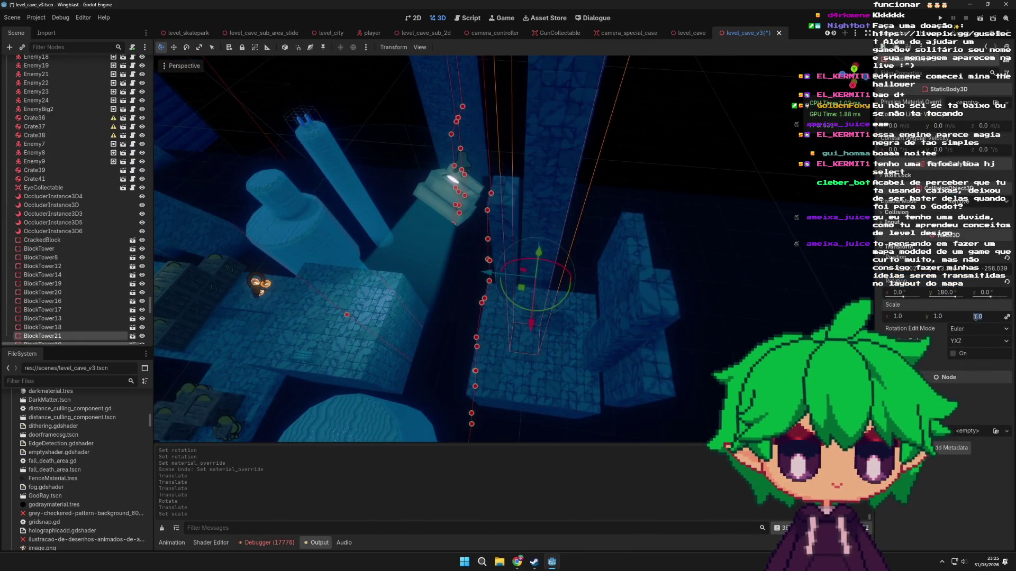
{"action": "scroll", "coordinate": [592, 308], "scroll_direction": "up", "scroll_amount": 3}
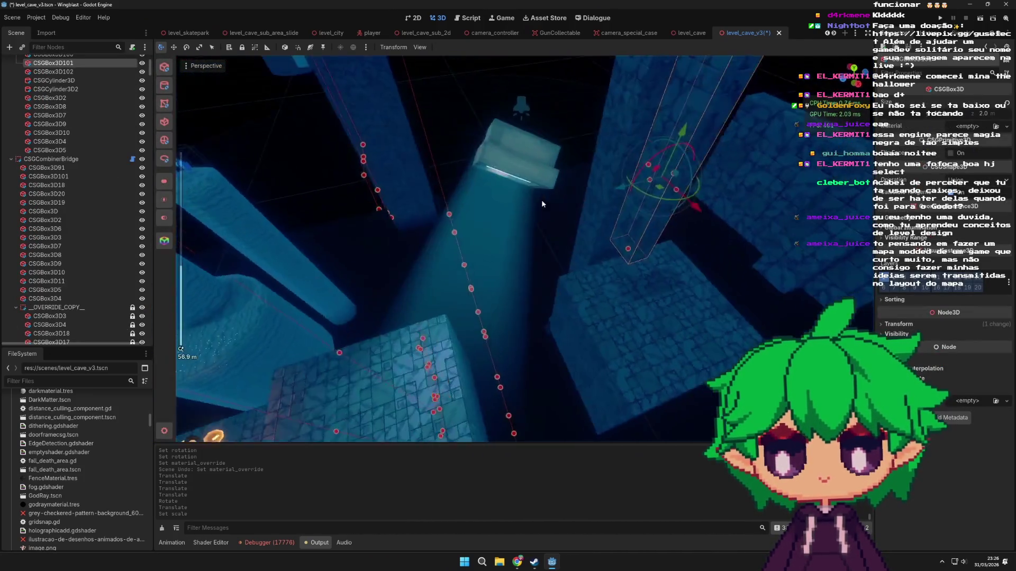
{"action": "left_click", "coordinate": [648, 231]}
{"action": "key", "text": "f"}
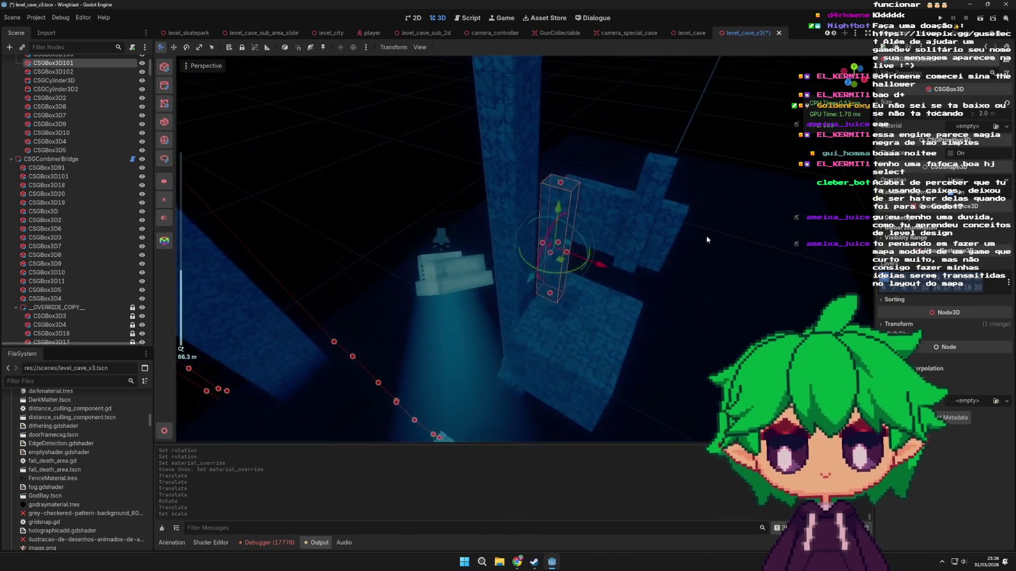
{"action": "left_click_drag", "start_coordinate": [667, 270], "coordinate": [464, 222]}
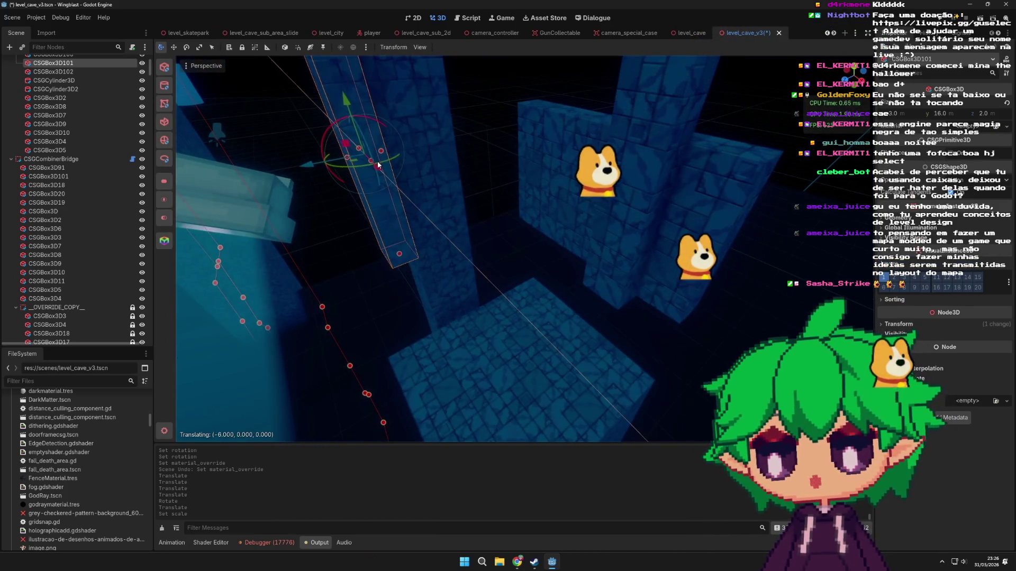
{"action": "mouse_move", "coordinate": [384, 170]}
{"action": "left_mouse_down"}
{"action": "mouse_move", "coordinate": [408, 245]}
{"action": "mouse_move", "coordinate": [517, 288]}
{"action": "mouse_move", "coordinate": [605, 254]}
{"action": "left_mouse_up"}
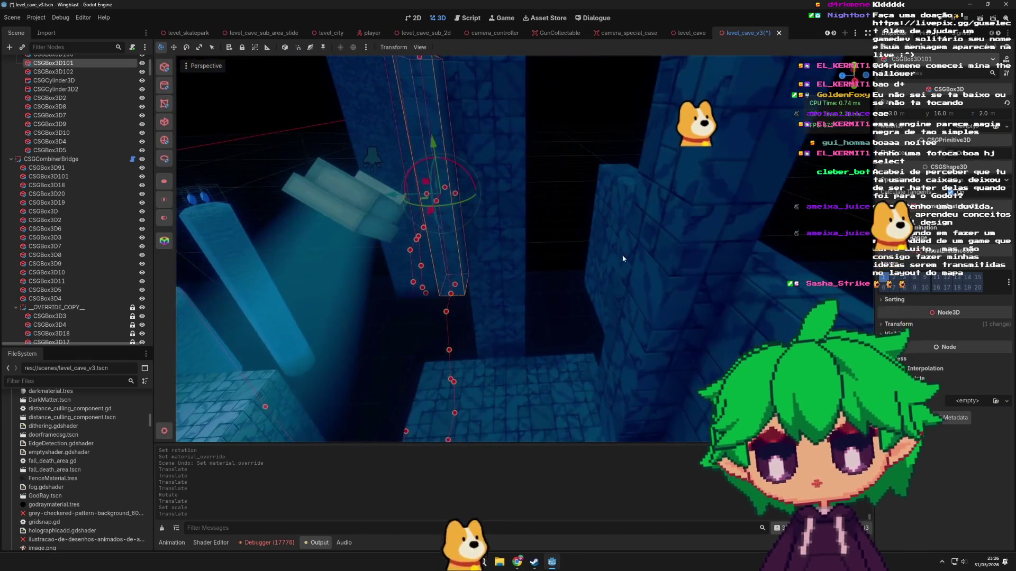
- Nudge the large box CSGBox3D102 slightly to the right
{"action": "left_click", "coordinate": [667, 280]}
{"action": "scroll", "coordinate": [667, 280], "scroll_direction": "down", "scroll_amount": 5}
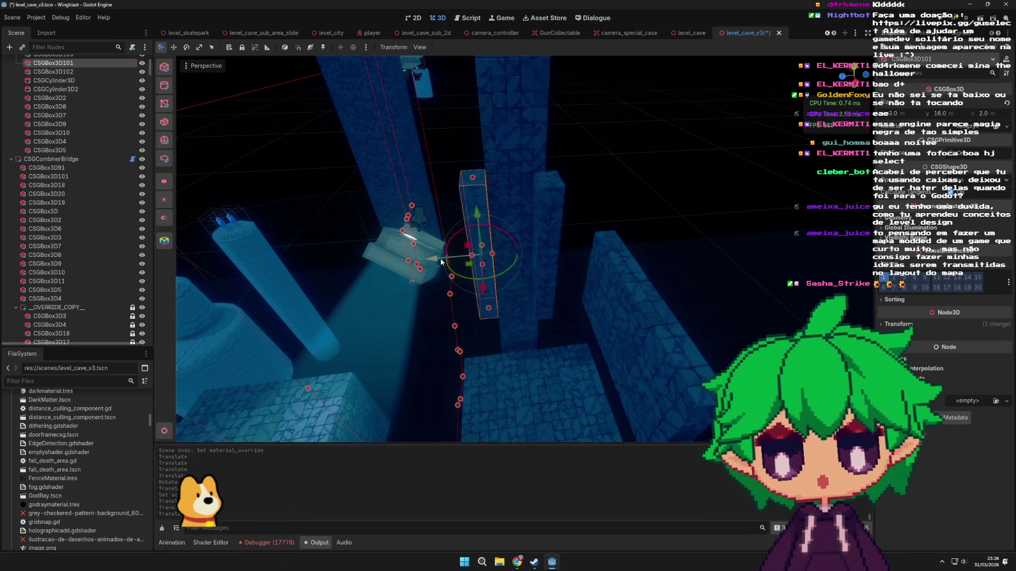
{"action": "left_click_drag", "start_coordinate": [440, 259], "coordinate": [537, 234]}
{"action": "mouse_move", "coordinate": [564, 284]}
{"action": "left_mouse_down"}
{"action": "mouse_move", "coordinate": [599, 252]}
{"action": "mouse_move", "coordinate": [688, 282]}
{"action": "mouse_move", "coordinate": [623, 256]}
{"action": "mouse_move", "coordinate": [664, 255]}
{"action": "mouse_move", "coordinate": [672, 284]}
{"action": "mouse_move", "coordinate": [610, 322]}
{"action": "left_mouse_up"}
{"action": "scroll", "coordinate": [623, 256], "scroll_direction": "up", "scroll_amount": 3}
{"action": "mouse_move", "coordinate": [462, 198]}
{"action": "left_mouse_down"}
{"action": "mouse_move", "coordinate": [539, 265]}
{"action": "mouse_move", "coordinate": [540, 279]}
{"action": "mouse_move", "coordinate": [571, 281]}
{"action": "left_mouse_up"}
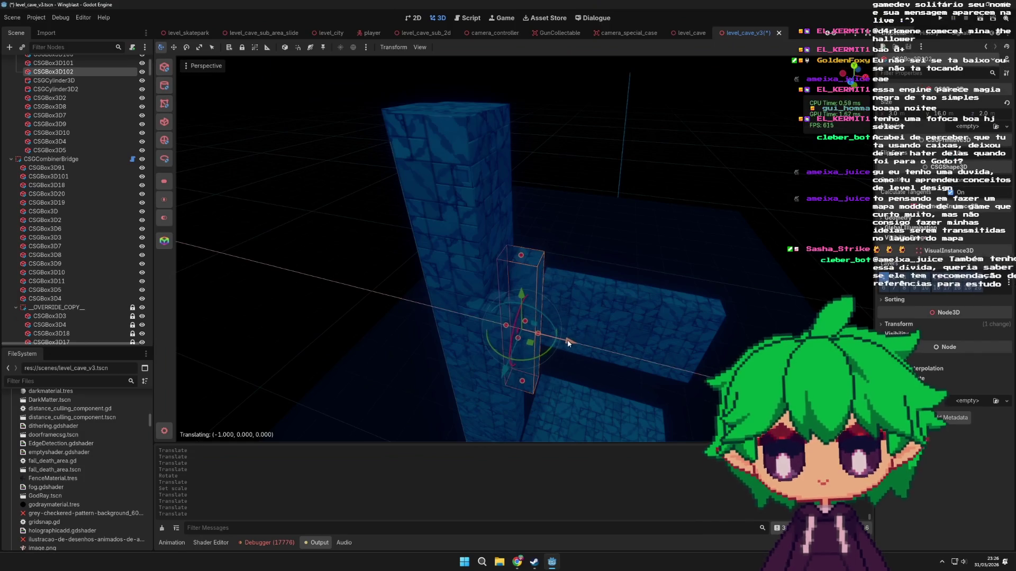
- Cut the flat CSGBox3D100 panel out of the level with Ctrl+X
{"action": "mouse_move", "coordinate": [587, 341]}
{"action": "left_mouse_down"}
{"action": "mouse_move", "coordinate": [569, 303]}
{"action": "mouse_move", "coordinate": [588, 268]}
{"action": "mouse_move", "coordinate": [653, 303]}
{"action": "mouse_move", "coordinate": [560, 260]}
{"action": "mouse_move", "coordinate": [607, 265]}
{"action": "mouse_move", "coordinate": [612, 288]}
{"action": "mouse_move", "coordinate": [628, 274]}
{"action": "mouse_move", "coordinate": [605, 299]}
{"action": "mouse_move", "coordinate": [554, 279]}
{"action": "mouse_move", "coordinate": [574, 234]}
{"action": "mouse_move", "coordinate": [567, 251]}
{"action": "mouse_move", "coordinate": [407, 207]}
{"action": "mouse_move", "coordinate": [506, 253]}
{"action": "mouse_move", "coordinate": [561, 249]}
{"action": "left_mouse_up"}
{"action": "left_click", "coordinate": [569, 303]}
{"action": "key", "text": "ctrl+x"}
{"action": "scroll", "coordinate": [567, 258], "scroll_direction": "up", "scroll_amount": 3}
- Select the big bevelled cylinder CSGBevelCylinderBig14, undoing the earlier duplication
{"action": "left_click", "coordinate": [540, 314]}
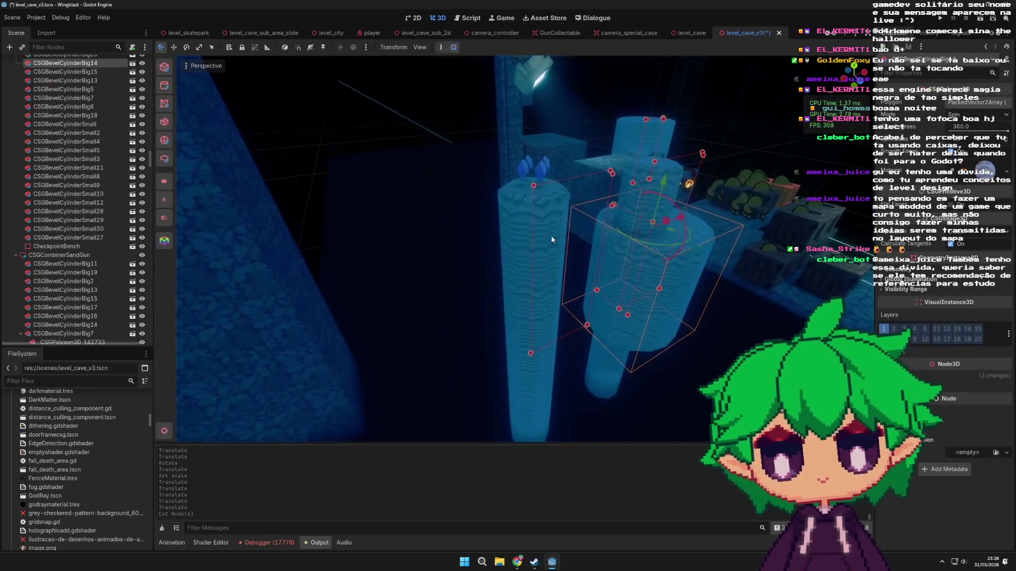
{"action": "mouse_move", "coordinate": [697, 287]}
{"action": "left_mouse_down"}
{"action": "mouse_move", "coordinate": [622, 307]}
{"action": "mouse_move", "coordinate": [649, 304]}
{"action": "left_mouse_up"}
{"action": "left_click", "coordinate": [535, 298]}
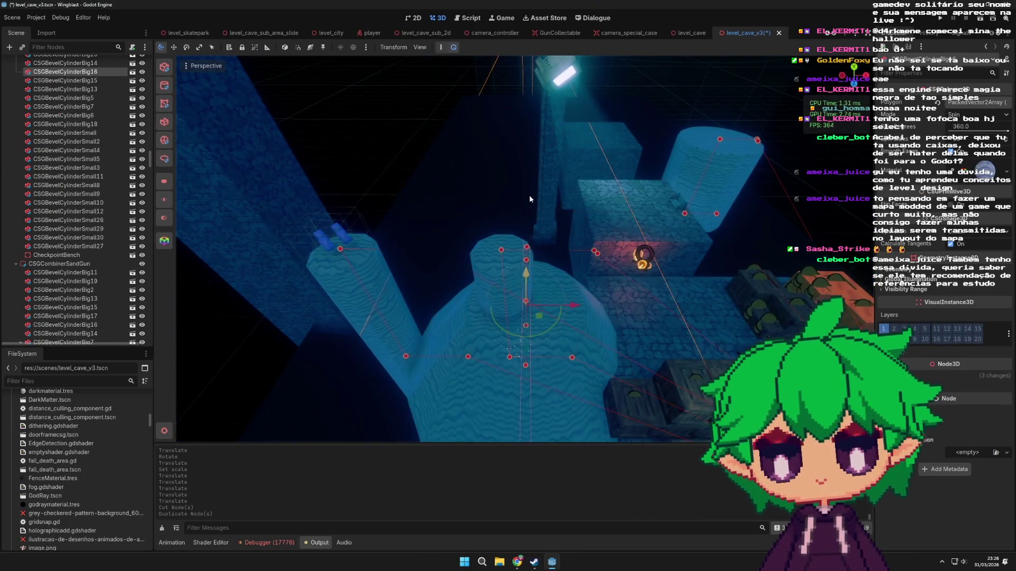
{"action": "mouse_move", "coordinate": [580, 290]}
{"action": "left_mouse_down"}
{"action": "mouse_move", "coordinate": [569, 291]}
{"action": "mouse_move", "coordinate": [598, 281]}
{"action": "mouse_move", "coordinate": [507, 244]}
{"action": "mouse_move", "coordinate": [550, 268]}
{"action": "mouse_move", "coordinate": [503, 230]}
{"action": "mouse_move", "coordinate": [555, 279]}
{"action": "mouse_move", "coordinate": [538, 333]}
{"action": "mouse_move", "coordinate": [513, 302]}
{"action": "mouse_move", "coordinate": [505, 316]}
{"action": "mouse_move", "coordinate": [594, 297]}
{"action": "mouse_move", "coordinate": [616, 264]}
{"action": "mouse_move", "coordinate": [532, 319]}
{"action": "mouse_move", "coordinate": [502, 354]}
{"action": "mouse_move", "coordinate": [520, 395]}
{"action": "mouse_move", "coordinate": [612, 304]}
{"action": "mouse_move", "coordinate": [539, 312]}
{"action": "left_mouse_up"}
{"action": "key", "text": "ctrl+z"}
{"action": "scroll", "coordinate": [477, 300], "scroll_direction": "down", "scroll_amount": 3}
- Duplicate CSGBevelCylinderBig14 and slide the copy sideways, undoing a stray edit
{"action": "key", "text": "ctrl+d"}
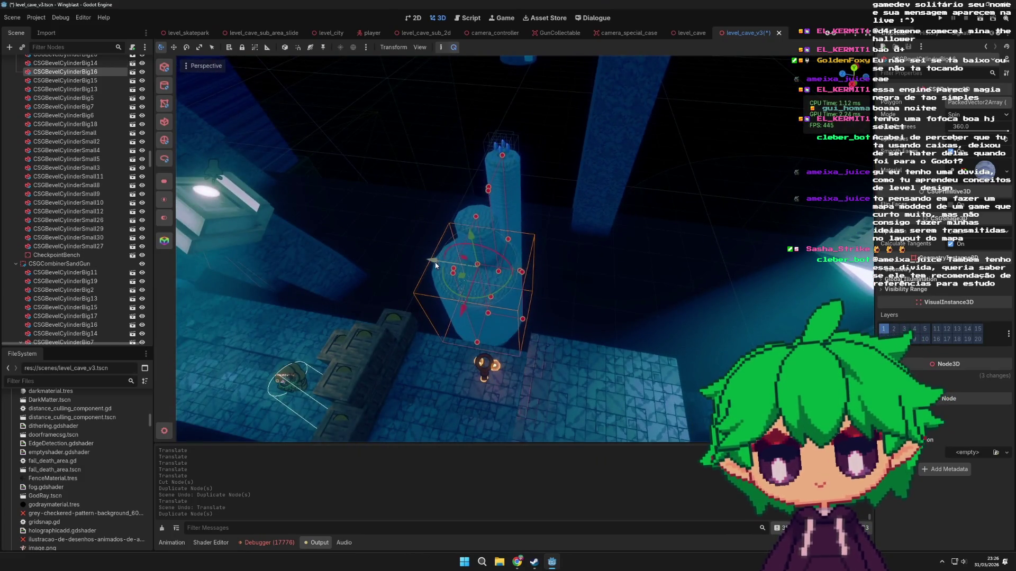
{"action": "left_click_drag", "start_coordinate": [434, 262], "coordinate": [560, 269]}
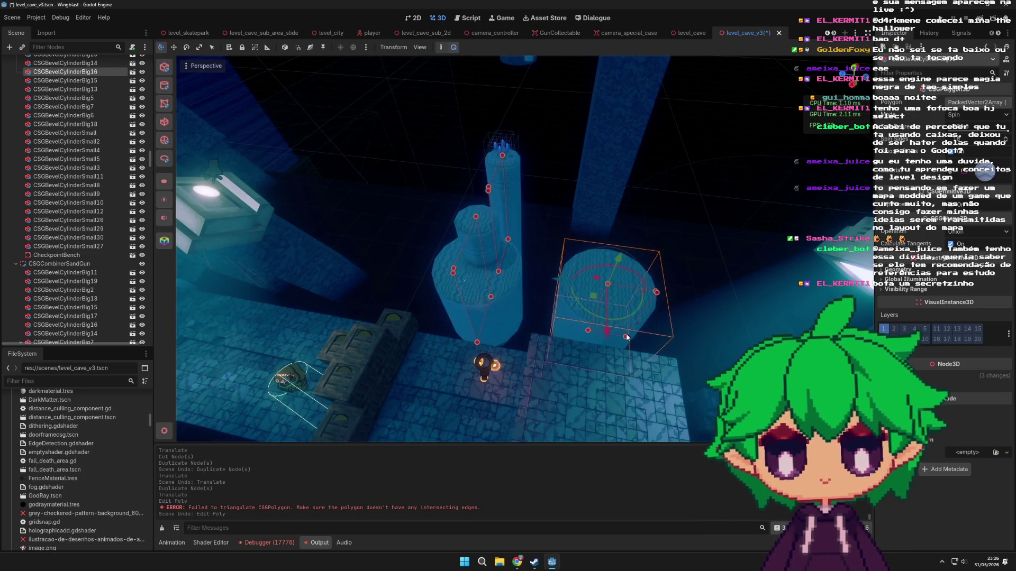
{"action": "key", "text": "ctrl+z"}
{"action": "left_click_drag", "start_coordinate": [602, 321], "coordinate": [643, 298]}
{"action": "scroll", "coordinate": [642, 298], "scroll_direction": "up", "scroll_amount": 3}
{"action": "scroll", "coordinate": [635, 270], "scroll_direction": "up", "scroll_amount": 4}
- Move the copied cylinder -8 on X and raise it 3 units on Y
{"action": "mouse_move", "coordinate": [624, 243]}
{"action": "left_mouse_down"}
{"action": "mouse_move", "coordinate": [554, 211]}
{"action": "mouse_move", "coordinate": [489, 286]}
{"action": "left_mouse_up"}
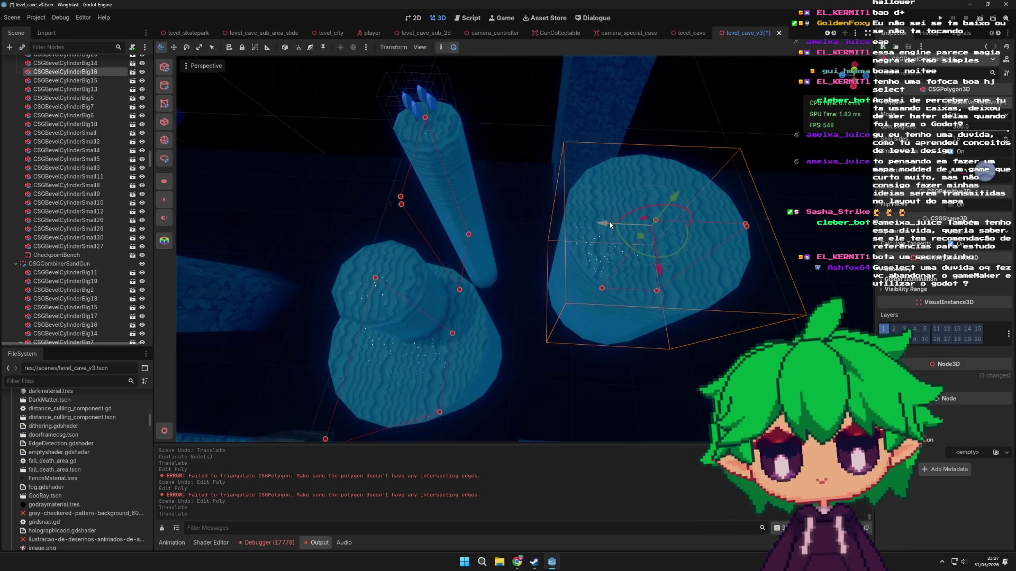
{"action": "mouse_move", "coordinate": [572, 221]}
{"action": "left_mouse_down"}
{"action": "mouse_move", "coordinate": [627, 280]}
{"action": "mouse_move", "coordinate": [689, 260]}
{"action": "mouse_move", "coordinate": [357, 271]}
{"action": "mouse_move", "coordinate": [396, 286]}
{"action": "mouse_move", "coordinate": [471, 287]}
{"action": "mouse_move", "coordinate": [547, 260]}
{"action": "mouse_move", "coordinate": [497, 169]}
{"action": "mouse_move", "coordinate": [594, 249]}
{"action": "mouse_move", "coordinate": [597, 294]}
{"action": "left_mouse_up"}
{"action": "scroll", "coordinate": [689, 260], "scroll_direction": "down", "scroll_amount": 2}
{"action": "scroll", "coordinate": [434, 300], "scroll_direction": "up", "scroll_amount": 3}
{"action": "scroll", "coordinate": [572, 254], "scroll_direction": "down", "scroll_amount": 3}
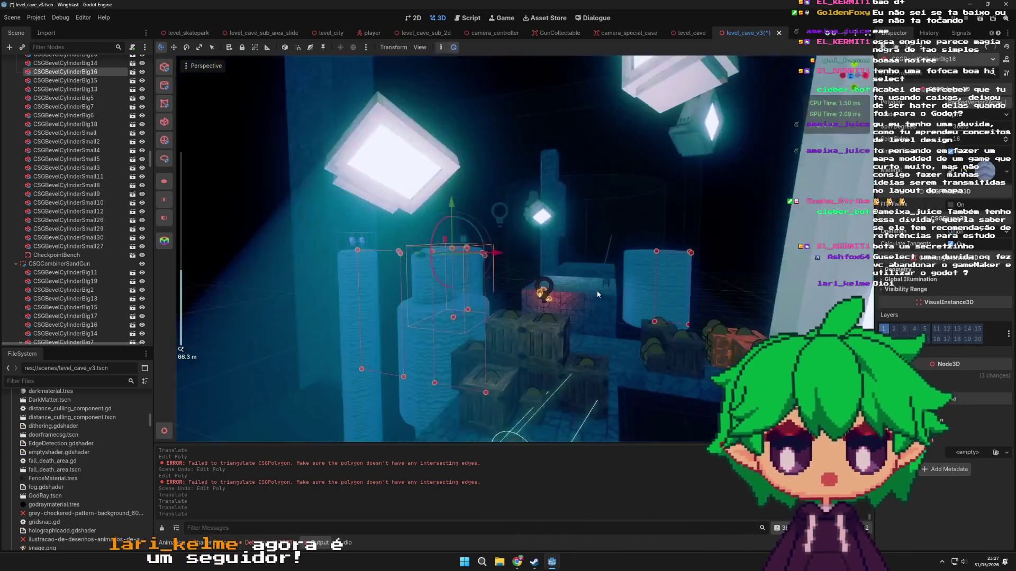
{"action": "scroll", "coordinate": [597, 294], "scroll_direction": "up", "scroll_amount": 4}
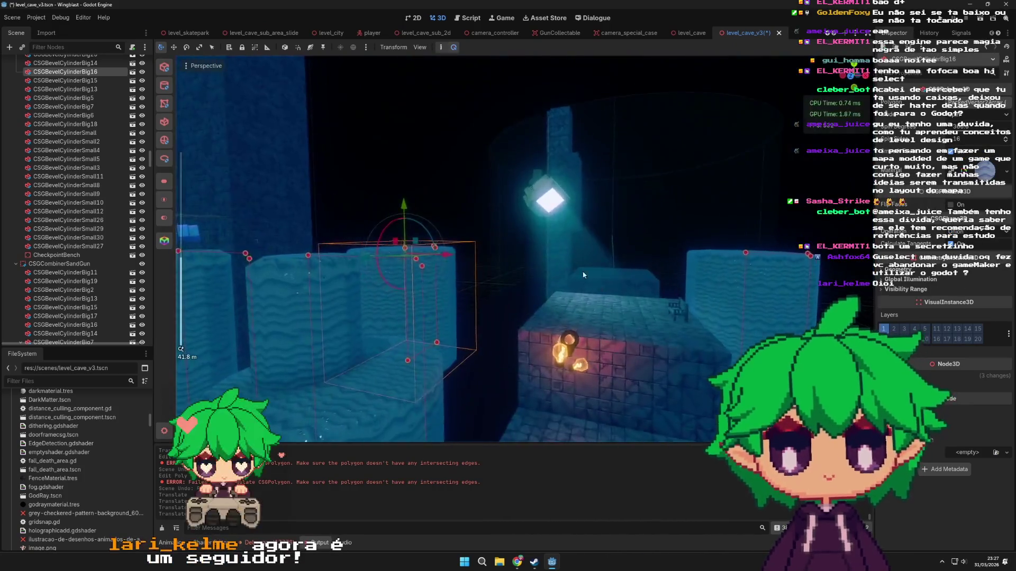
{"action": "left_click", "coordinate": [445, 358]}
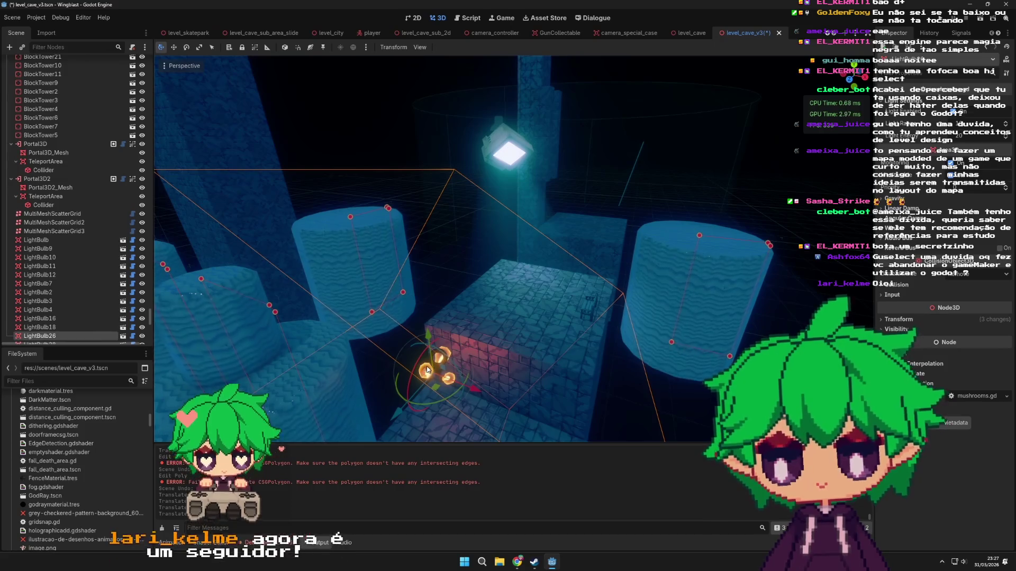
- Widen the pink LightBulb26's range by dragging its range handle
{"action": "scroll", "coordinate": [427, 370], "scroll_direction": "down", "scroll_amount": 2}
{"action": "left_click_drag", "start_coordinate": [430, 376], "coordinate": [581, 317]}
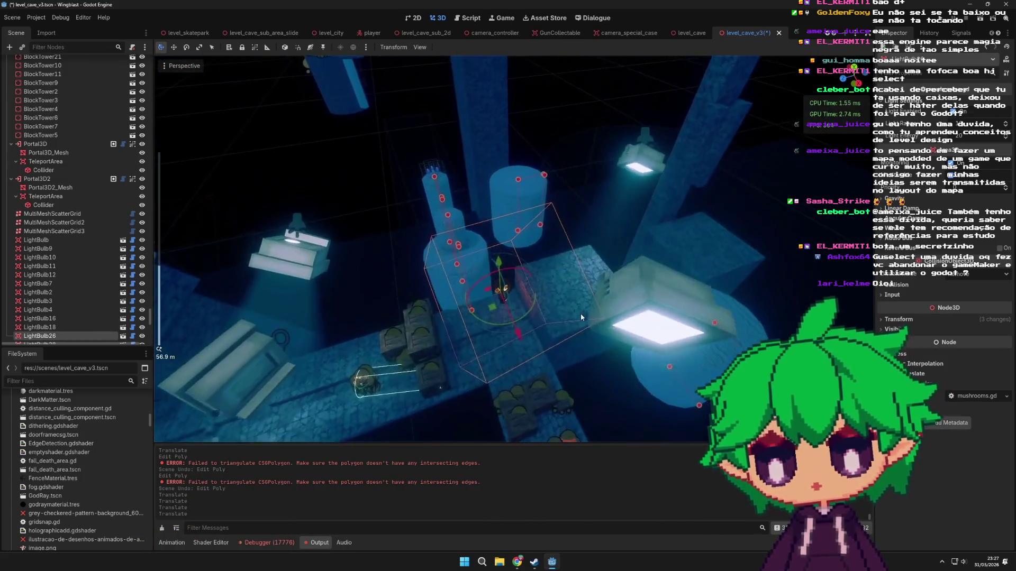
{"action": "scroll", "coordinate": [580, 313], "scroll_direction": "up", "scroll_amount": 3}
{"action": "mouse_move", "coordinate": [491, 331]}
{"action": "left_mouse_down"}
{"action": "mouse_move", "coordinate": [635, 305]}
{"action": "mouse_move", "coordinate": [504, 310]}
{"action": "left_mouse_up"}
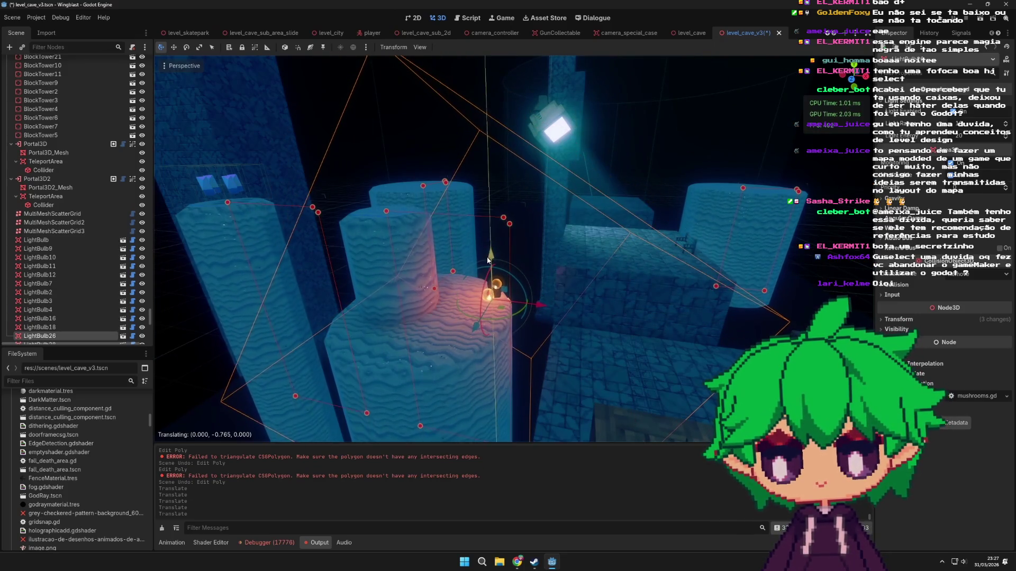
{"action": "scroll", "coordinate": [488, 259], "scroll_direction": "down", "scroll_amount": 2}
{"action": "mouse_move", "coordinate": [608, 307]}
{"action": "left_mouse_down"}
{"action": "mouse_move", "coordinate": [652, 309]}
{"action": "mouse_move", "coordinate": [611, 297]}
{"action": "left_mouse_up"}
{"action": "scroll", "coordinate": [567, 299], "scroll_direction": "up", "scroll_amount": 2}
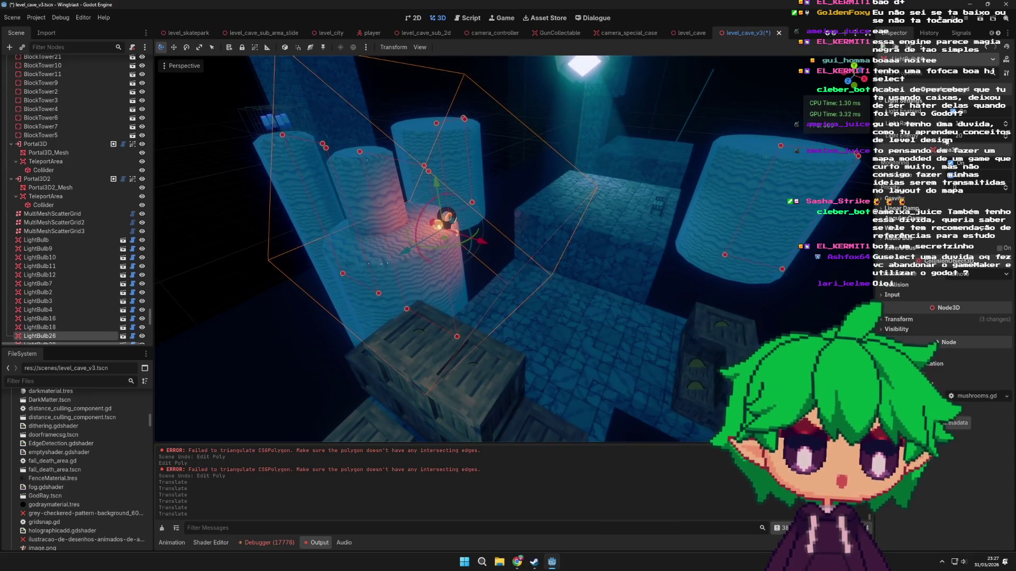
{"action": "left_click_drag", "start_coordinate": [964, 129], "coordinate": [989, 128]}
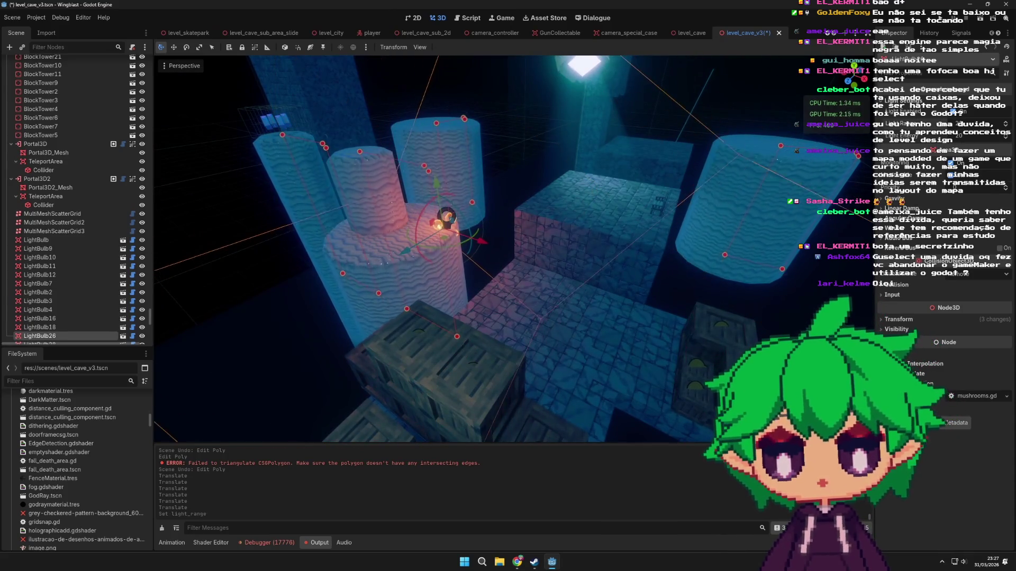
- Duplicate the light and raise the copy, LightBulb31, onto the tiled block
{"action": "key", "text": "ctrl+d"}
{"action": "scroll", "coordinate": [465, 214], "scroll_direction": "up", "scroll_amount": 2}
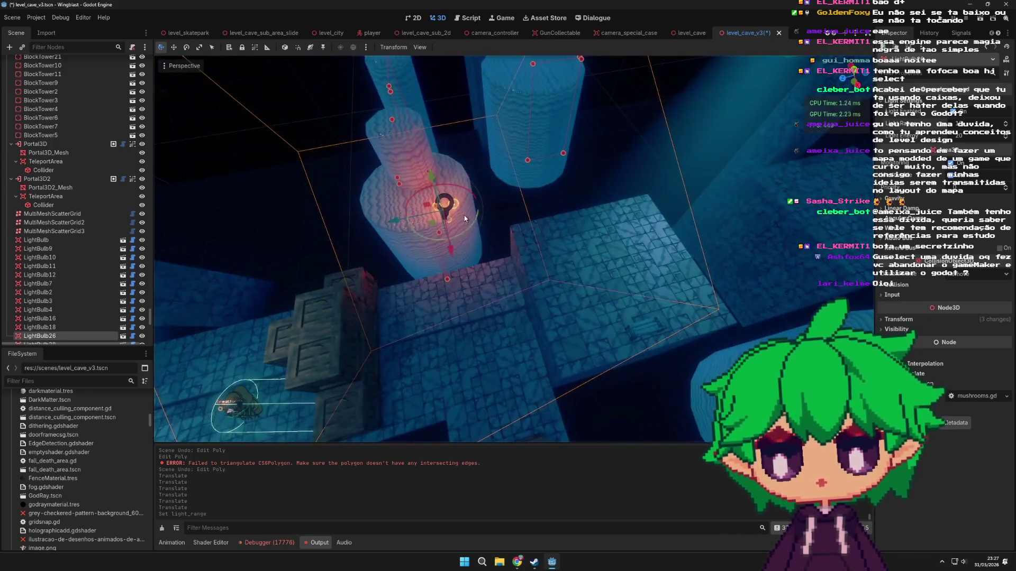
{"action": "mouse_move", "coordinate": [429, 207]}
{"action": "left_mouse_down"}
{"action": "mouse_move", "coordinate": [702, 218]}
{"action": "mouse_move", "coordinate": [765, 234]}
{"action": "left_mouse_up"}
{"action": "key", "text": "ctrl+z"}
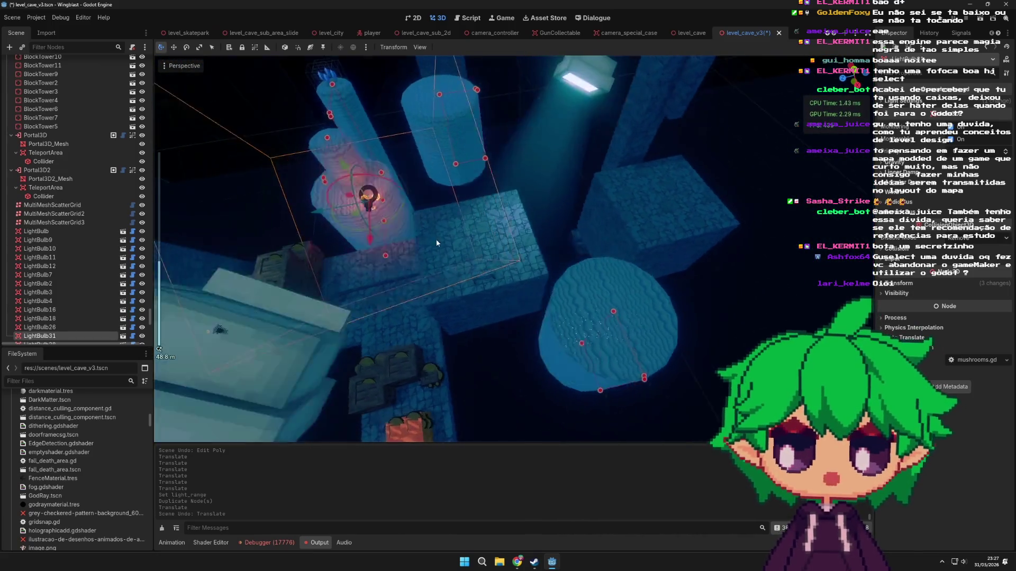
{"action": "scroll", "coordinate": [433, 243], "scroll_direction": "down", "scroll_amount": 3}
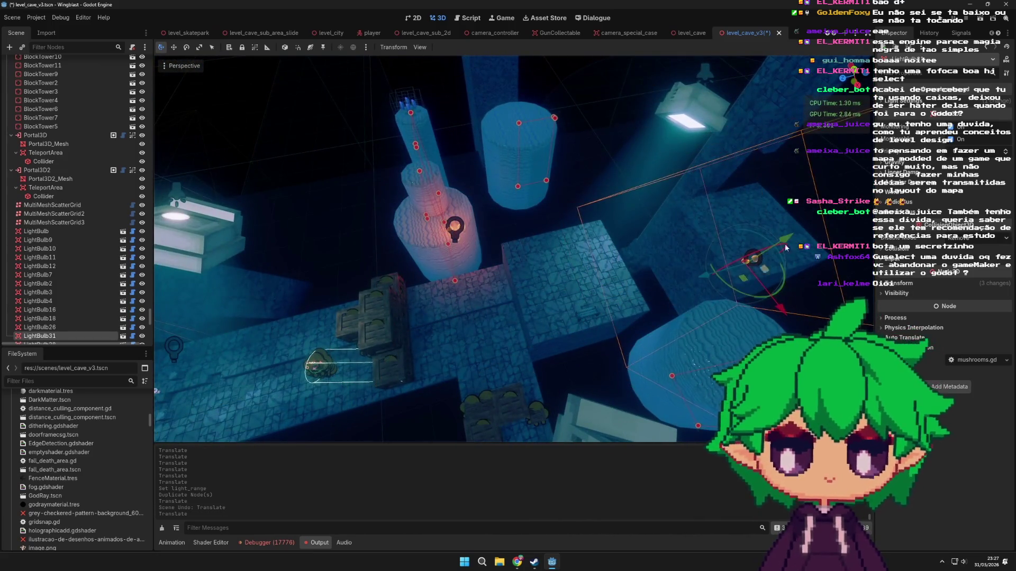
{"action": "left_click_drag", "start_coordinate": [792, 222], "coordinate": [792, 222]}
{"action": "key", "text": "f"}
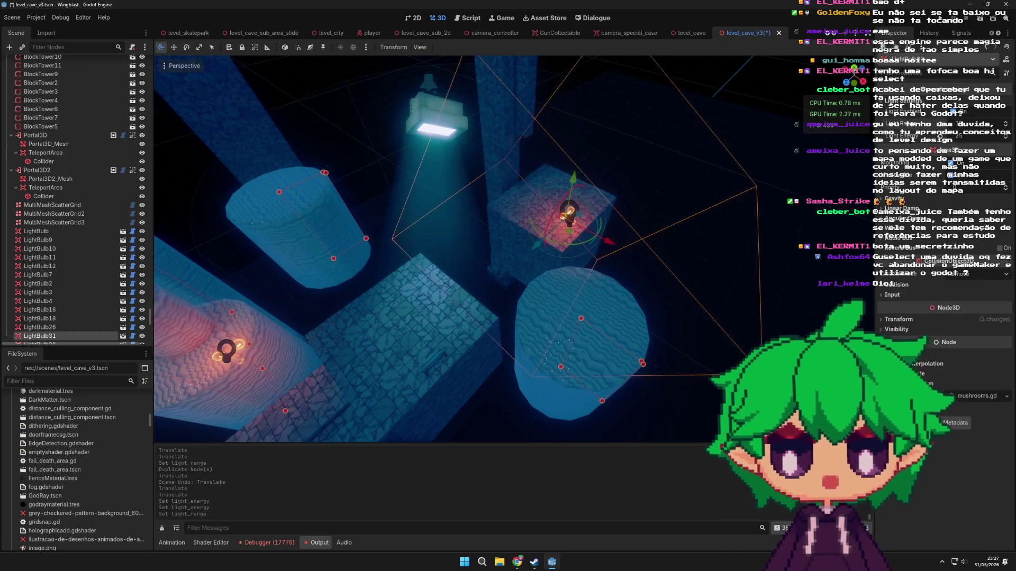
- Inspect LightBulb31 up close, then fly the view toward the wall torches
{"action": "scroll", "coordinate": [505, 240], "scroll_direction": "up", "scroll_amount": 5}
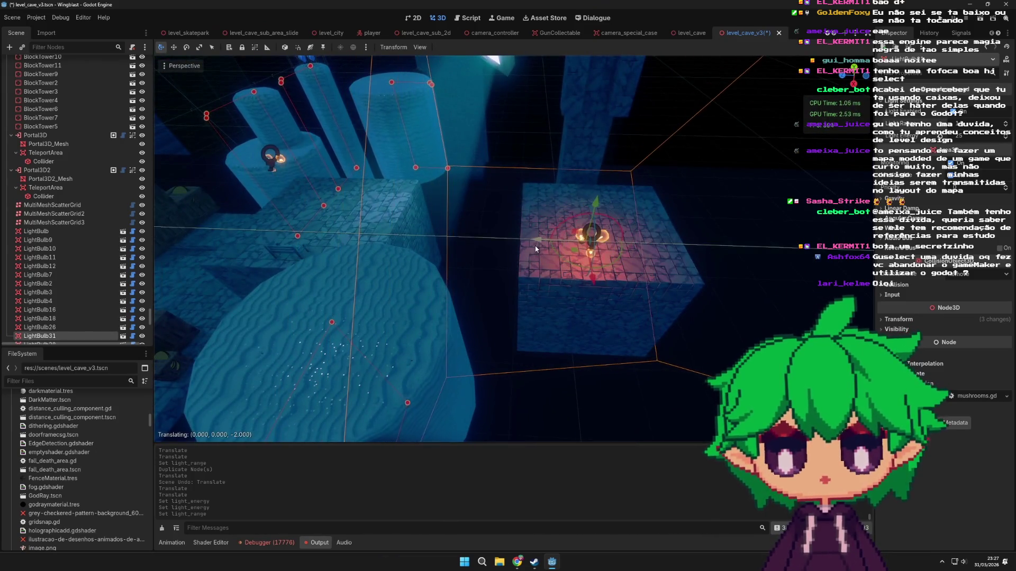
{"action": "scroll", "coordinate": [582, 213], "scroll_direction": "down", "scroll_amount": 5}
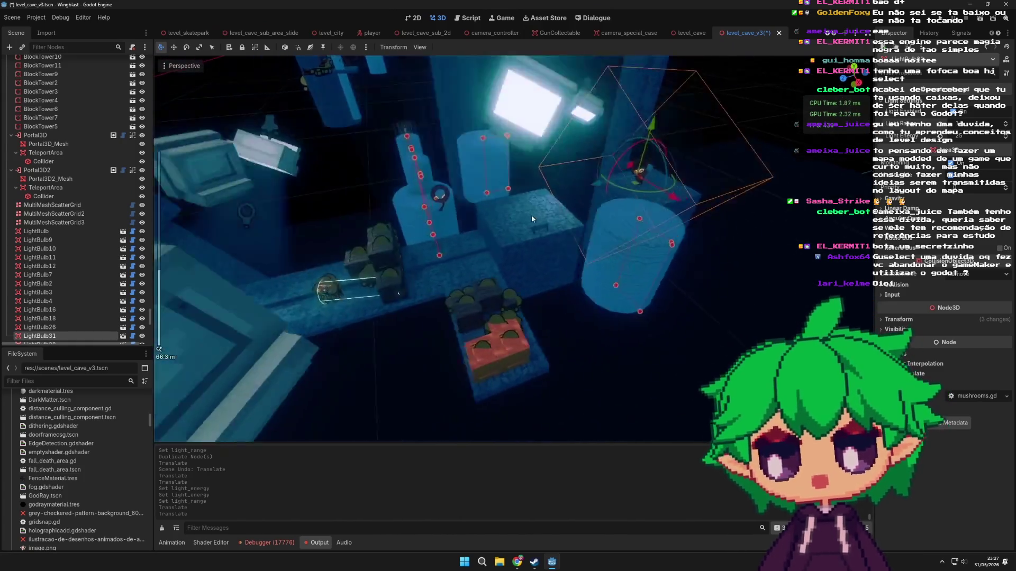
{"action": "scroll", "coordinate": [531, 214], "scroll_direction": "up", "scroll_amount": 2}
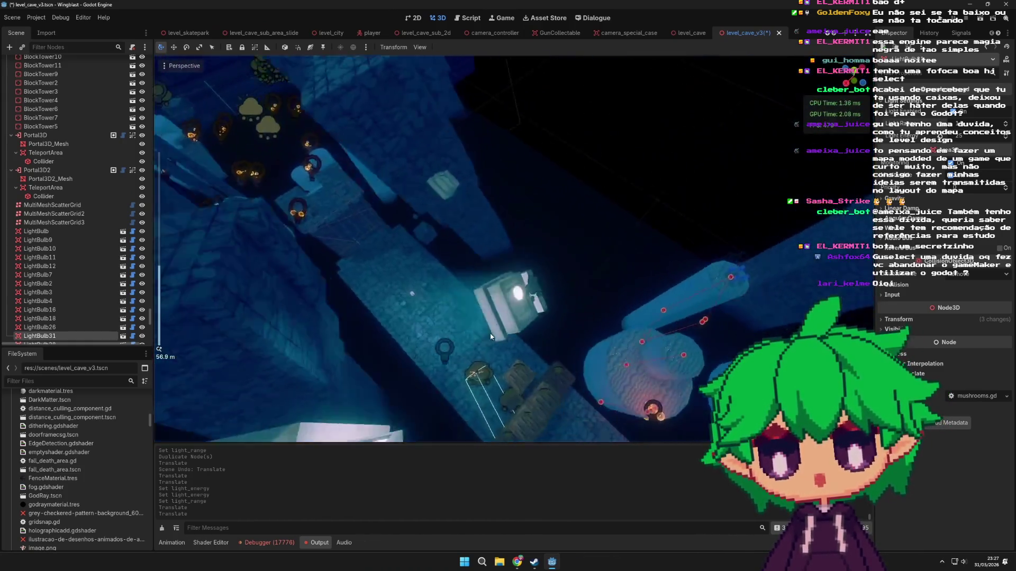
{"action": "mouse_move", "coordinate": [490, 337]}
{"action": "left_mouse_down"}
{"action": "mouse_move", "coordinate": [523, 268]}
{"action": "mouse_move", "coordinate": [591, 244]}
{"action": "mouse_move", "coordinate": [550, 300]}
{"action": "left_mouse_up"}
{"action": "scroll", "coordinate": [589, 263], "scroll_direction": "up", "scroll_amount": 2}
{"action": "mouse_move", "coordinate": [589, 262]}
{"action": "left_mouse_down"}
{"action": "mouse_move", "coordinate": [550, 222]}
{"action": "mouse_move", "coordinate": [539, 260]}
{"action": "mouse_move", "coordinate": [529, 243]}
{"action": "mouse_move", "coordinate": [527, 265]}
{"action": "mouse_move", "coordinate": [524, 249]}
{"action": "mouse_move", "coordinate": [518, 257]}
{"action": "mouse_move", "coordinate": [500, 248]}
{"action": "left_mouse_up"}
{"action": "left_click_drag", "start_coordinate": [700, 312], "coordinate": [700, 312]}
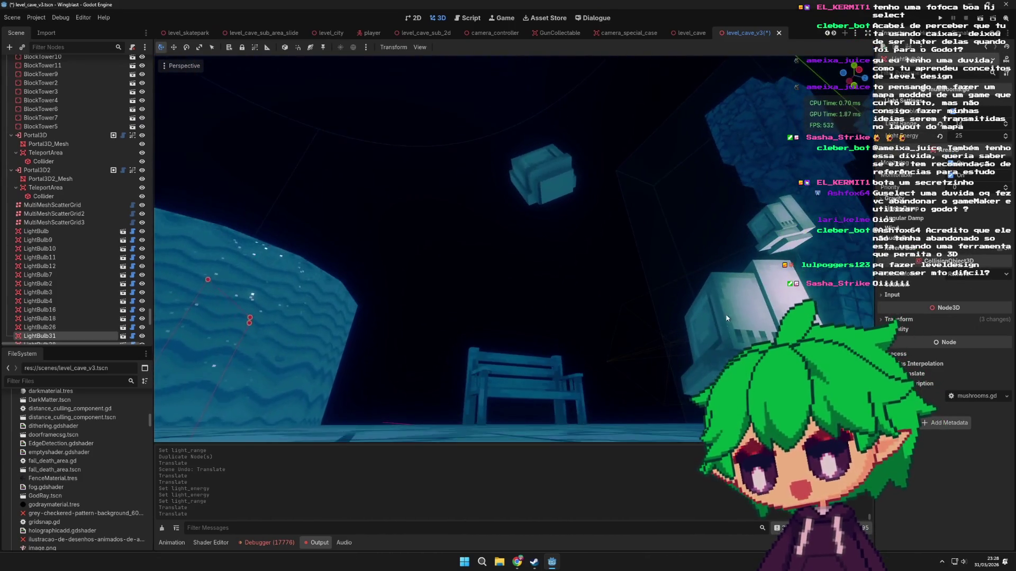
{"action": "left_click_drag", "start_coordinate": [854, 274], "coordinate": [854, 274]}
{"action": "mouse_move", "coordinate": [447, 292]}
{"action": "left_mouse_down"}
{"action": "mouse_move", "coordinate": [546, 309]}
{"action": "mouse_move", "coordinate": [596, 296]}
{"action": "mouse_move", "coordinate": [542, 294]}
{"action": "mouse_move", "coordinate": [469, 314]}
{"action": "mouse_move", "coordinate": [615, 258]}
{"action": "mouse_move", "coordinate": [714, 258]}
{"action": "mouse_move", "coordinate": [1, 243]}
{"action": "left_mouse_up"}
{"action": "key", "text": "w"}
{"action": "mouse_move", "coordinate": [141, 231]}
{"action": "left_mouse_down"}
{"action": "mouse_move", "coordinate": [810, 182]}
{"action": "mouse_move", "coordinate": [472, 240]}
{"action": "mouse_move", "coordinate": [490, 235]}
{"action": "mouse_move", "coordinate": [379, 201]}
{"action": "mouse_move", "coordinate": [450, 256]}
{"action": "mouse_move", "coordinate": [328, 286]}
{"action": "left_mouse_up"}
{"action": "scroll", "coordinate": [85, 195], "scroll_direction": "up", "scroll_amount": 5}
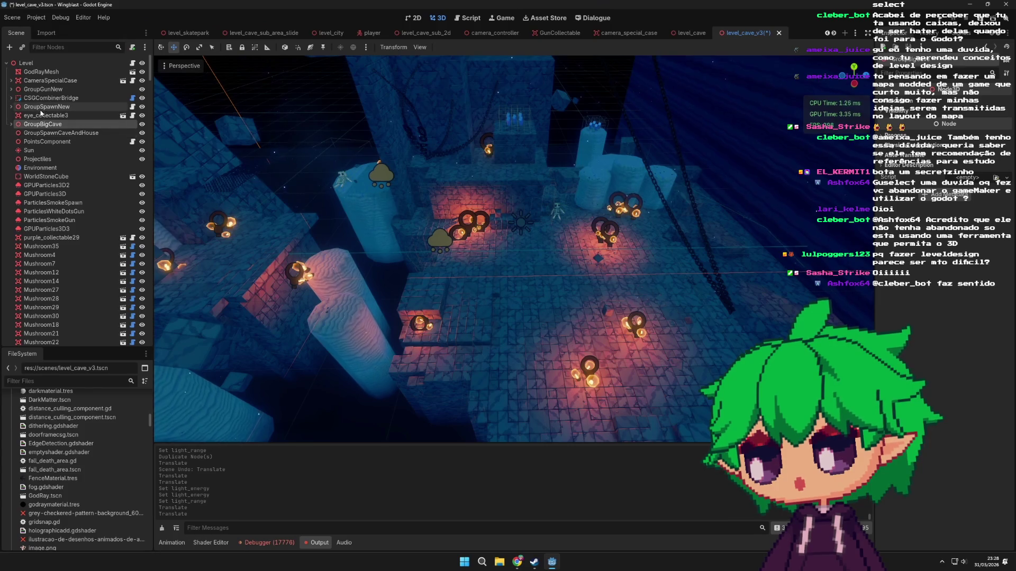
- Expand CSGCombinerBridge and GroupSpawnNew in the scene tree to reveal their CSG nodes
{"action": "left_click", "coordinate": [55, 100]}
{"action": "left_click", "coordinate": [10, 97]}
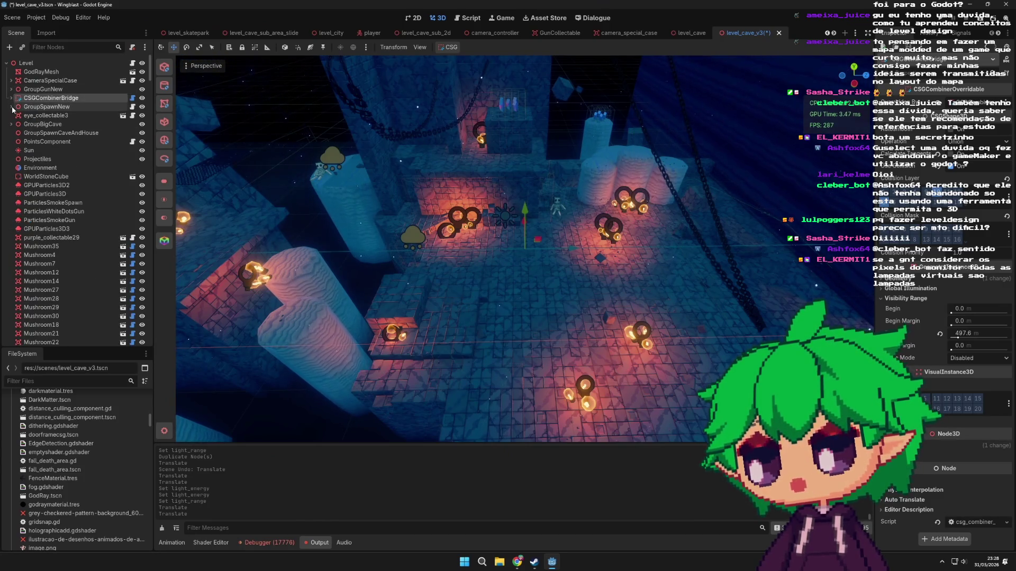
{"action": "left_click", "coordinate": [12, 107]}
{"action": "scroll", "coordinate": [413, 197], "scroll_direction": "down", "scroll_amount": 8}
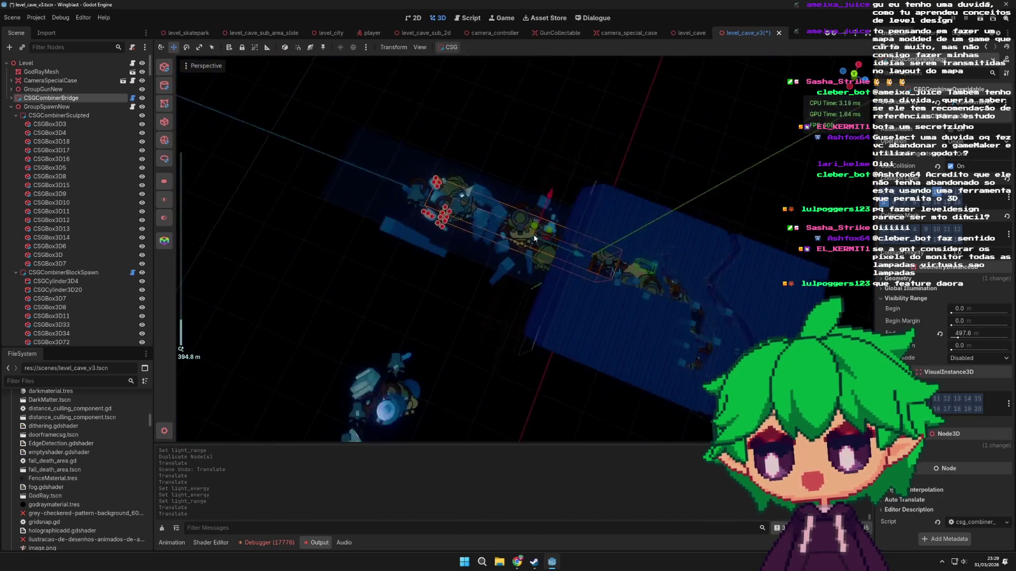
{"action": "scroll", "coordinate": [533, 234], "scroll_direction": "up", "scroll_amount": 10}
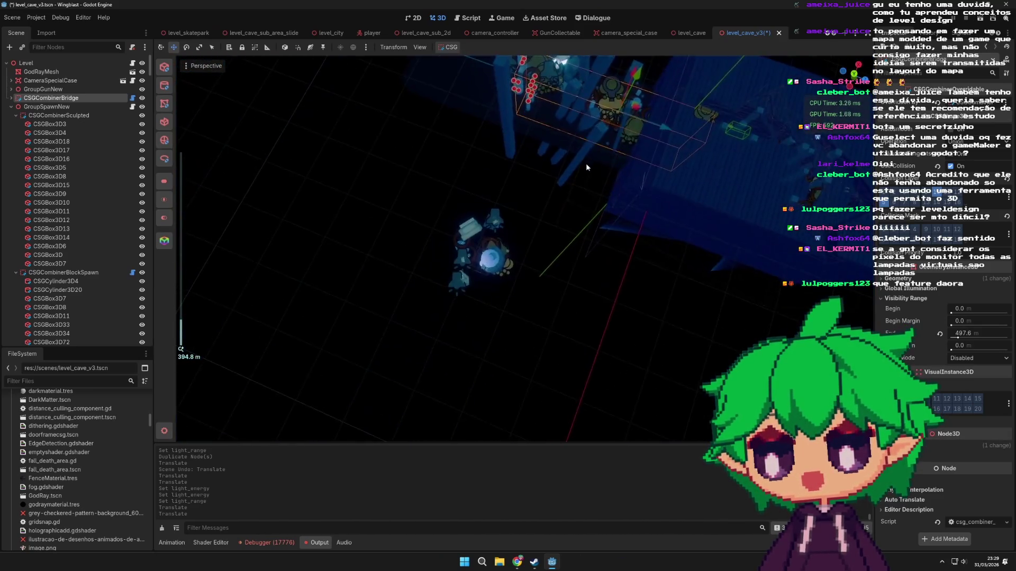
{"action": "scroll", "coordinate": [513, 324], "scroll_direction": "up", "scroll_amount": 4}
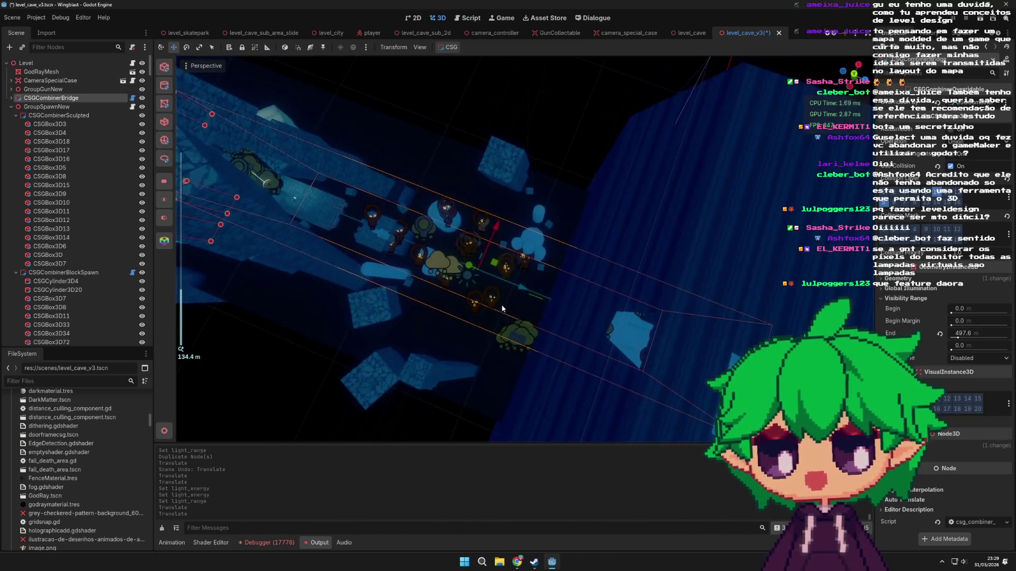
{"action": "mouse_move", "coordinate": [561, 225]}
{"action": "left_mouse_down"}
{"action": "mouse_move", "coordinate": [532, 167]}
{"action": "mouse_move", "coordinate": [544, 208]}
{"action": "mouse_move", "coordinate": [584, 250]}
{"action": "mouse_move", "coordinate": [539, 230]}
{"action": "left_mouse_up"}
{"action": "scroll", "coordinate": [538, 229], "scroll_direction": "up", "scroll_amount": 4}
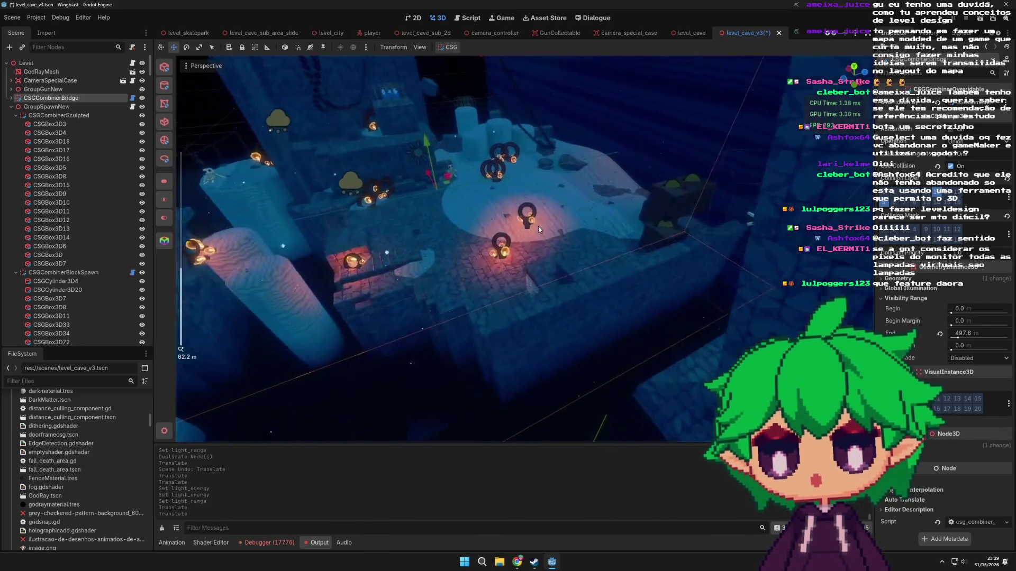
{"action": "scroll", "coordinate": [538, 229], "scroll_direction": "down", "scroll_amount": 2}
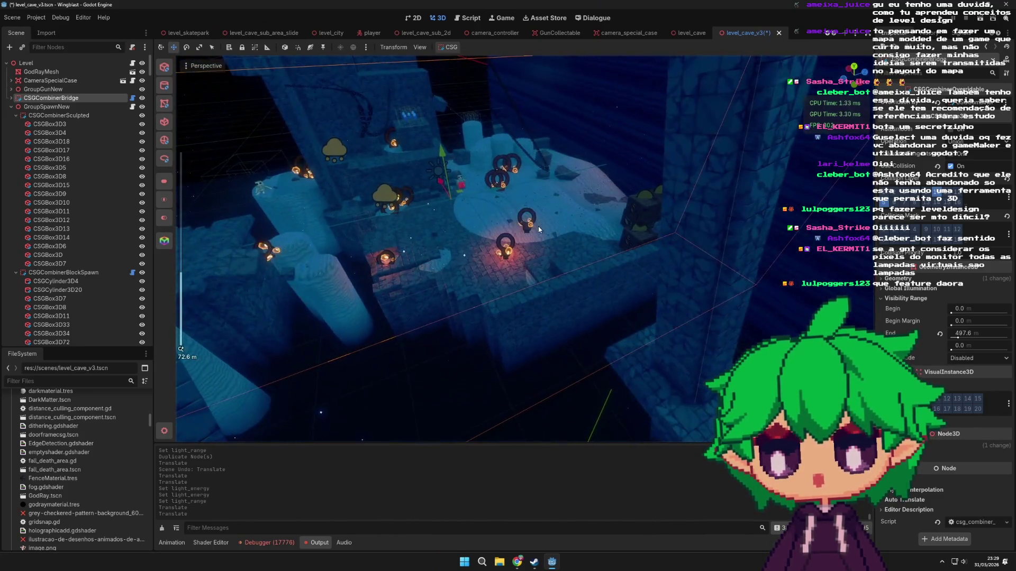
{"action": "mouse_move", "coordinate": [567, 213]}
{"action": "left_mouse_down"}
{"action": "mouse_move", "coordinate": [544, 201]}
{"action": "mouse_move", "coordinate": [488, 209]}
{"action": "mouse_move", "coordinate": [585, 207]}
{"action": "left_mouse_up"}
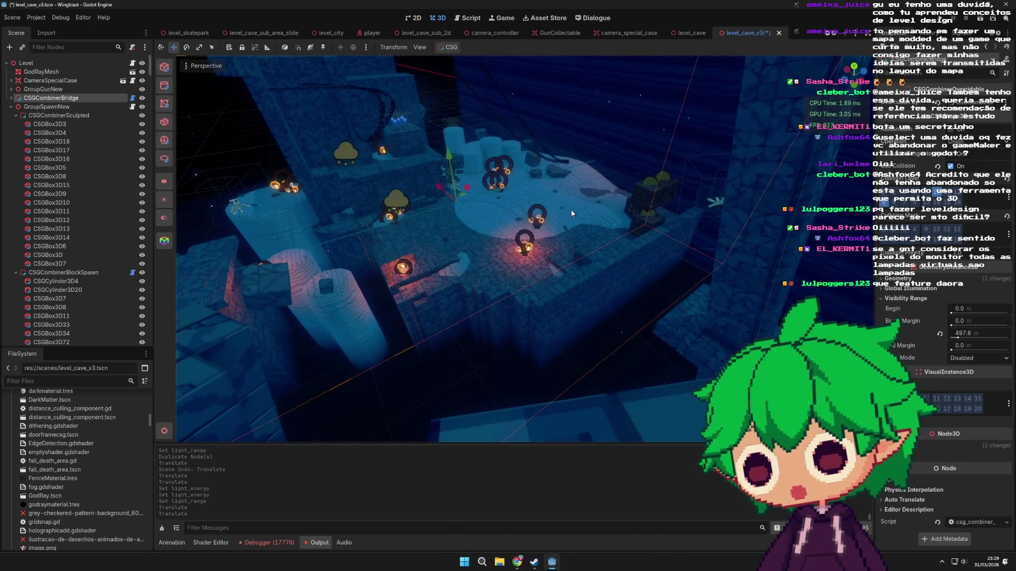
- Select CSGTerrain in the viewport and raise it about 4 units on Y
{"action": "mouse_move", "coordinate": [571, 210]}
{"action": "left_mouse_down"}
{"action": "mouse_move", "coordinate": [508, 185]}
{"action": "mouse_move", "coordinate": [512, 222]}
{"action": "mouse_move", "coordinate": [588, 210]}
{"action": "mouse_move", "coordinate": [492, 214]}
{"action": "left_mouse_up"}
{"action": "scroll", "coordinate": [508, 185], "scroll_direction": "up", "scroll_amount": 3}
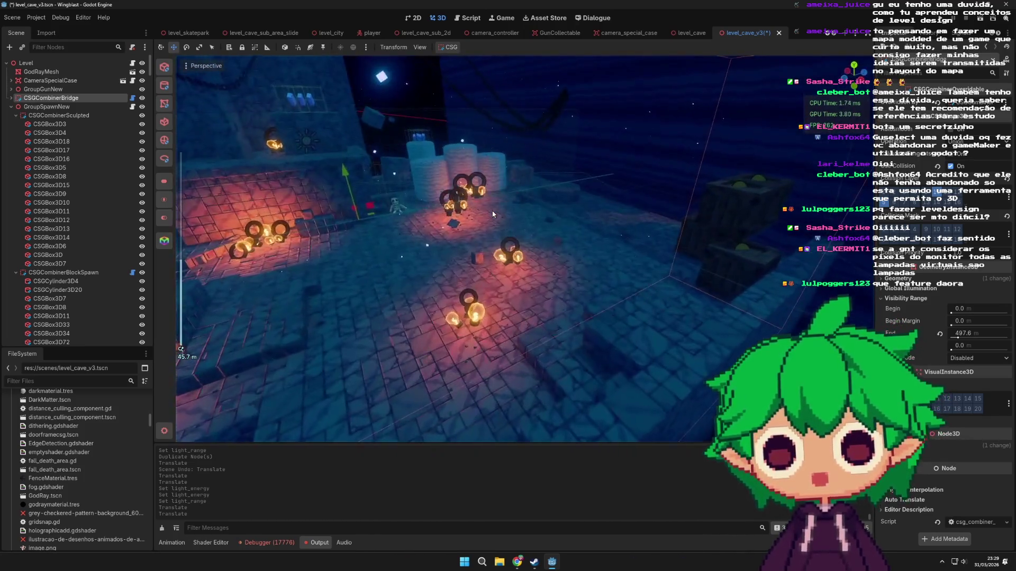
{"action": "scroll", "coordinate": [539, 212], "scroll_direction": "down", "scroll_amount": 2}
{"action": "scroll", "coordinate": [492, 215], "scroll_direction": "up", "scroll_amount": 2}
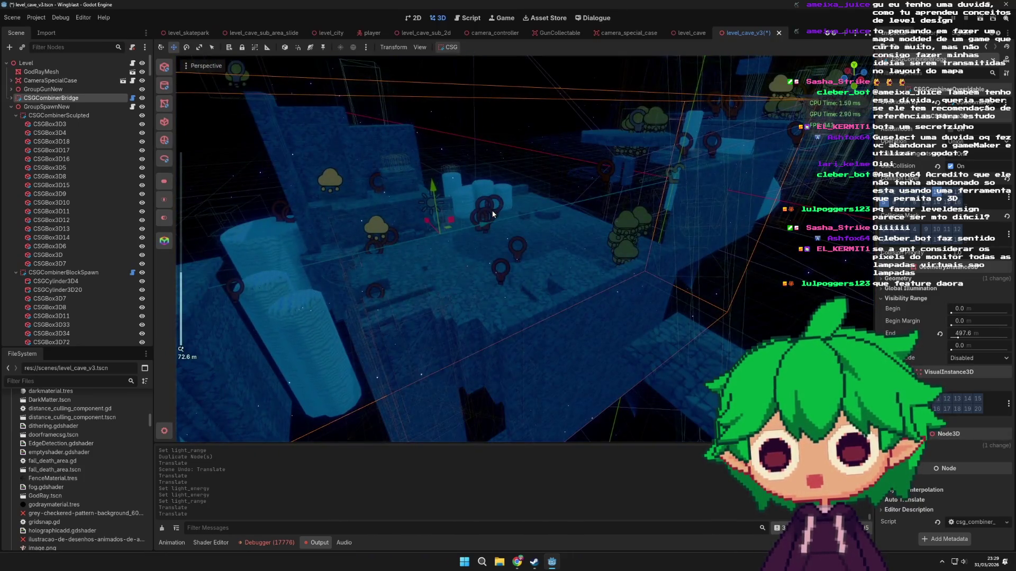
{"action": "scroll", "coordinate": [514, 206], "scroll_direction": "up", "scroll_amount": 5}
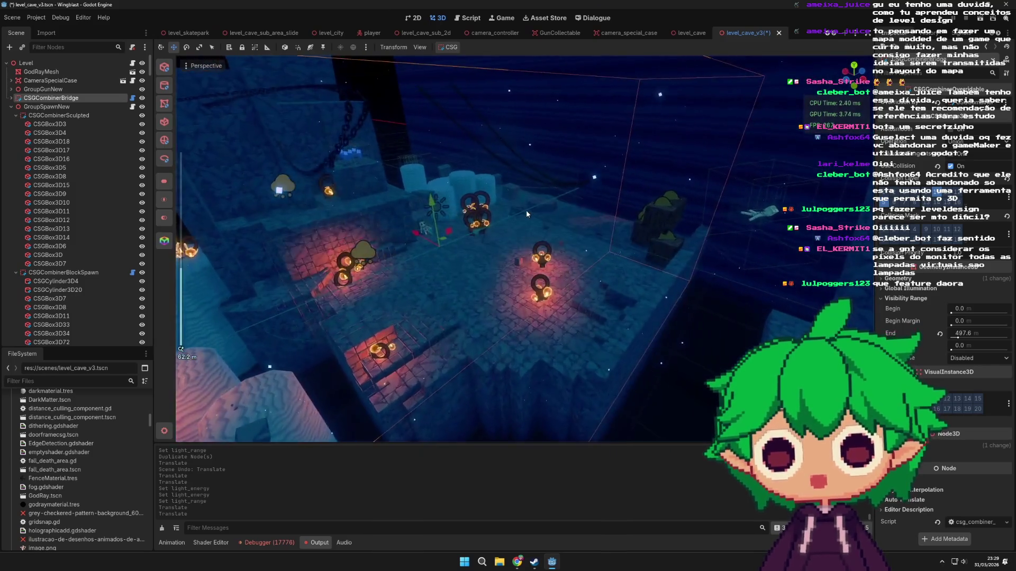
{"action": "scroll", "coordinate": [526, 210], "scroll_direction": "down", "scroll_amount": 5}
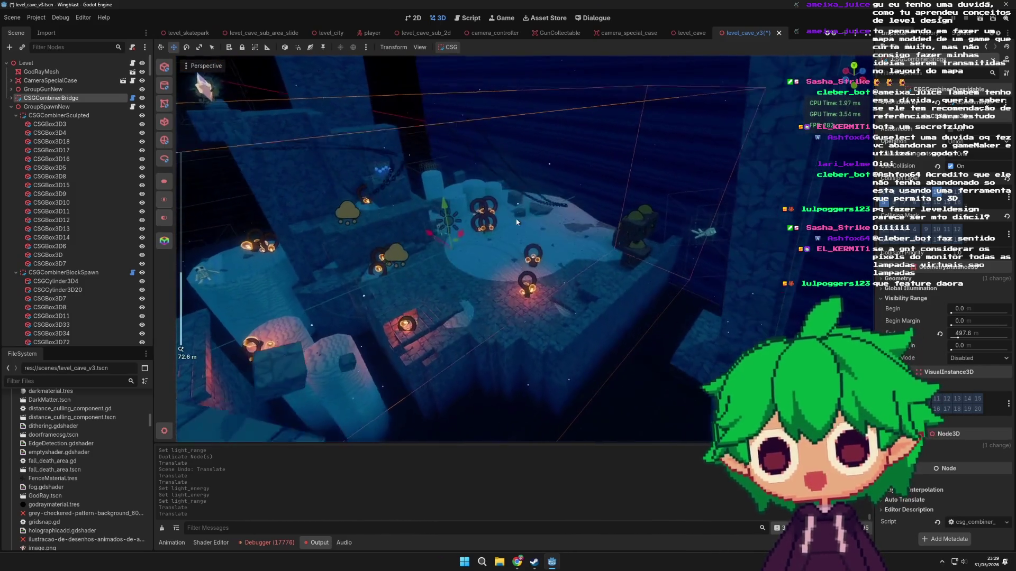
{"action": "left_click", "coordinate": [490, 268]}
{"action": "left_click", "coordinate": [466, 320]}
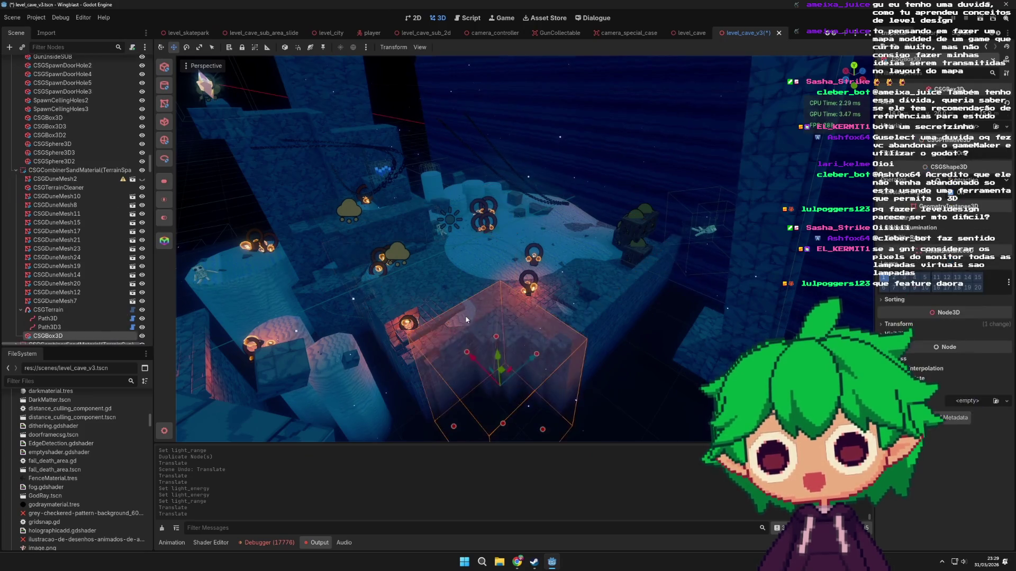
{"action": "left_click", "coordinate": [466, 304]}
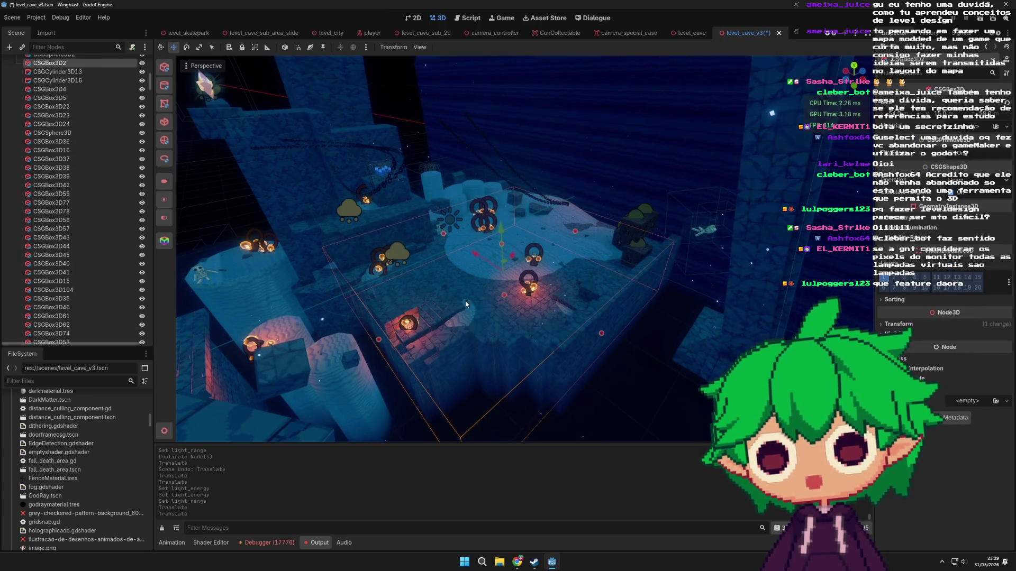
{"action": "left_click", "coordinate": [483, 249]}
{"action": "left_click_drag", "start_coordinate": [501, 255], "coordinate": [503, 171]}
- Undo the terrain move and select the CSGCombinerSandMaterial combiner
{"action": "key", "text": "ctrl+z"}
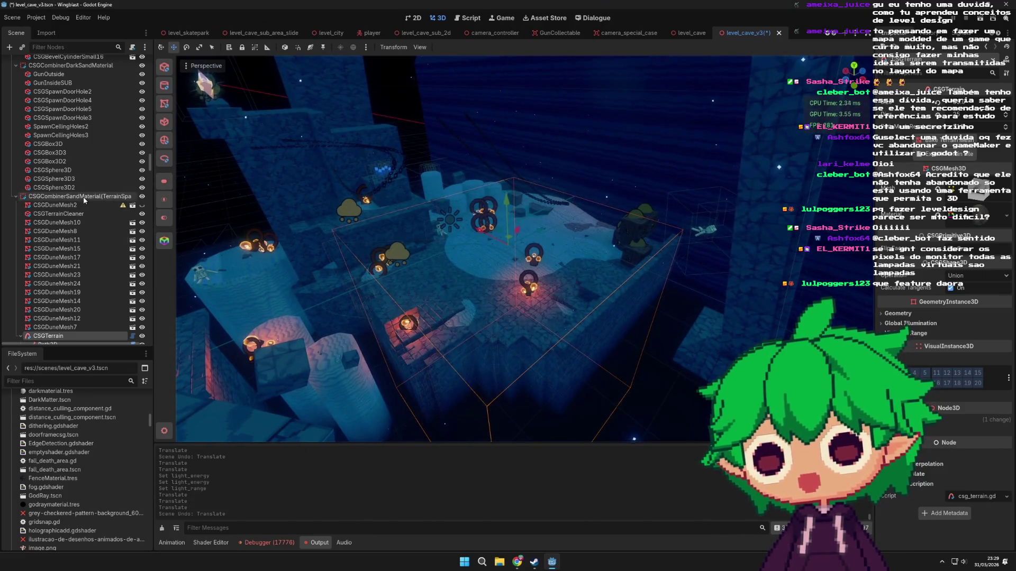
{"action": "left_click", "coordinate": [84, 197]}
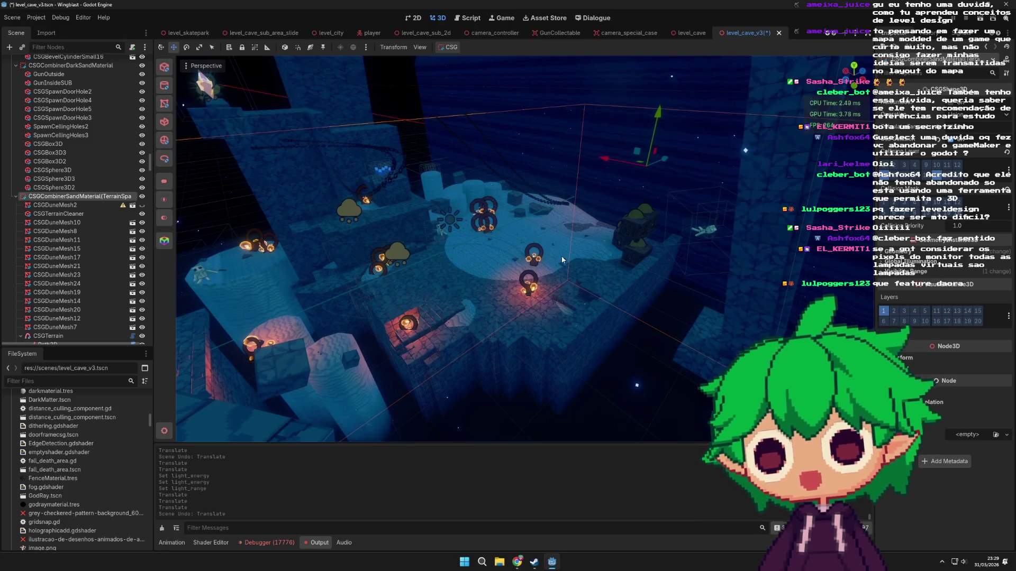
{"action": "scroll", "coordinate": [520, 261], "scroll_direction": "up", "scroll_amount": 5}
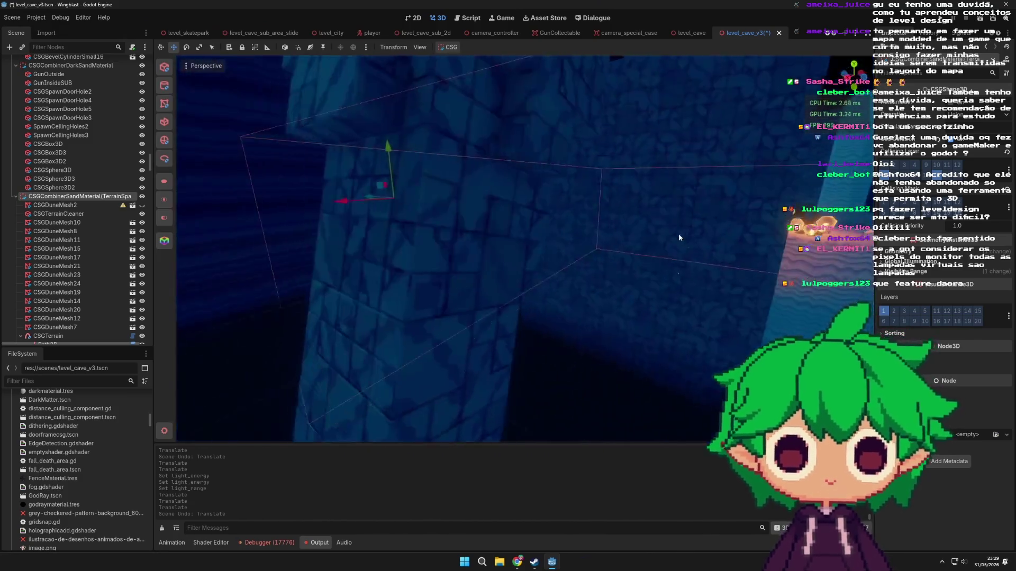
{"action": "scroll", "coordinate": [679, 238], "scroll_direction": "down", "scroll_amount": 5}
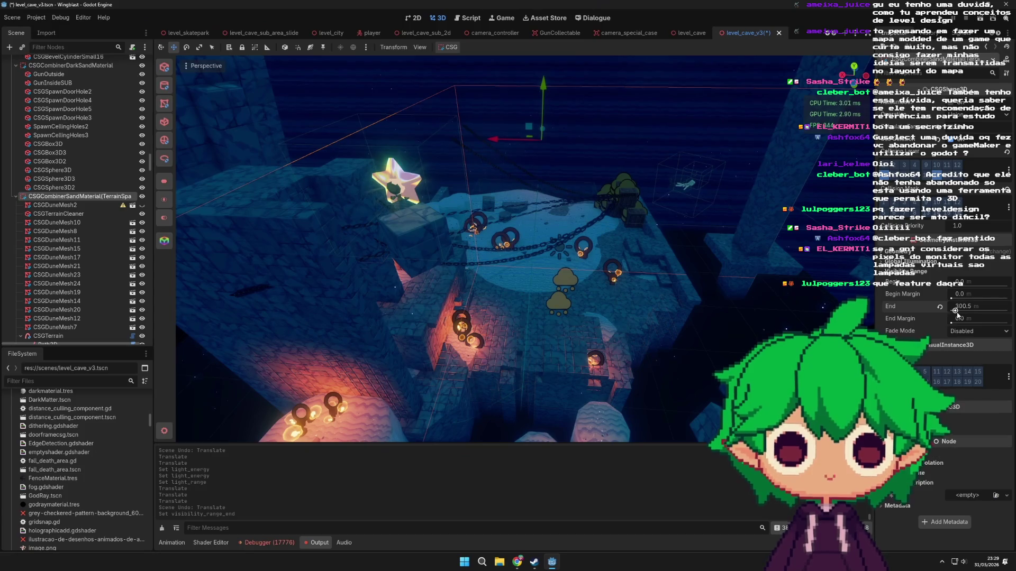
{"action": "scroll", "coordinate": [716, 303], "scroll_direction": "up", "scroll_amount": 5}
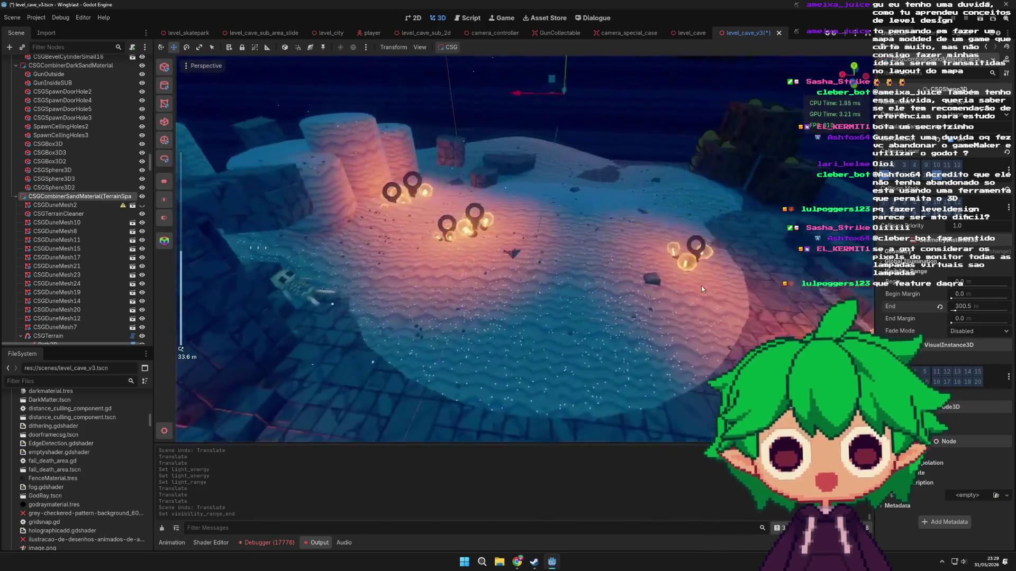
{"action": "scroll", "coordinate": [707, 284], "scroll_direction": "down", "scroll_amount": 10}
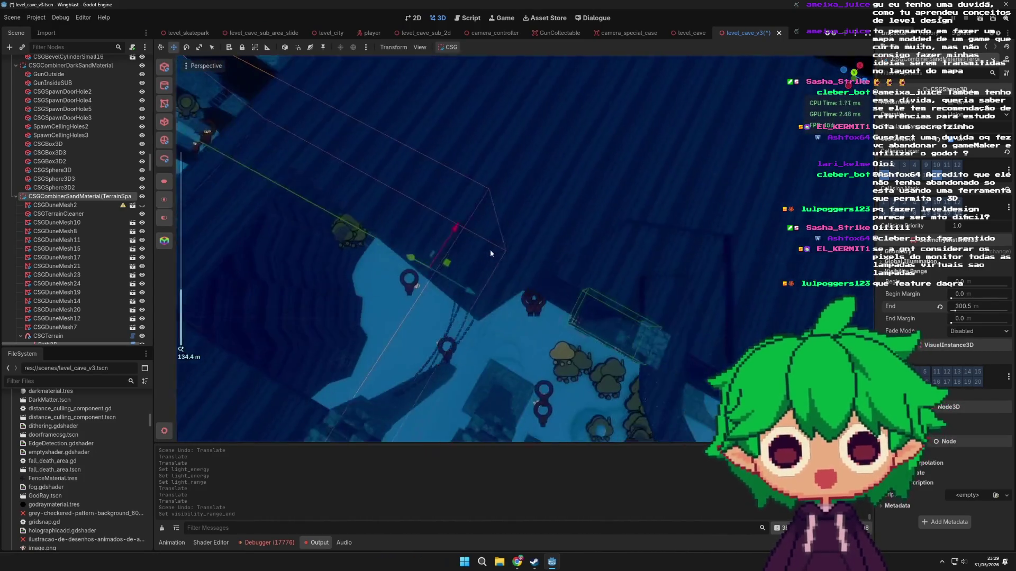
- Set the sand combiner's Visibility Range End to 165.55 m
{"action": "scroll", "coordinate": [400, 270], "scroll_direction": "down", "scroll_amount": 5}
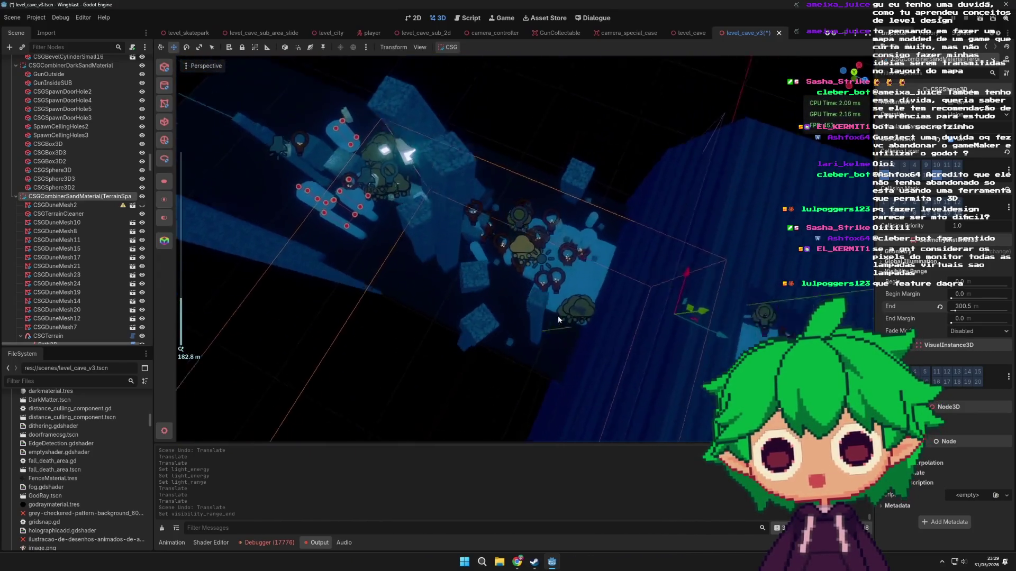
{"action": "scroll", "coordinate": [661, 281], "scroll_direction": "up", "scroll_amount": 10}
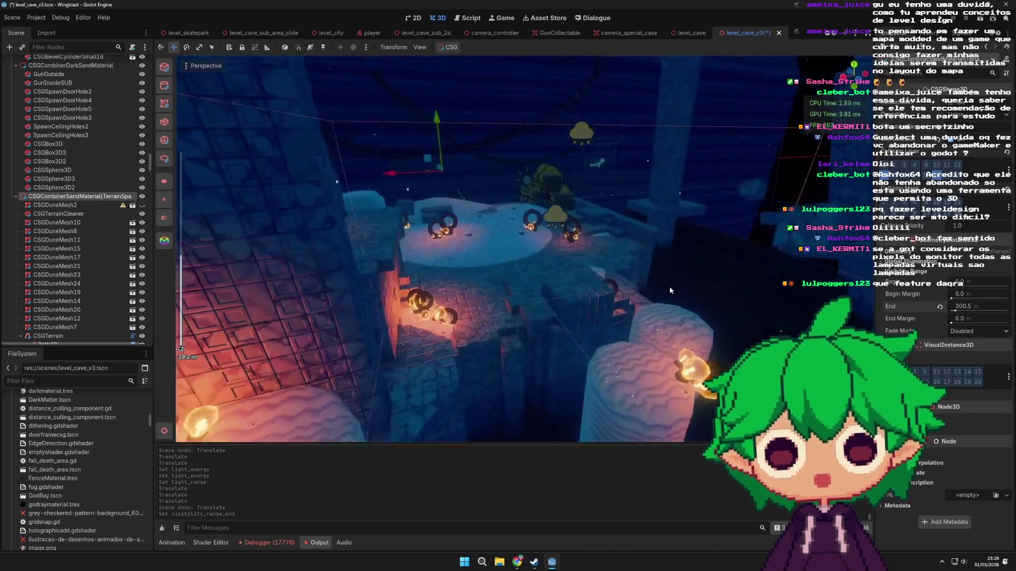
{"action": "scroll", "coordinate": [667, 286], "scroll_direction": "down", "scroll_amount": 8}
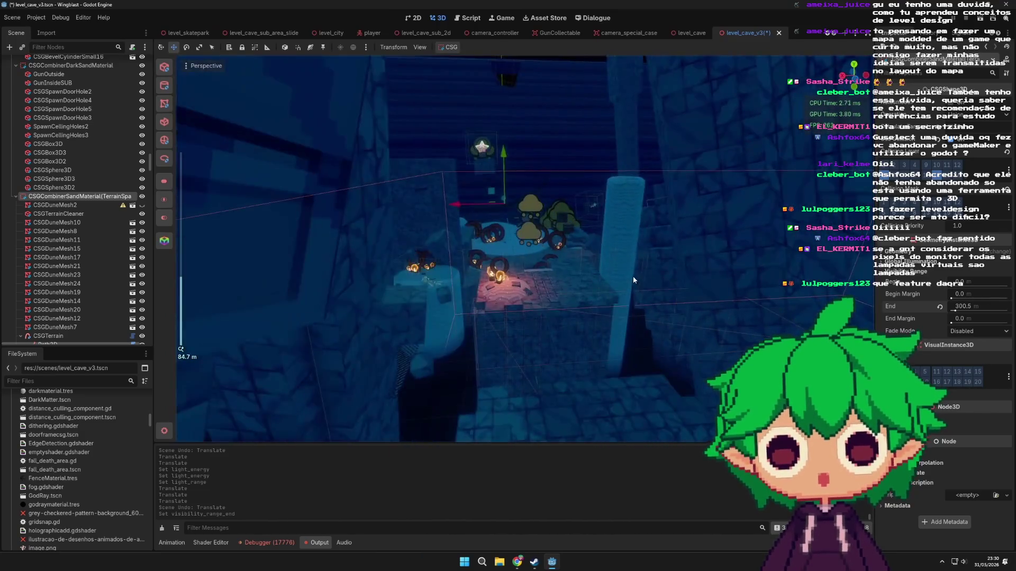
{"action": "scroll", "coordinate": [633, 277], "scroll_direction": "down", "scroll_amount": 5}
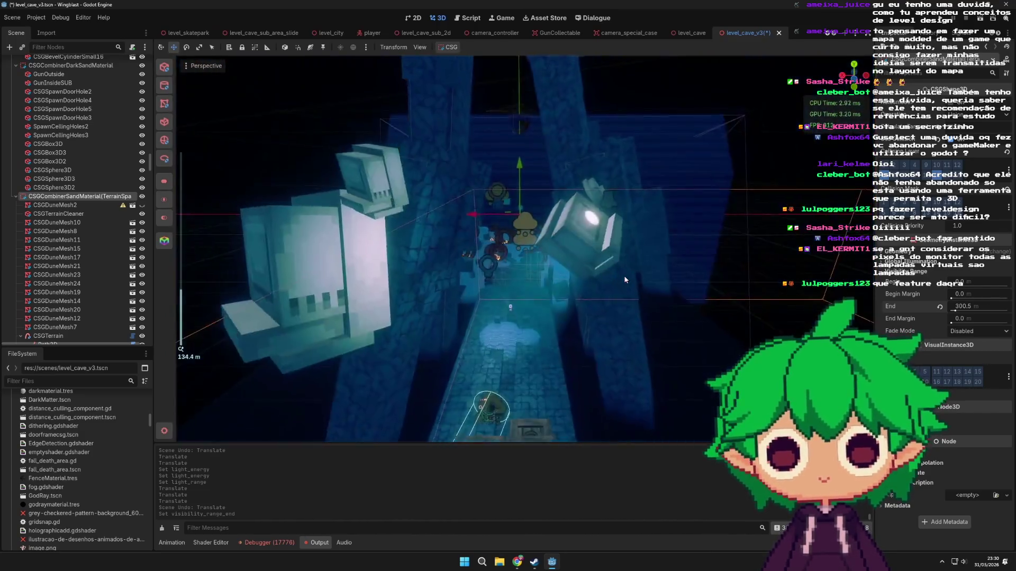
{"action": "scroll", "coordinate": [624, 277], "scroll_direction": "up", "scroll_amount": 8}
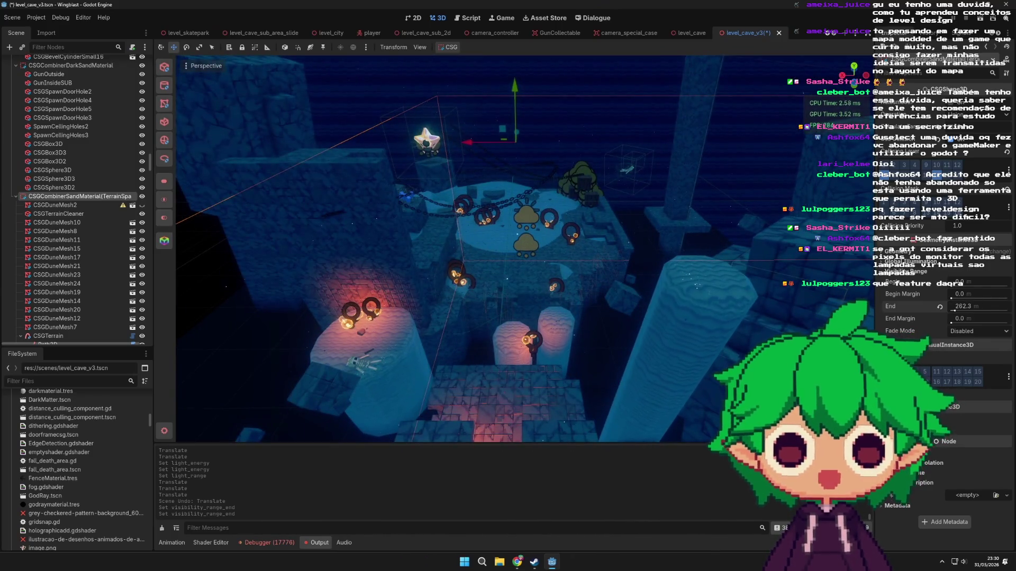
{"action": "scroll", "coordinate": [665, 270], "scroll_direction": "down", "scroll_amount": 4}
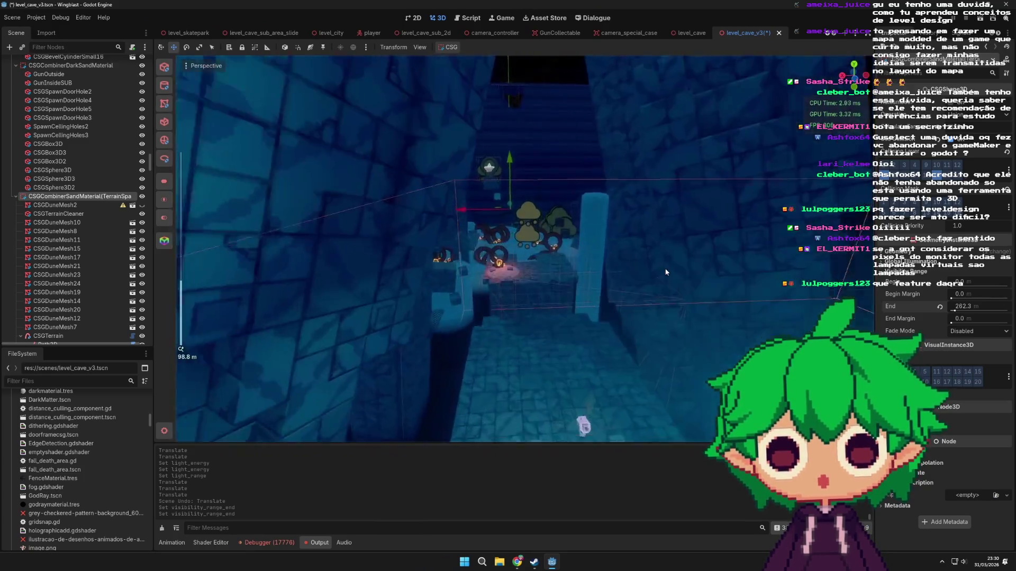
{"action": "scroll", "coordinate": [665, 272], "scroll_direction": "down", "scroll_amount": 2}
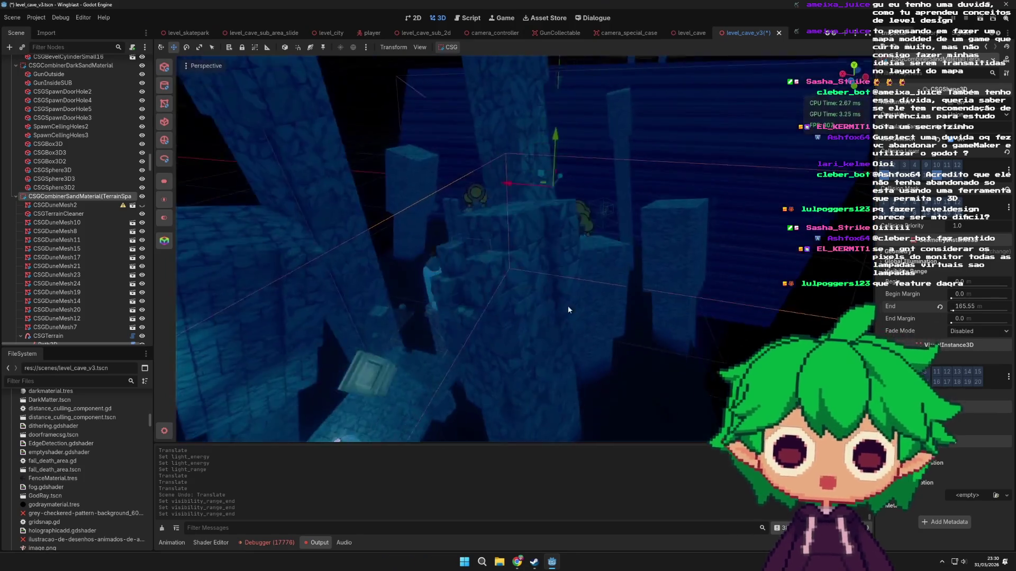
{"action": "scroll", "coordinate": [602, 278], "scroll_direction": "down", "scroll_amount": 2}
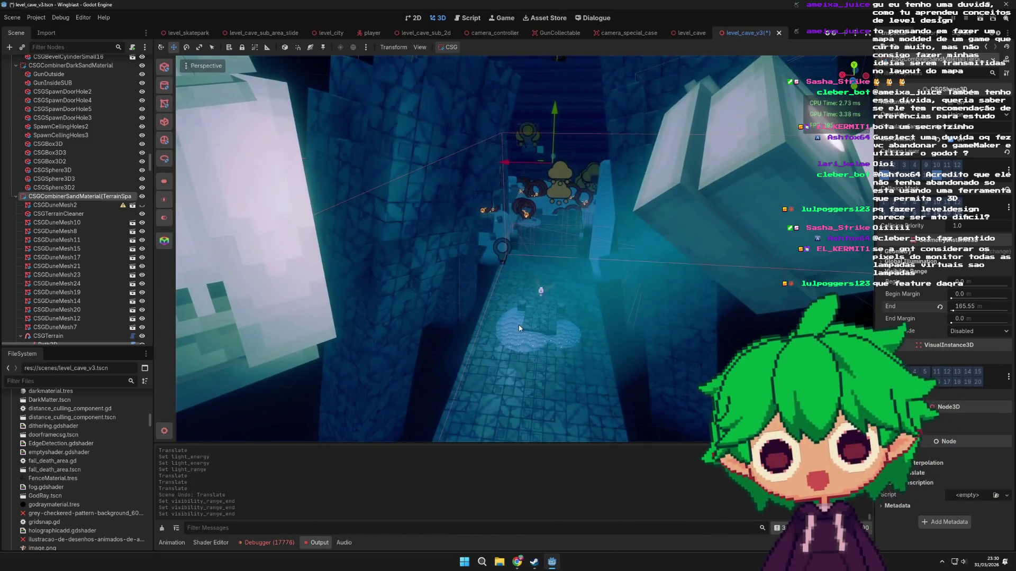
{"action": "left_click", "coordinate": [516, 329]}
{"action": "scroll", "coordinate": [515, 330], "scroll_direction": "up", "scroll_amount": 2}
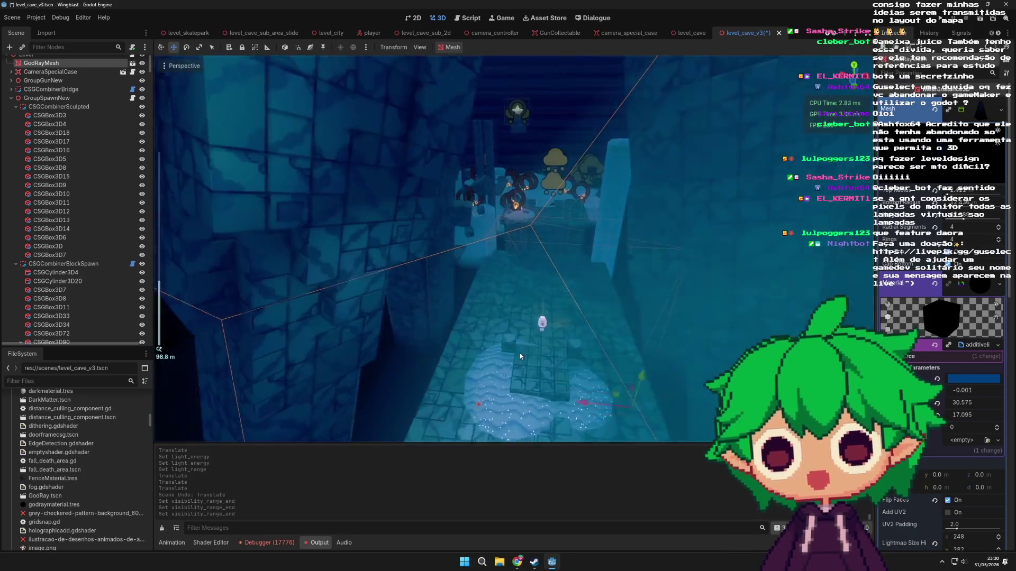
{"action": "left_click_drag", "start_coordinate": [520, 357], "coordinate": [482, 221]}
{"action": "scroll", "coordinate": [490, 235], "scroll_direction": "down", "scroll_amount": 4}
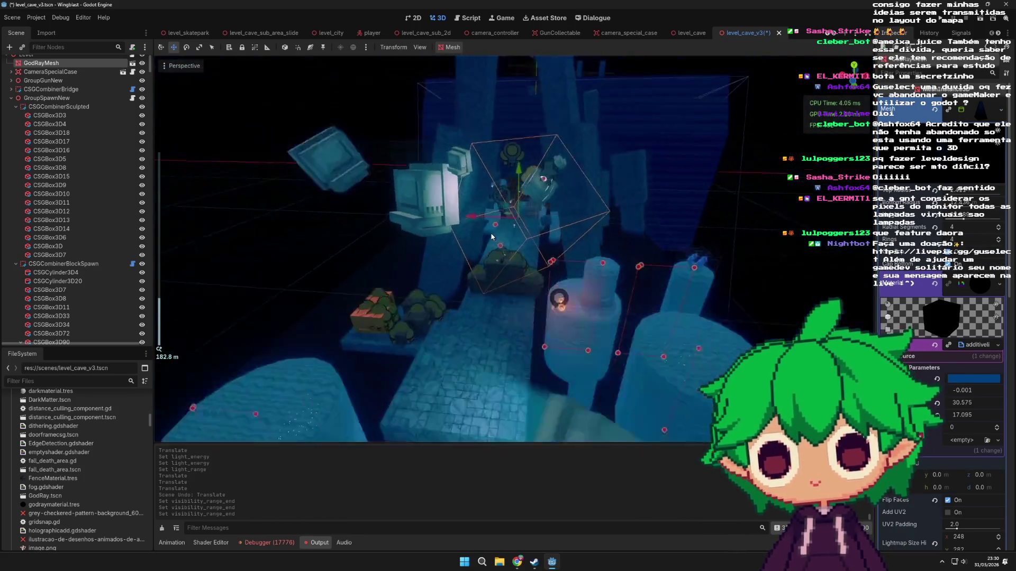
{"action": "scroll", "coordinate": [491, 236], "scroll_direction": "down", "scroll_amount": 5}
{"action": "mouse_move", "coordinate": [497, 248]}
{"action": "left_mouse_down"}
{"action": "mouse_move", "coordinate": [530, 297]}
{"action": "mouse_move", "coordinate": [642, 299]}
{"action": "left_mouse_up"}
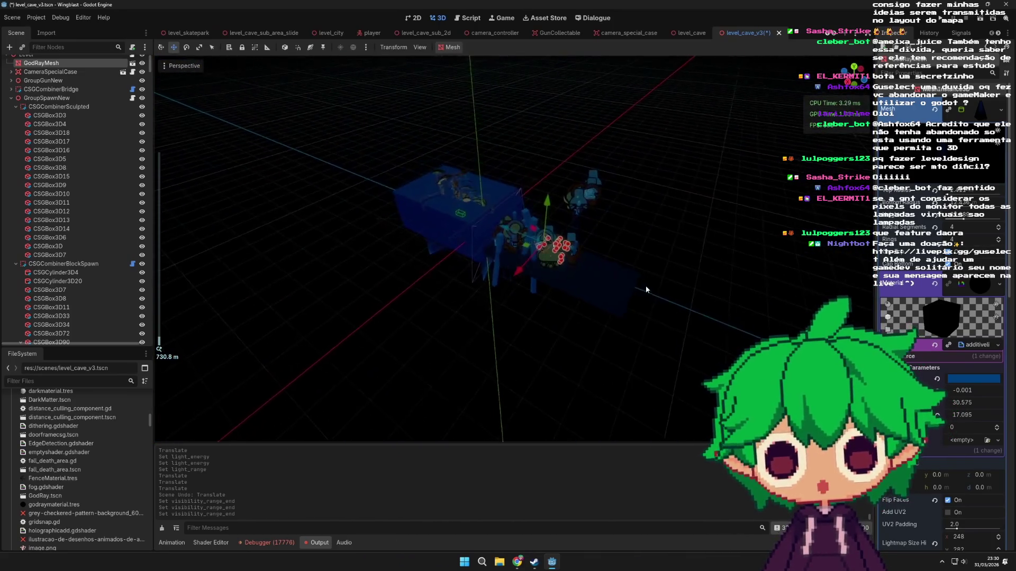
{"action": "scroll", "coordinate": [645, 289], "scroll_direction": "up", "scroll_amount": 15}
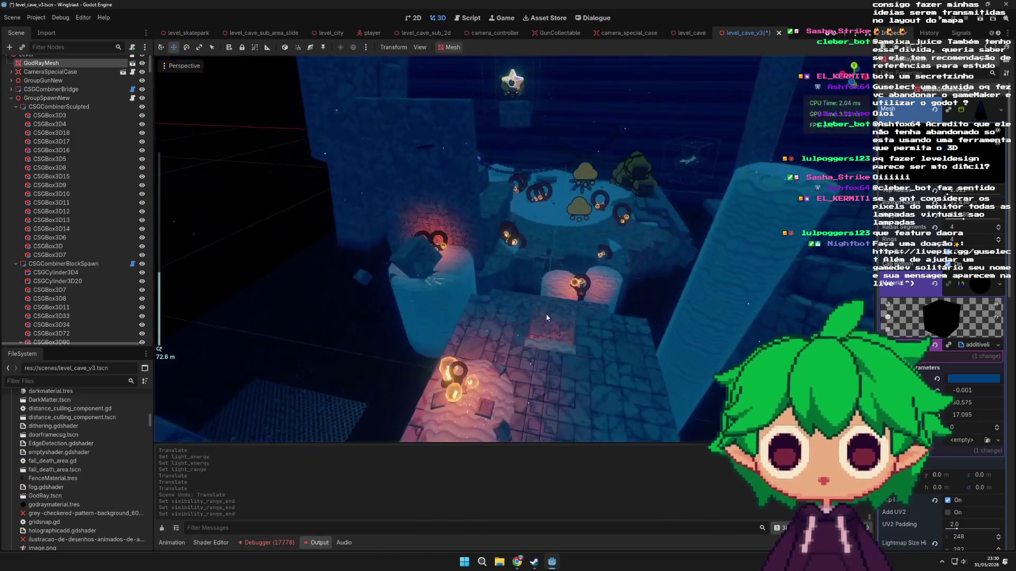
{"action": "left_click_drag", "start_coordinate": [547, 318], "coordinate": [535, 303]}
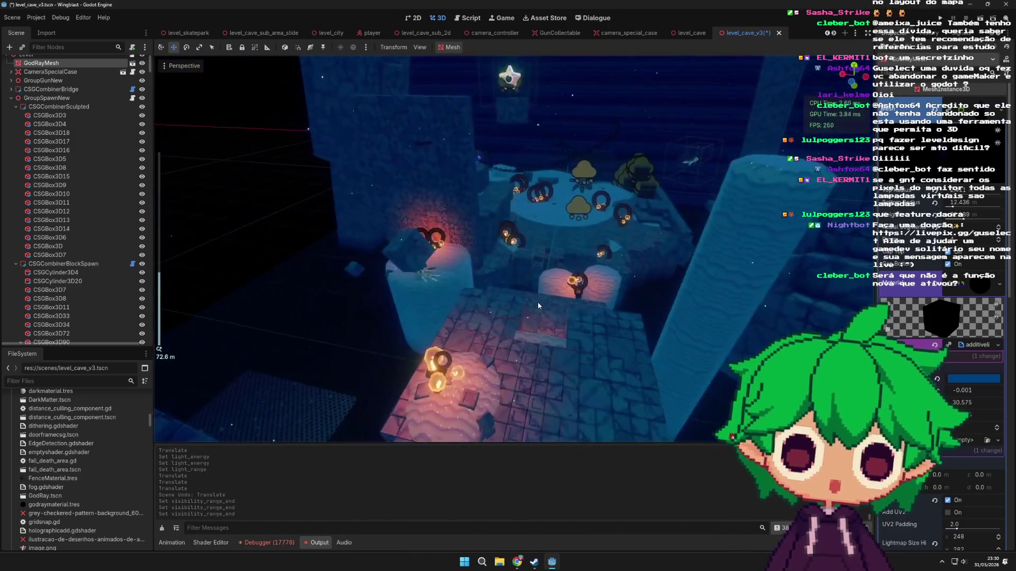
{"action": "scroll", "coordinate": [537, 303], "scroll_direction": "down", "scroll_amount": 6}
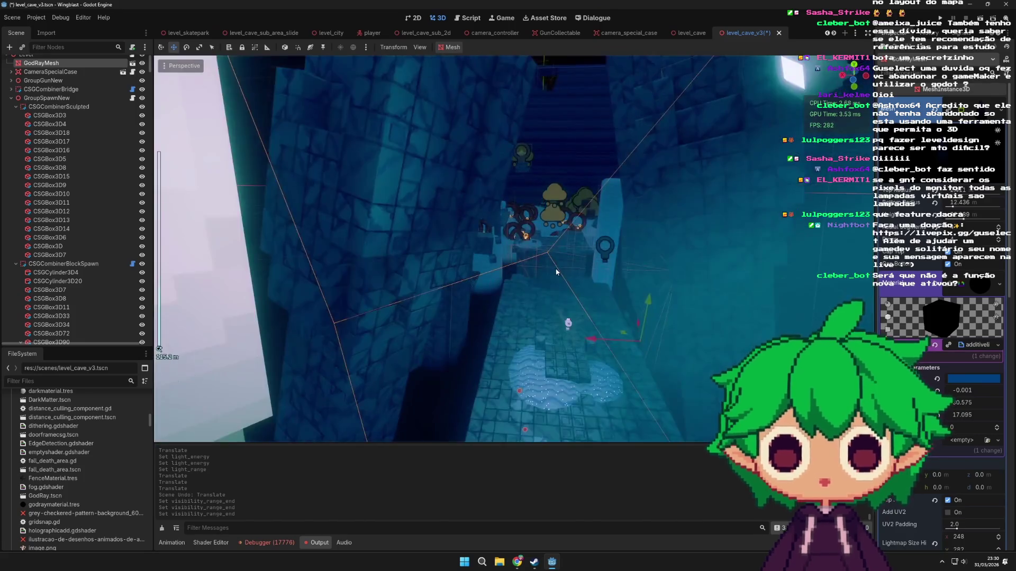
{"action": "scroll", "coordinate": [556, 272], "scroll_direction": "down", "scroll_amount": 4}
{"action": "scroll", "coordinate": [557, 282], "scroll_direction": "up", "scroll_amount": 2}
{"action": "scroll", "coordinate": [511, 300], "scroll_direction": "up", "scroll_amount": 18}
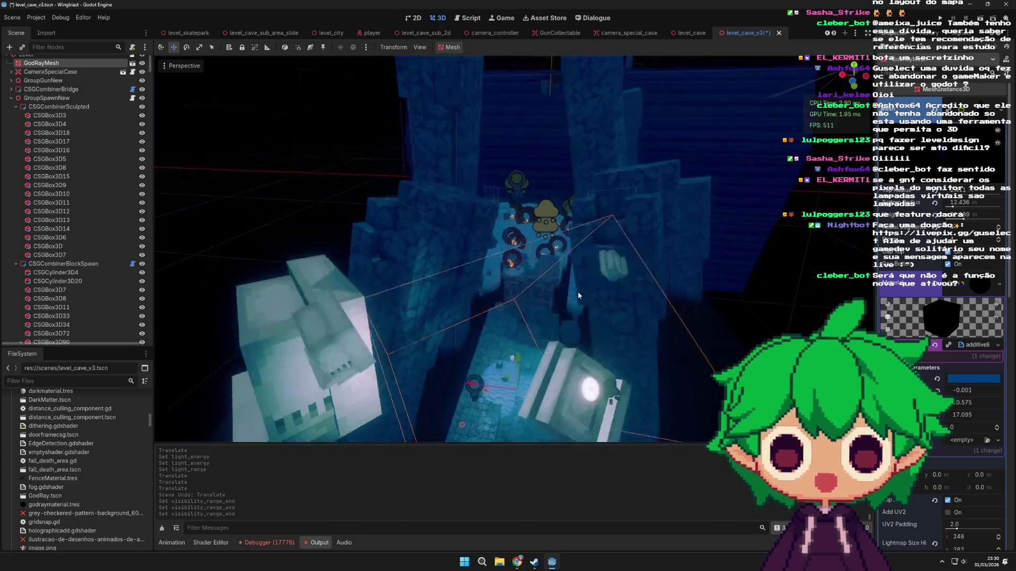
{"action": "scroll", "coordinate": [586, 264], "scroll_direction": "down", "scroll_amount": 4}
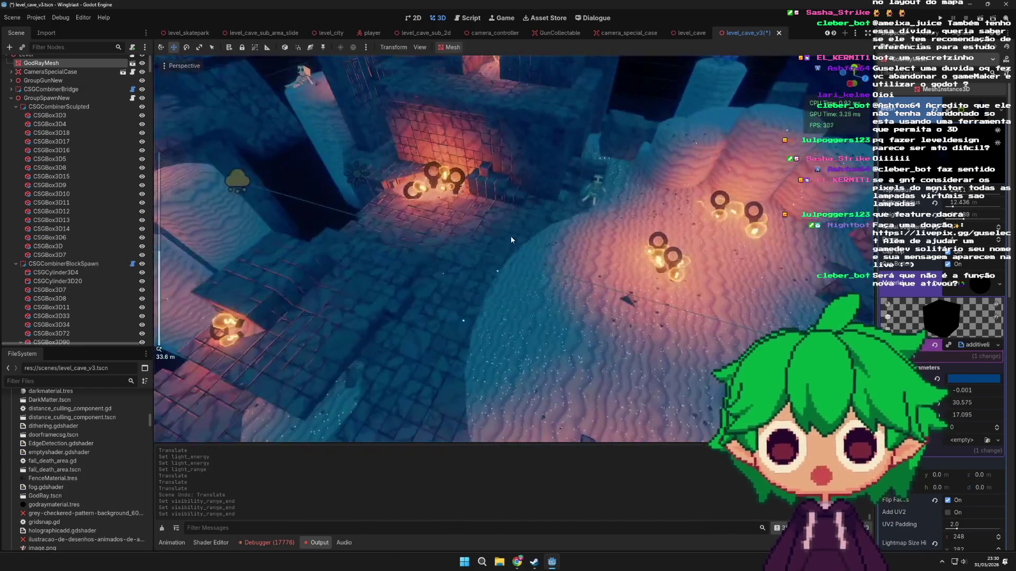
{"action": "scroll", "coordinate": [452, 189], "scroll_direction": "down", "scroll_amount": 4}
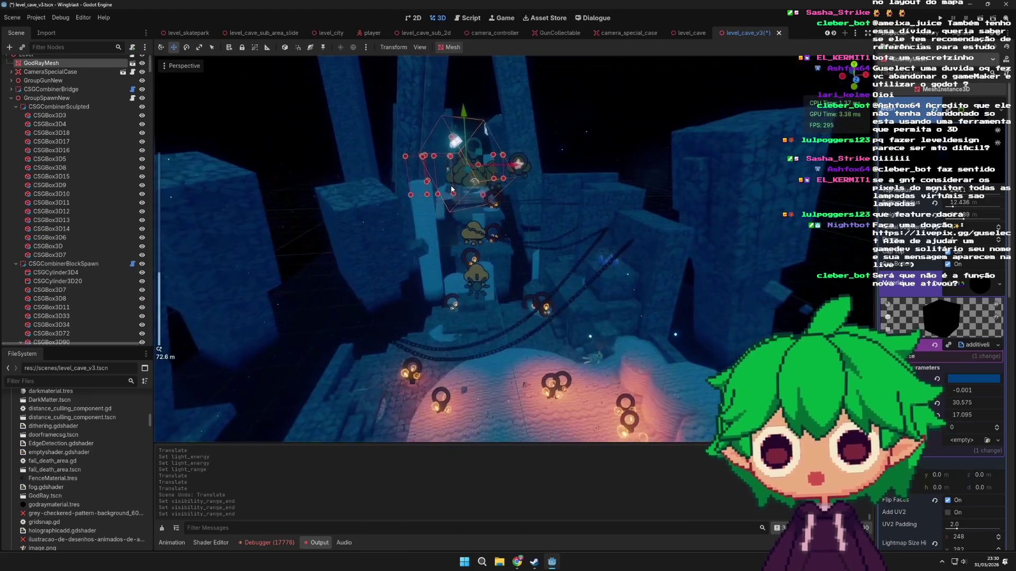
{"action": "scroll", "coordinate": [488, 218], "scroll_direction": "up", "scroll_amount": 6}
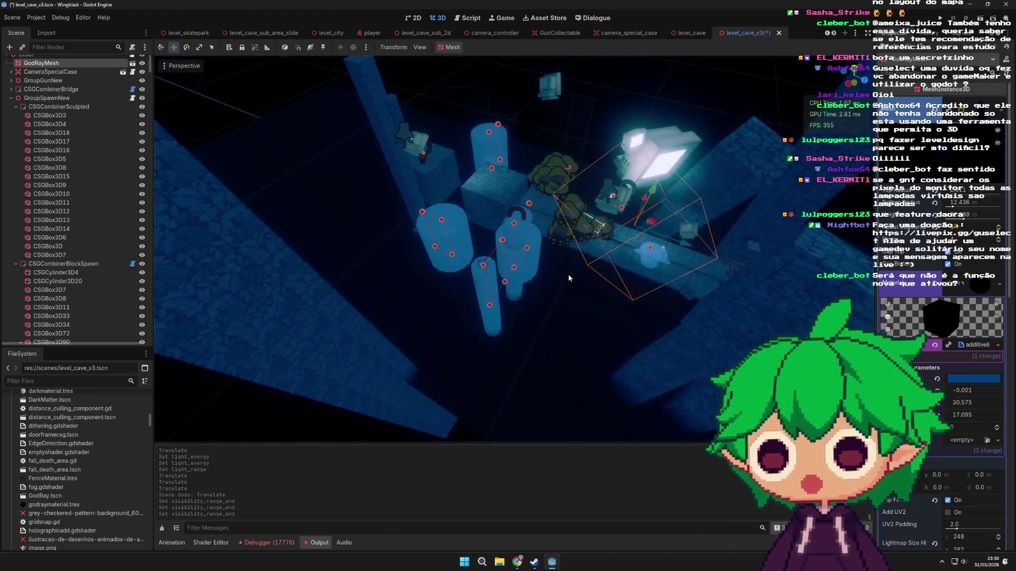
{"action": "scroll", "coordinate": [573, 310], "scroll_direction": "down", "scroll_amount": 3}
{"action": "scroll", "coordinate": [509, 360], "scroll_direction": "up", "scroll_amount": 3}
{"action": "scroll", "coordinate": [476, 317], "scroll_direction": "down", "scroll_amount": 5}
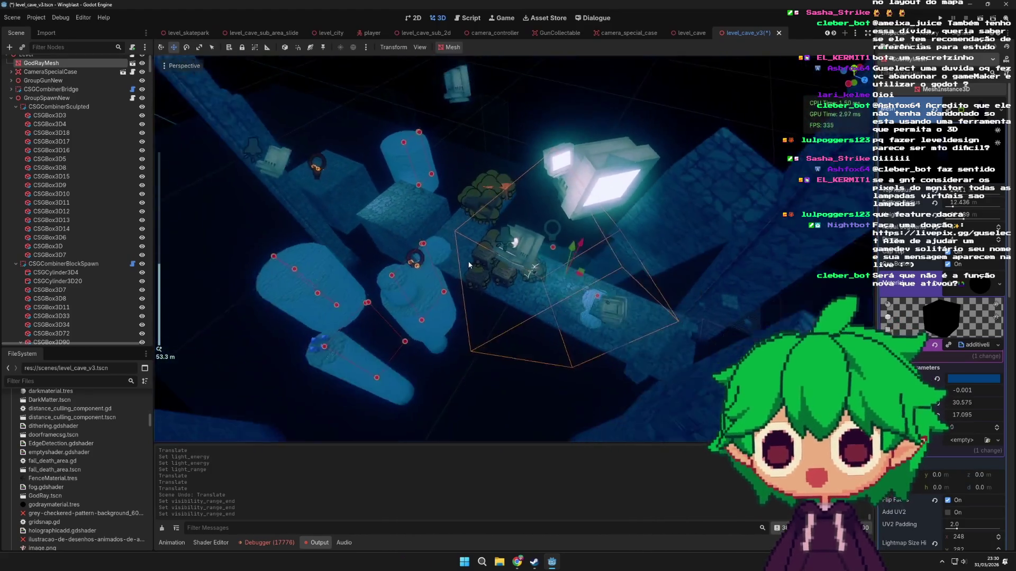
{"action": "left_click", "coordinate": [417, 332]}
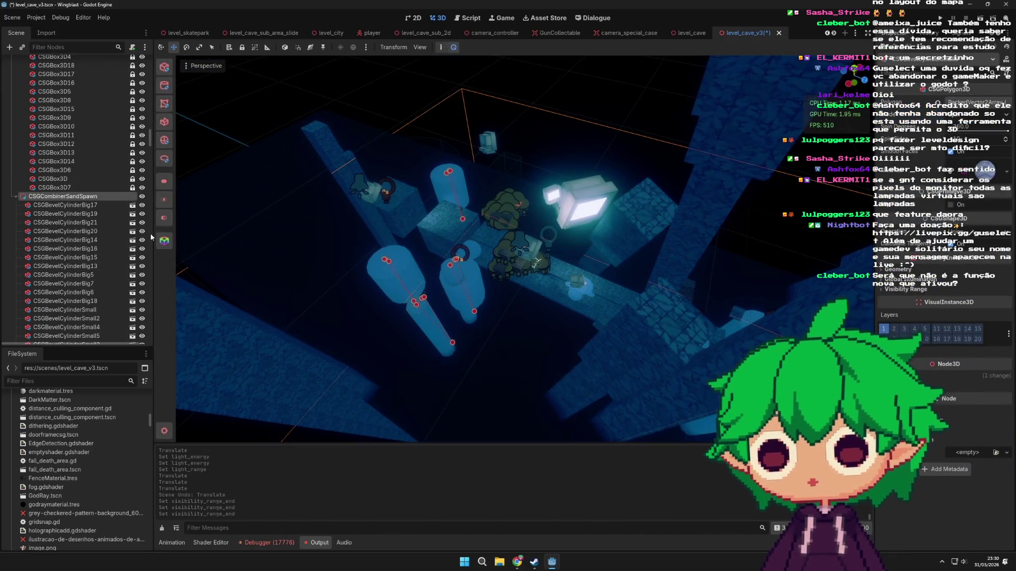
{"action": "scroll", "coordinate": [528, 296], "scroll_direction": "down", "scroll_amount": 8}
{"action": "scroll", "coordinate": [700, 285], "scroll_direction": "up", "scroll_amount": 8}
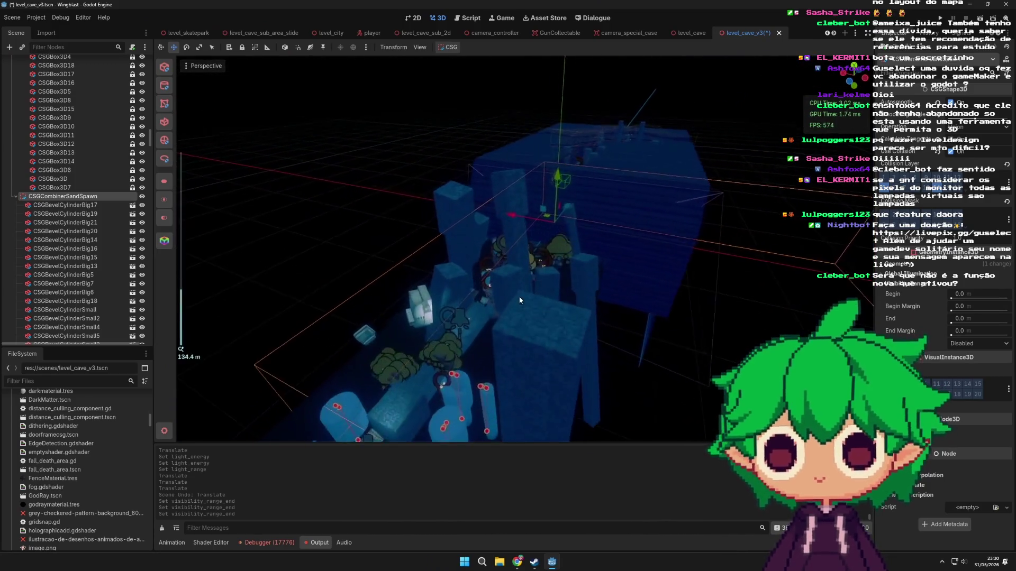
{"action": "scroll", "coordinate": [519, 301], "scroll_direction": "up", "scroll_amount": 5}
{"action": "scroll", "coordinate": [584, 292], "scroll_direction": "down", "scroll_amount": 6}
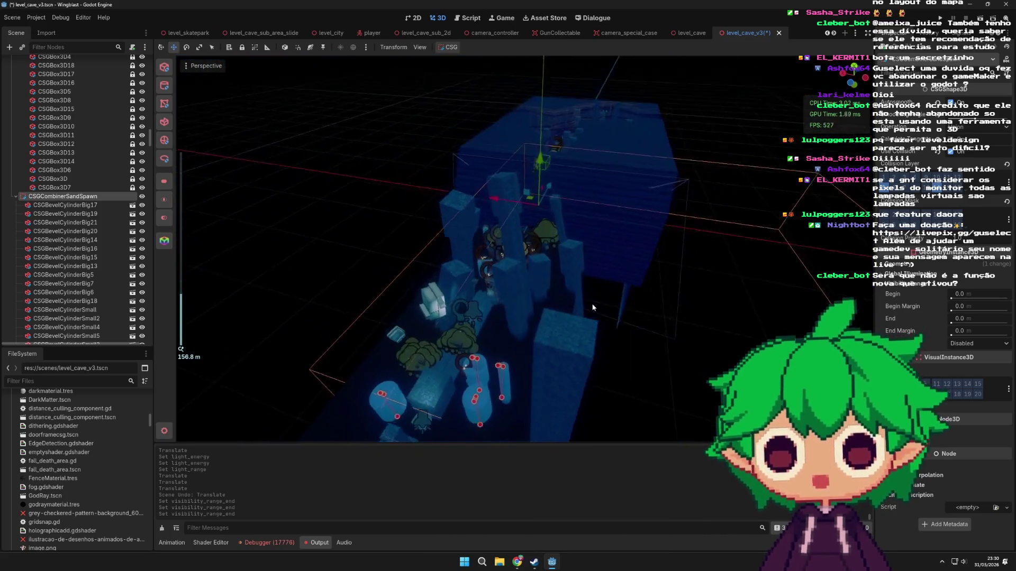
{"action": "scroll", "coordinate": [524, 312], "scroll_direction": "up", "scroll_amount": 20}
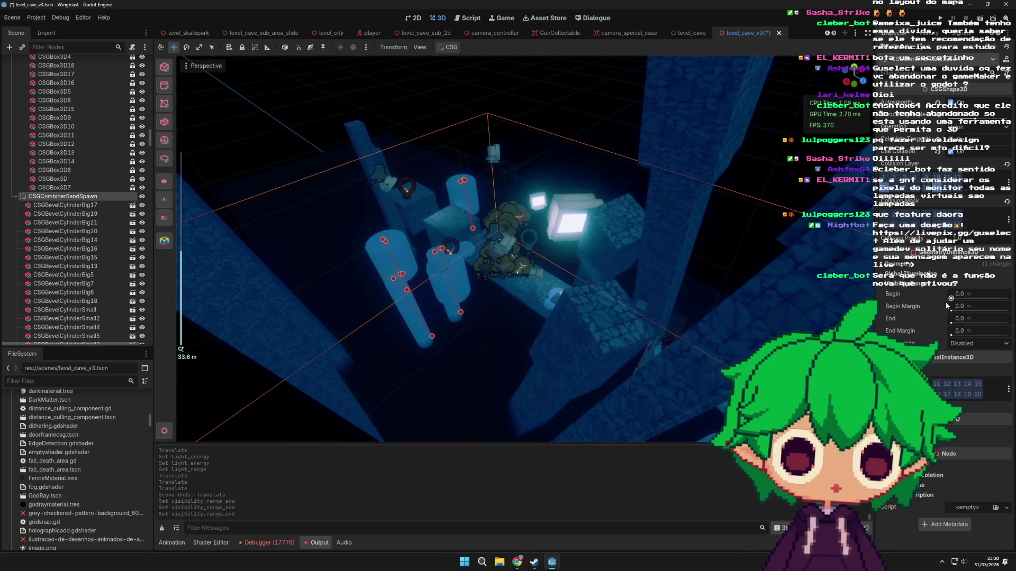
{"action": "mouse_move", "coordinate": [760, 315]}
{"action": "left_mouse_down"}
{"action": "mouse_move", "coordinate": [596, 369]}
{"action": "mouse_move", "coordinate": [481, 254]}
{"action": "mouse_move", "coordinate": [650, 302]}
{"action": "mouse_move", "coordinate": [621, 306]}
{"action": "left_mouse_up"}
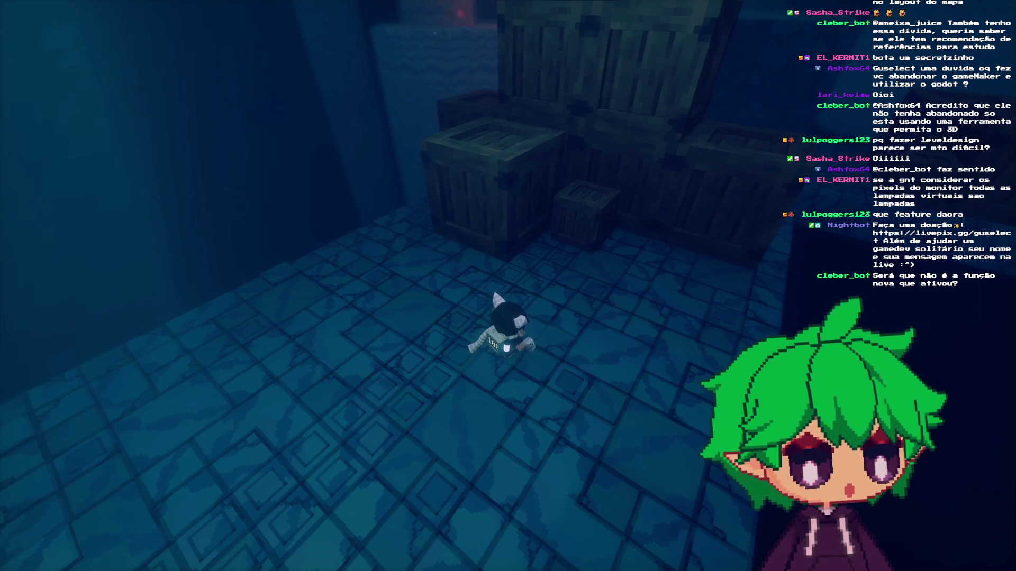
- Run the character toward the crates and across the floor, slashing once, then pause
{"action": "key", "text": "w"}
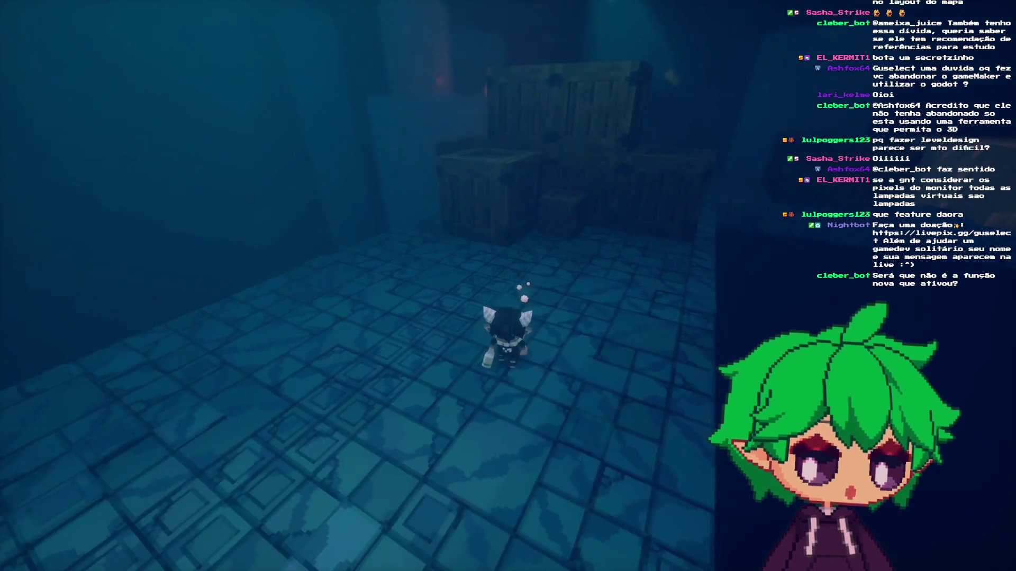
{"action": "key", "text": "space"}
{"action": "key", "text": "w"}
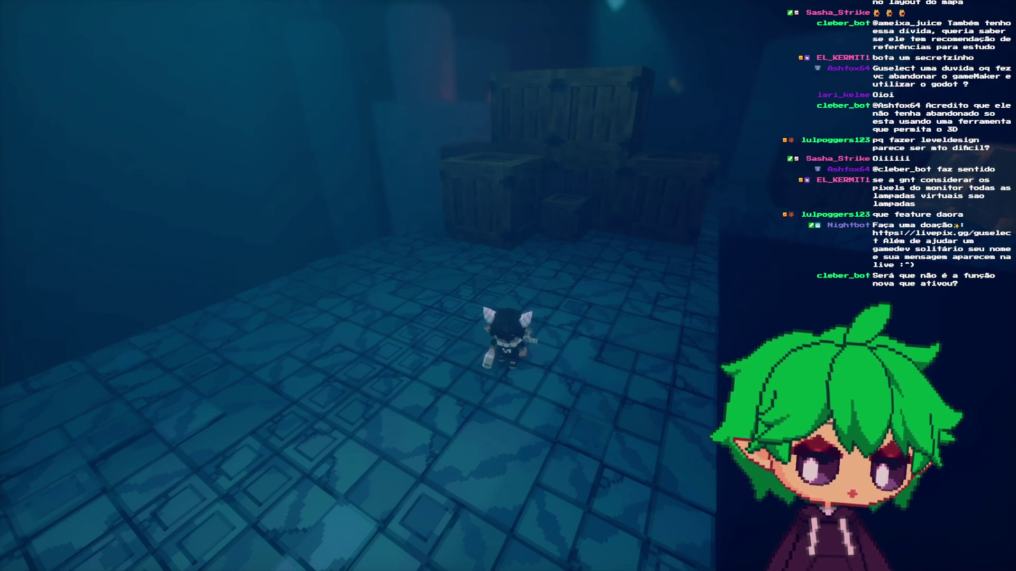
{"action": "key", "text": "a"}
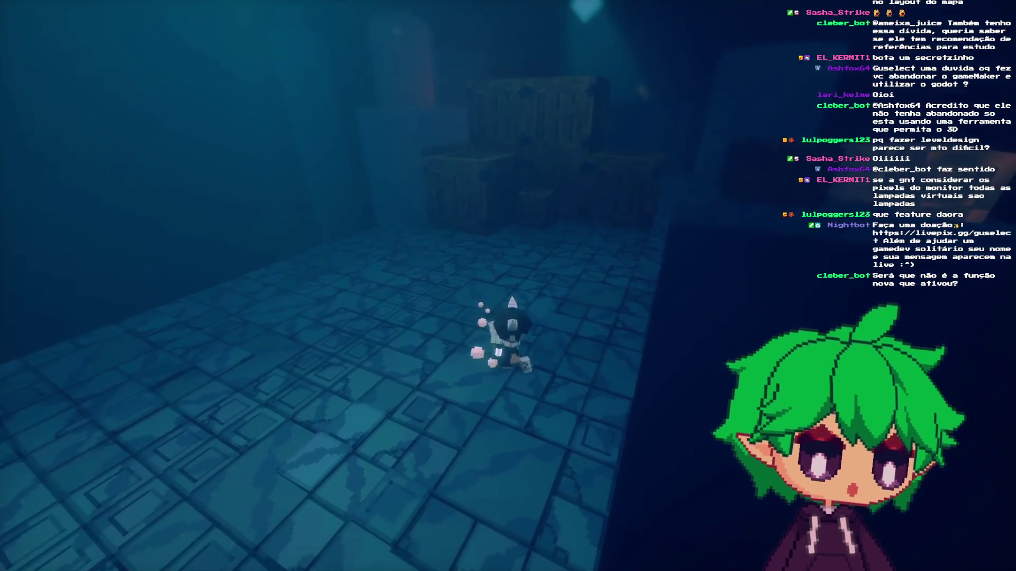
{"action": "key", "text": "w"}
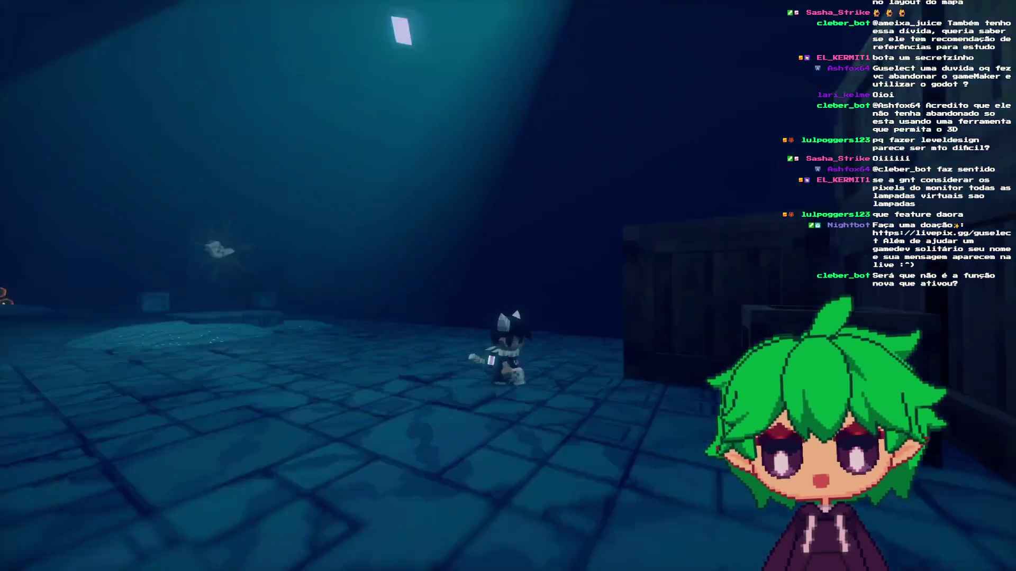
{"action": "key", "text": "Escape"}
- Lower the video quality to Medium in the options, then resume play
{"action": "left_click", "coordinate": [506, 277]}
{"action": "left_click", "coordinate": [485, 85]}
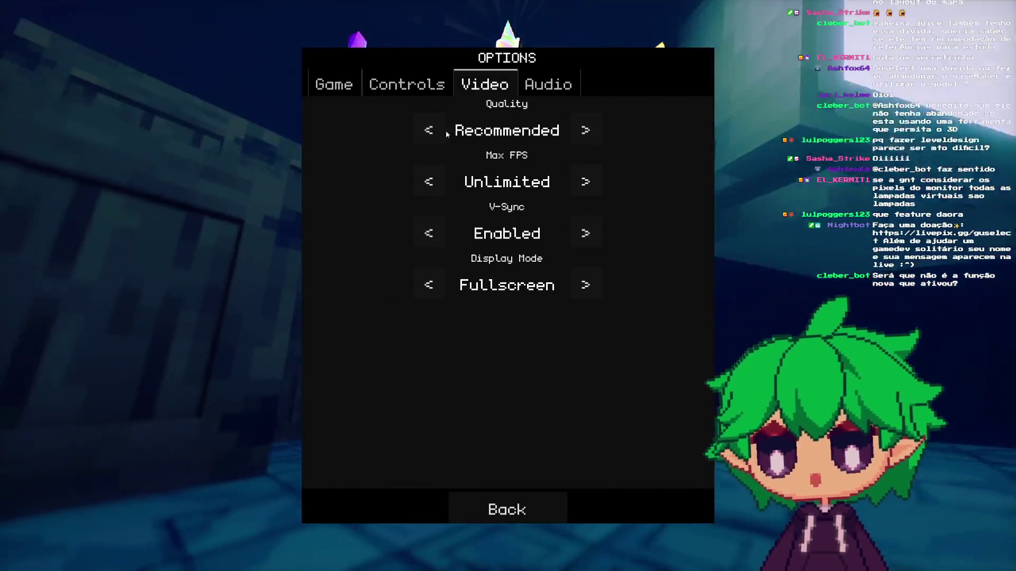
{"action": "left_click", "coordinate": [436, 134]}
{"action": "left_click", "coordinate": [436, 134]}
{"action": "left_click", "coordinate": [518, 498]}
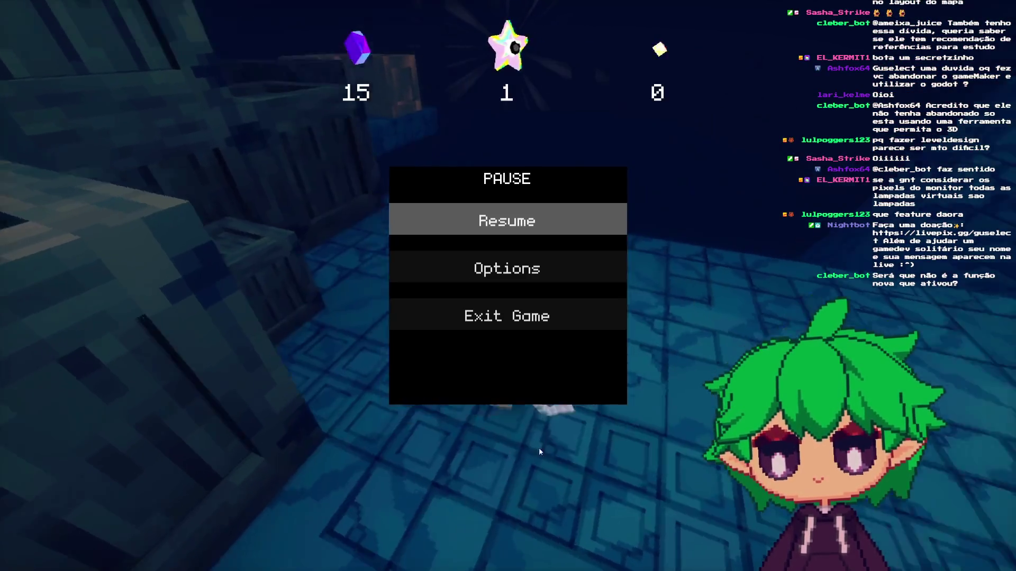
{"action": "key", "text": "Escape"}
- Run and jump down the corridor into the room with floating monitors
{"action": "key", "text": "w"}
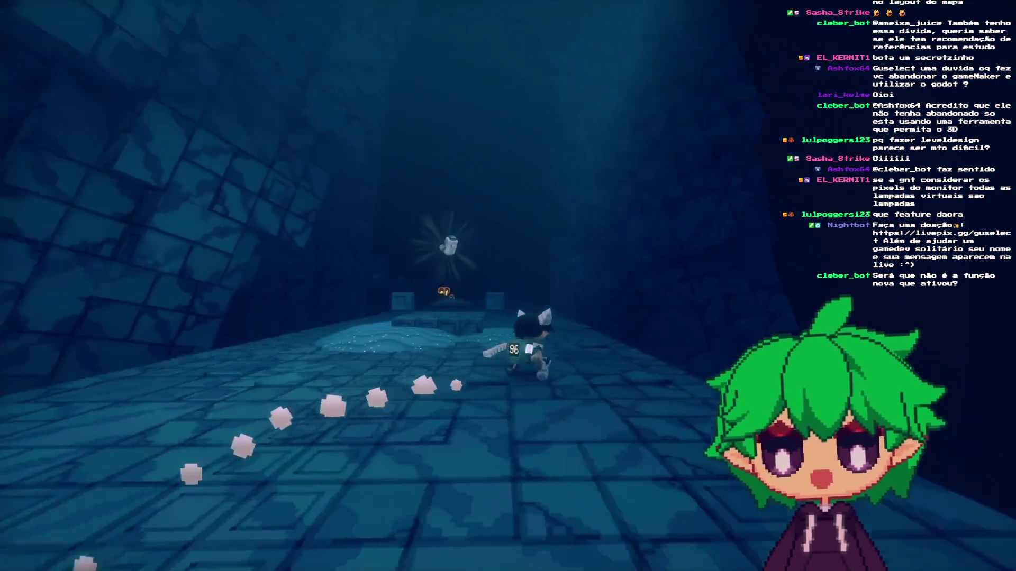
{"action": "key", "text": "w"}
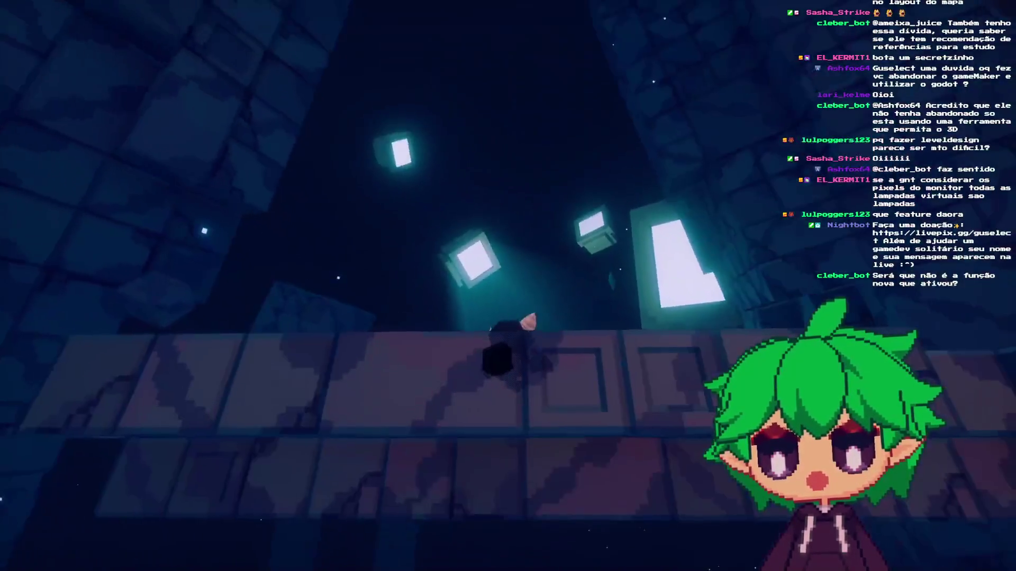
{"action": "key", "text": "w"}
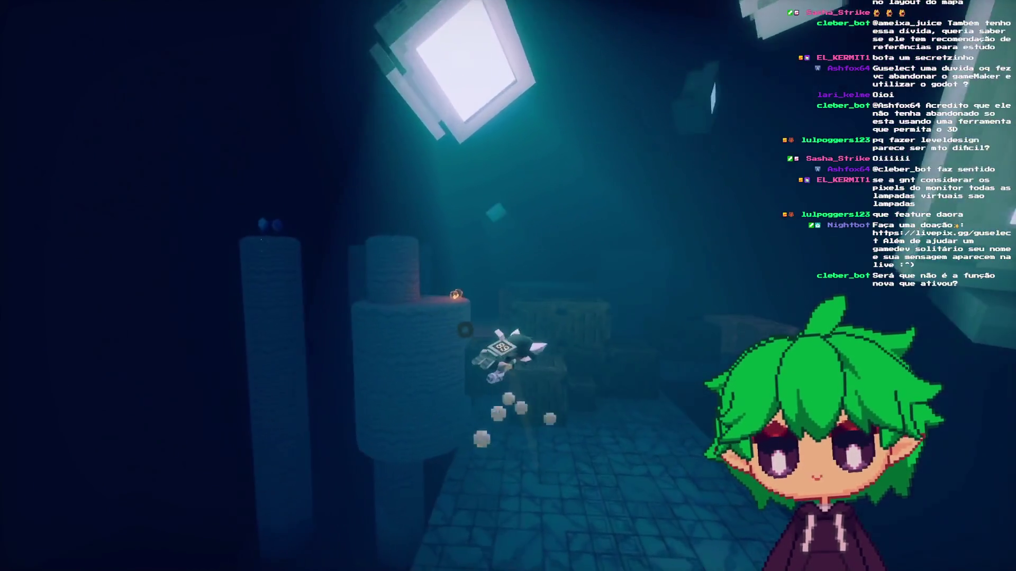
{"action": "key", "text": "w"}
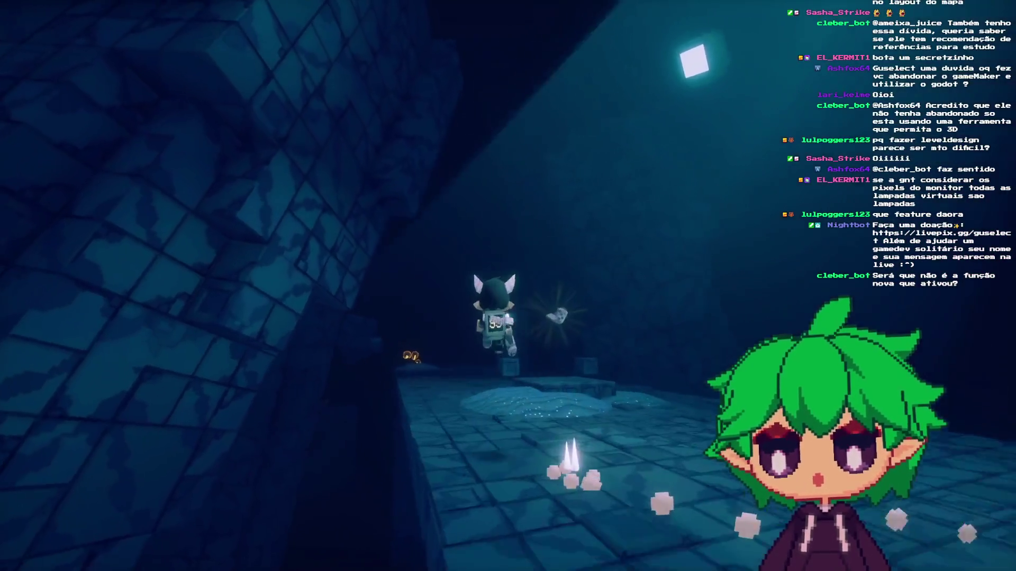
{"action": "key", "text": "w"}
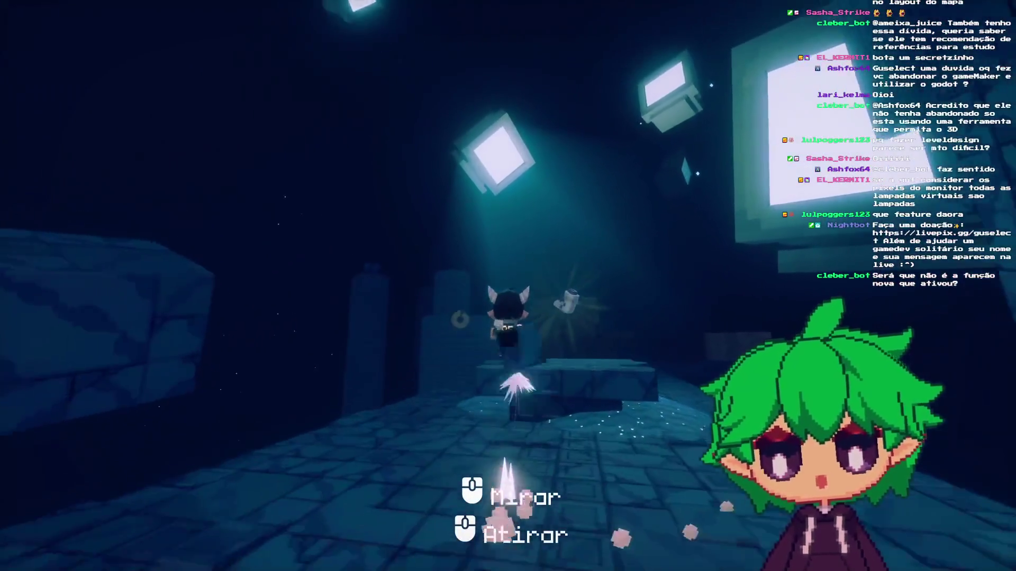
- Pan the photo-mode camera around the monitor room, then return to play
{"action": "key", "text": "p"}
{"action": "key", "text": "w"}
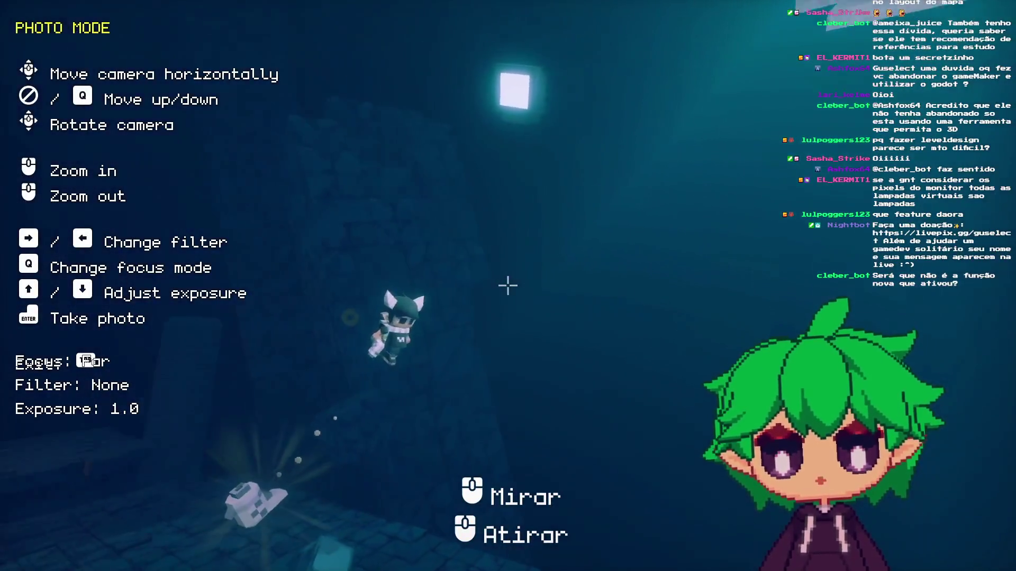
{"action": "key", "text": "w"}
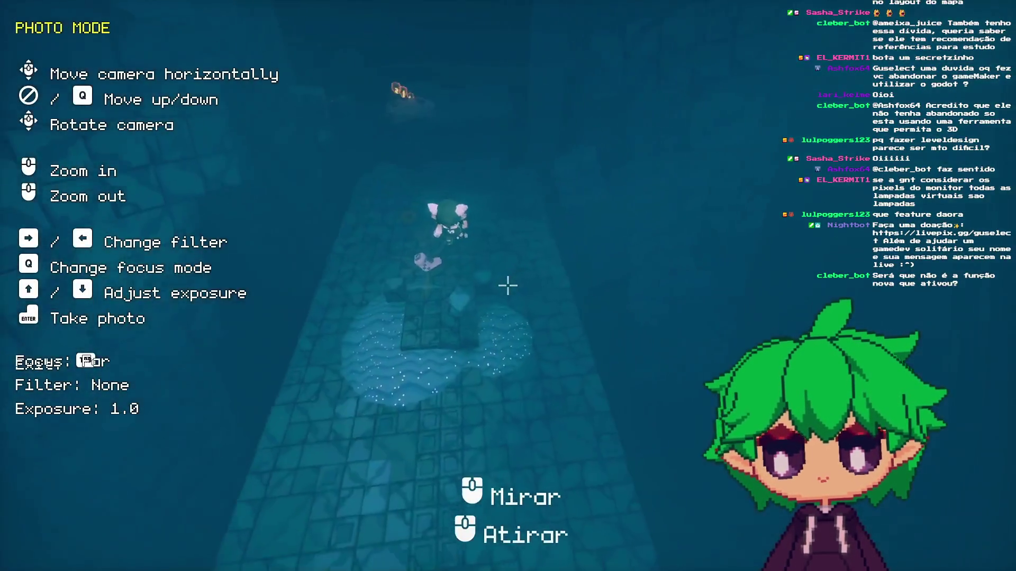
{"action": "key", "text": "w"}
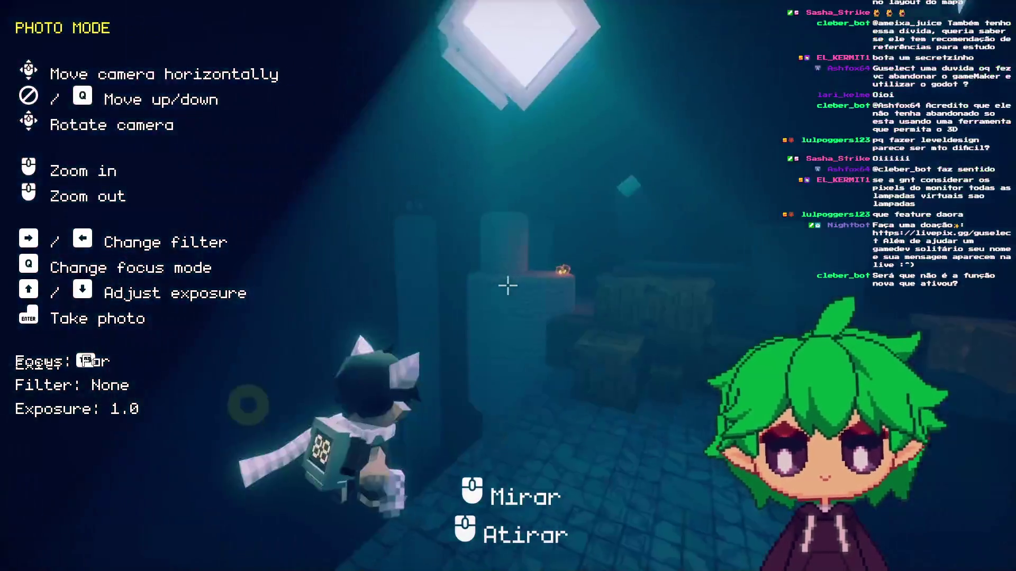
{"action": "key", "text": "Escape"}
- Shoot the enemies ahead and break the wooden crate
{"action": "left_click", "coordinate": [507, 286]}
{"action": "left_click", "coordinate": [508, 286]}
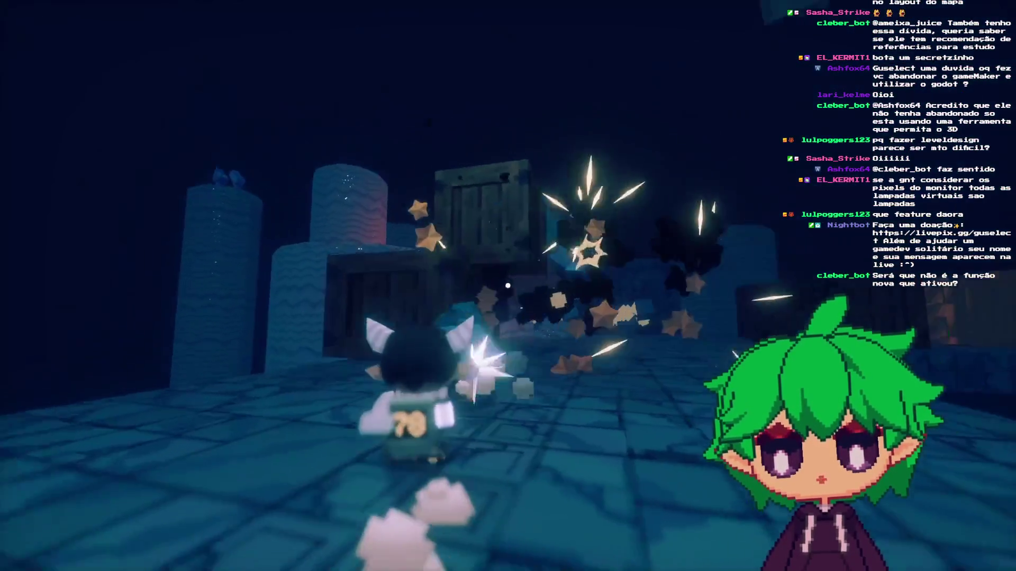
{"action": "key", "text": "w"}
{"action": "left_click", "coordinate": [507, 286]}
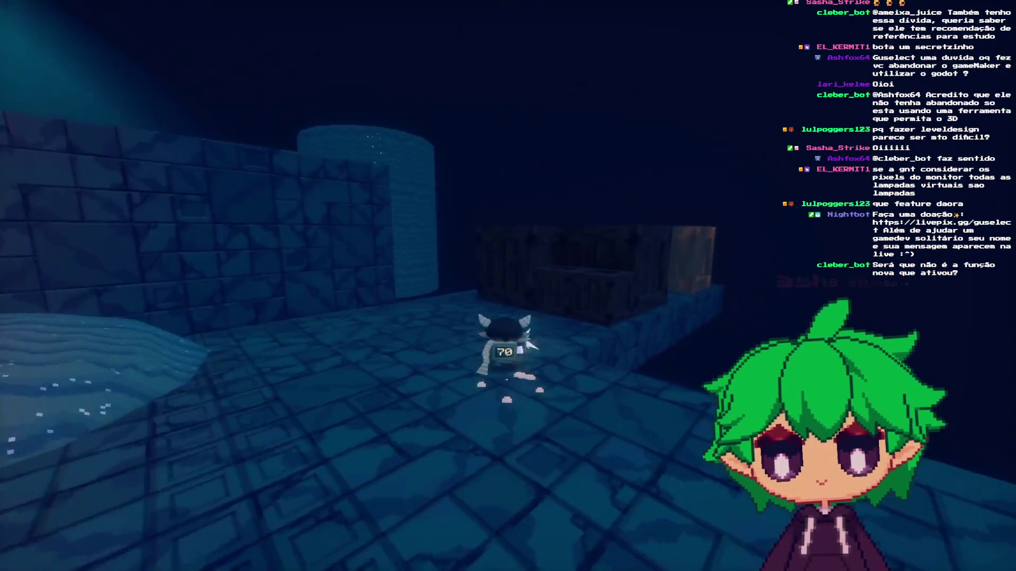
{"action": "left_click", "coordinate": [508, 285]}
{"action": "left_click", "coordinate": [508, 286]}
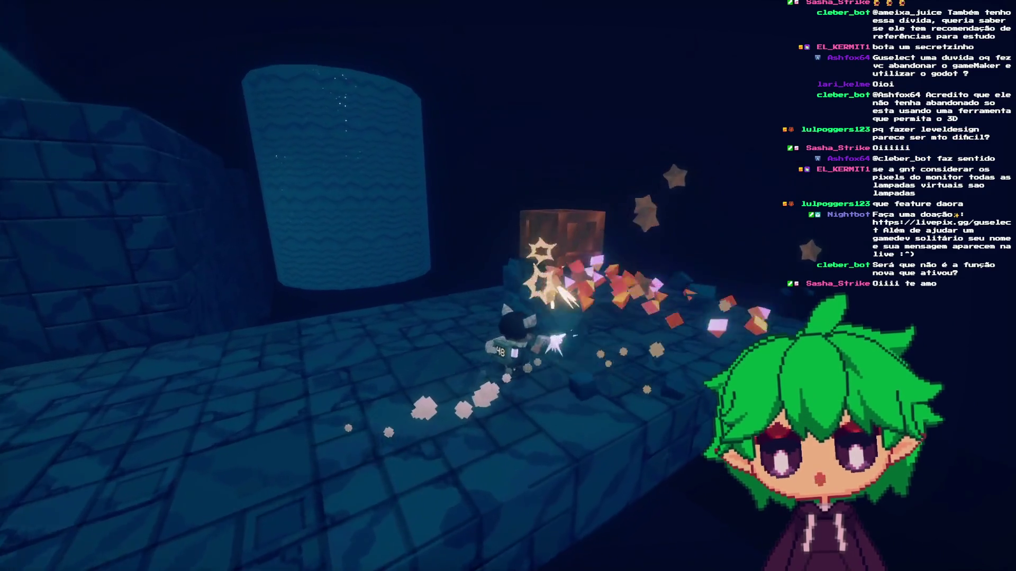
- Run down the dim corridor toward the stone platform while firing
{"action": "key", "text": "w"}
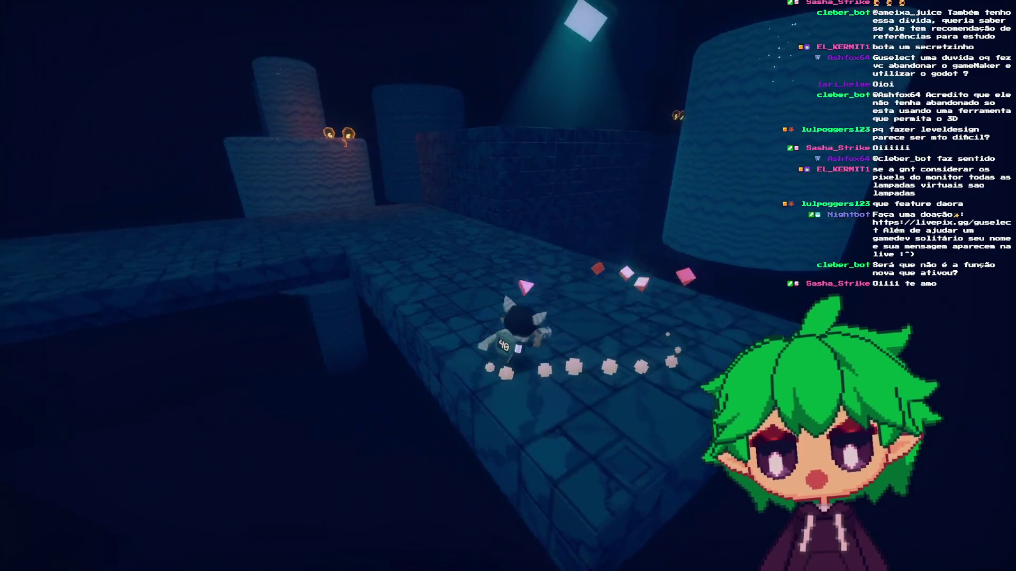
{"action": "key", "text": "w"}
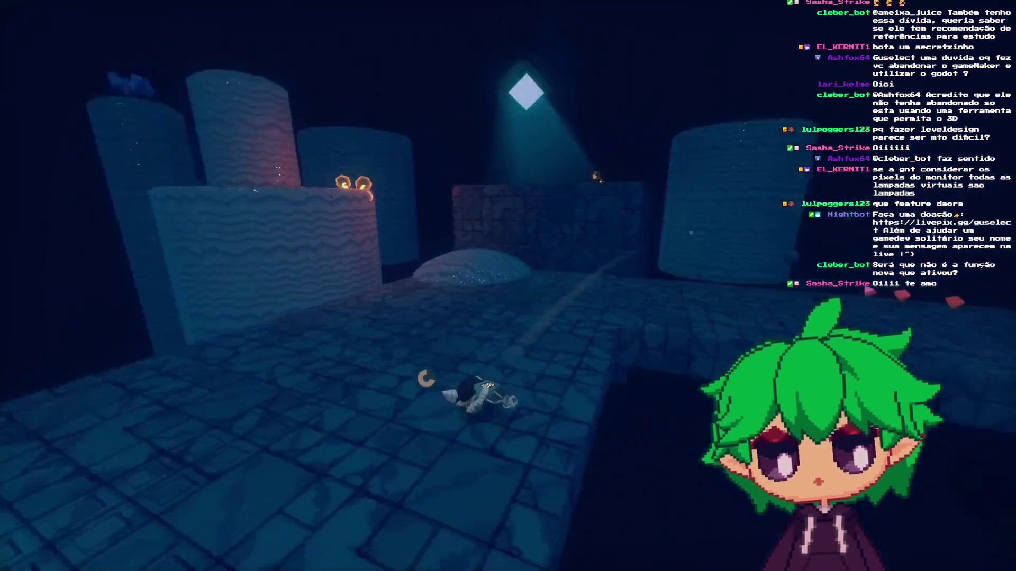
{"action": "left_click", "coordinate": [508, 286]}
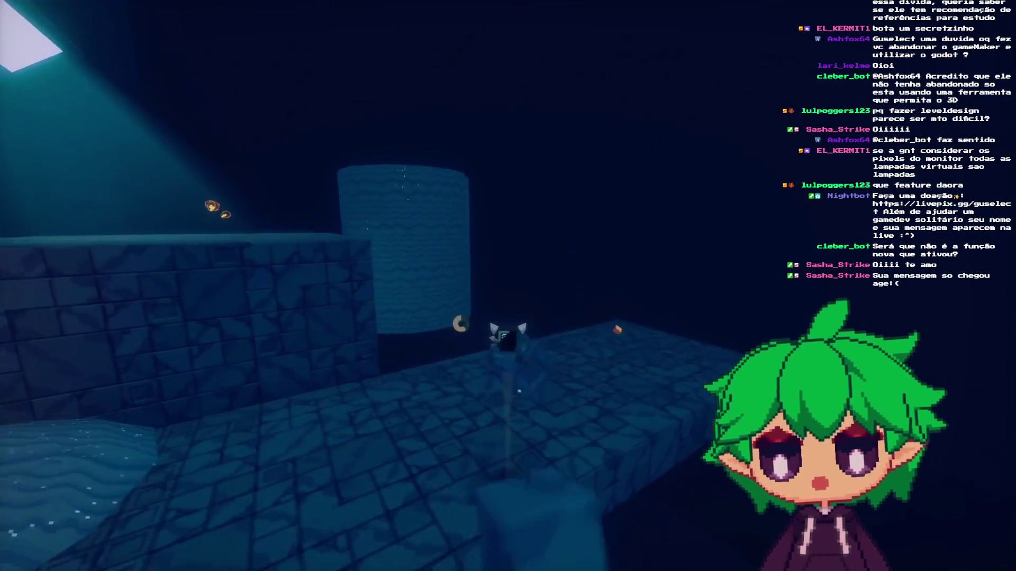
{"action": "key", "text": "w"}
{"action": "key", "text": "w"}
{"action": "key", "text": "w"}
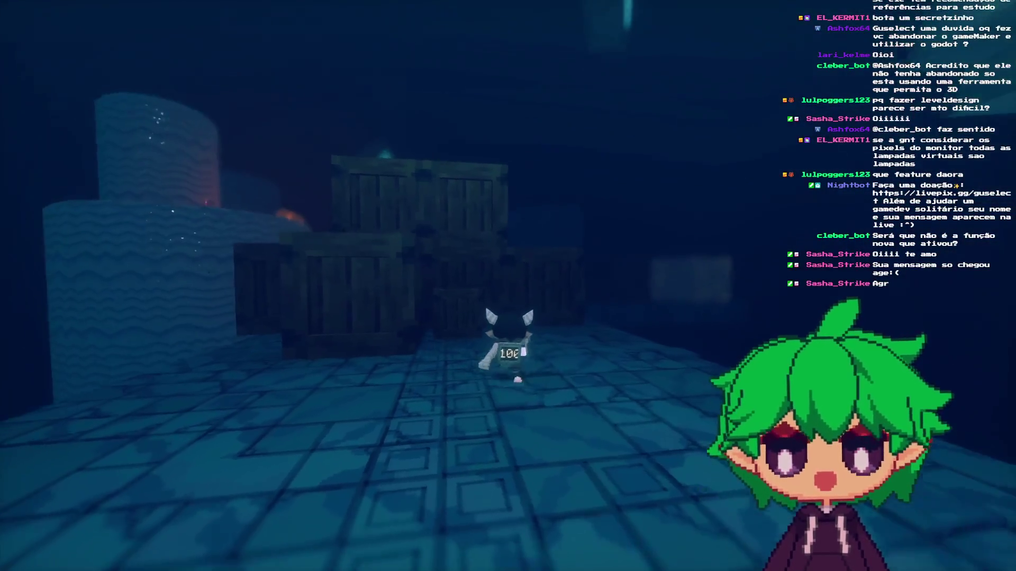
- Leave photo mode, then stop the game with F8 to return to the editor
{"action": "key", "text": "Escape"}
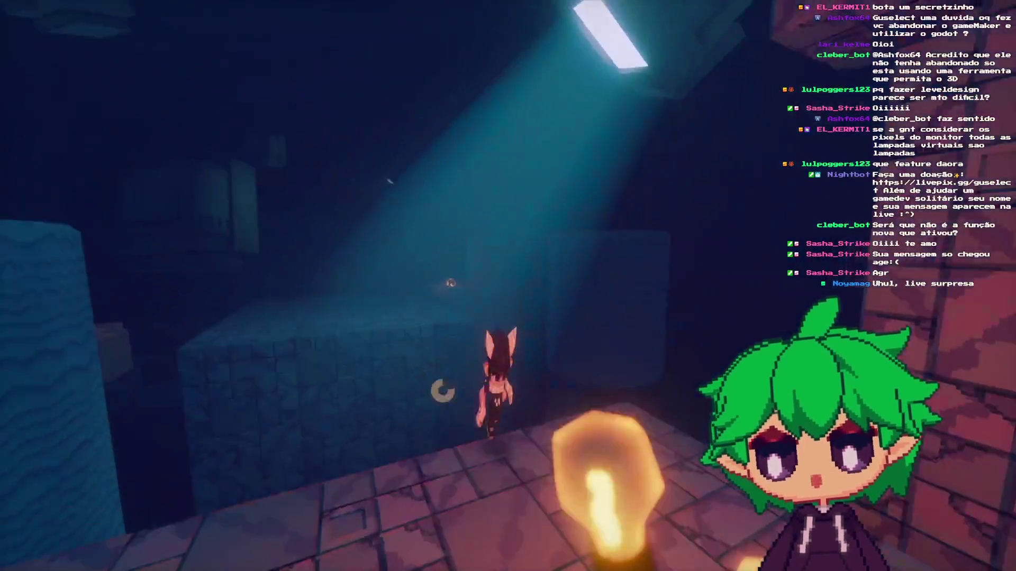
{"action": "key", "text": "F8"}
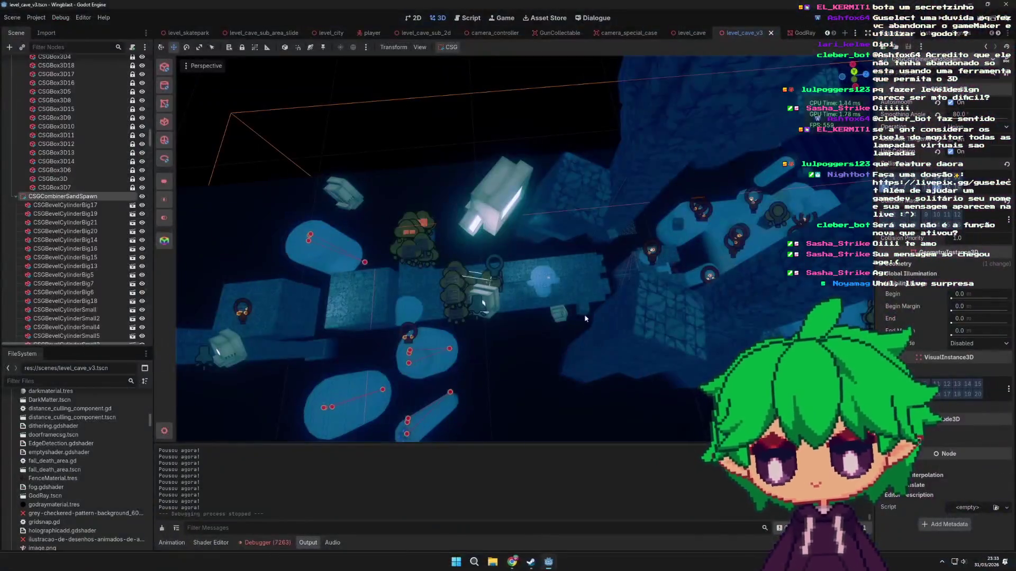
- Orbit the view down over the level toward the tall tower and cut the selected node
{"action": "scroll", "coordinate": [550, 319], "scroll_direction": "up", "scroll_amount": 4}
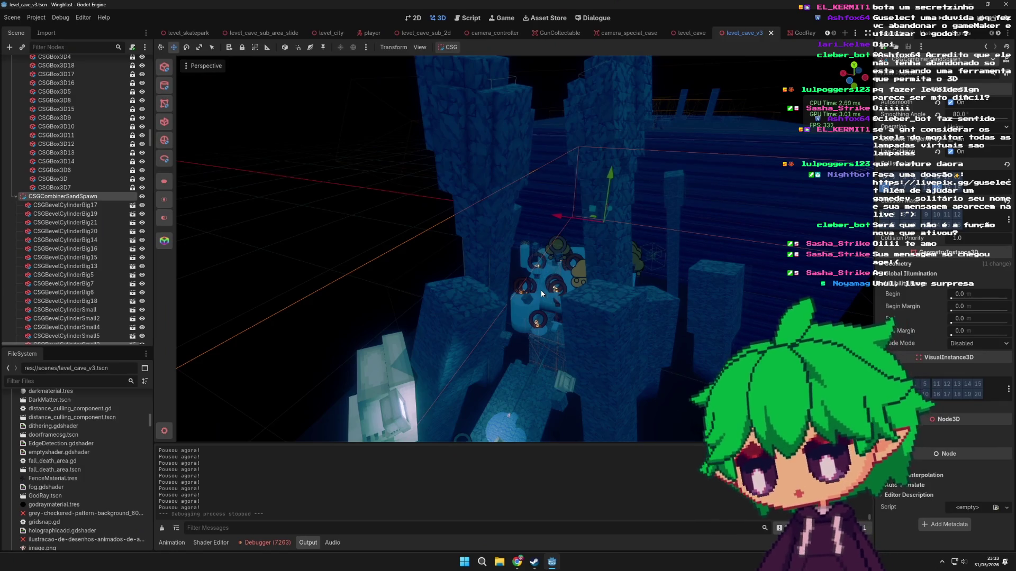
{"action": "scroll", "coordinate": [458, 291], "scroll_direction": "down", "scroll_amount": 3}
{"action": "mouse_move", "coordinate": [458, 296]}
{"action": "left_mouse_down"}
{"action": "mouse_move", "coordinate": [534, 299]}
{"action": "mouse_move", "coordinate": [692, 335]}
{"action": "mouse_move", "coordinate": [638, 277]}
{"action": "mouse_move", "coordinate": [587, 319]}
{"action": "mouse_move", "coordinate": [670, 181]}
{"action": "mouse_move", "coordinate": [580, 258]}
{"action": "mouse_move", "coordinate": [426, 216]}
{"action": "mouse_move", "coordinate": [286, 314]}
{"action": "mouse_move", "coordinate": [428, 242]}
{"action": "left_mouse_up"}
{"action": "scroll", "coordinate": [534, 299], "scroll_direction": "down", "scroll_amount": 2}
{"action": "scroll", "coordinate": [614, 297], "scroll_direction": "up", "scroll_amount": 4}
{"action": "key", "text": "ctrl+x"}
- Duplicate CSGBevelCylinderSmall5, place the copy, and undo two trial profile point edits
{"action": "left_click", "coordinate": [287, 314]}
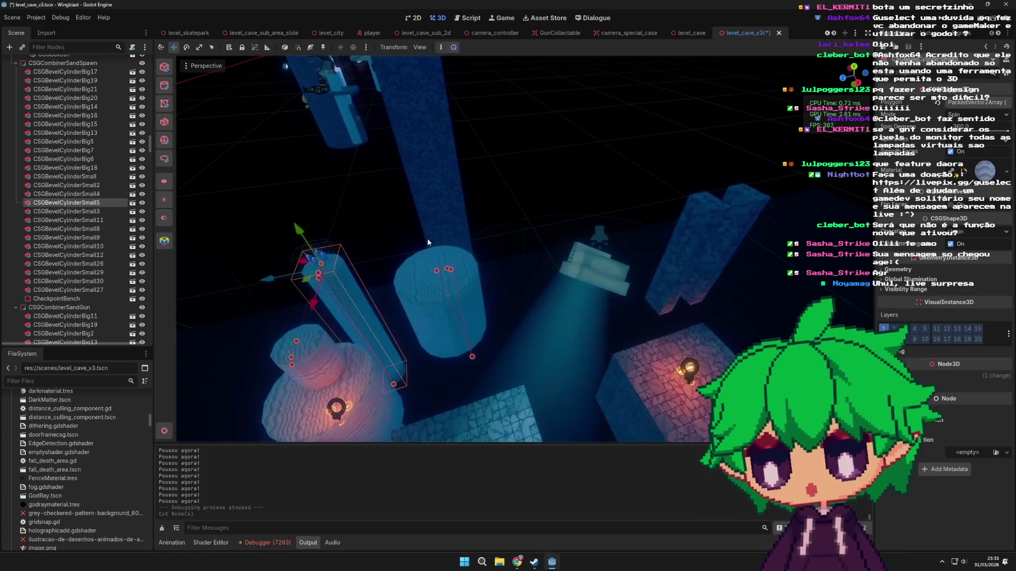
{"action": "mouse_move", "coordinate": [590, 244]}
{"action": "left_mouse_down"}
{"action": "mouse_move", "coordinate": [555, 275]}
{"action": "mouse_move", "coordinate": [518, 262]}
{"action": "mouse_move", "coordinate": [625, 285]}
{"action": "left_mouse_up"}
{"action": "left_click_drag", "start_coordinate": [559, 359], "coordinate": [626, 303]}
{"action": "key", "text": "ctrl+z"}
{"action": "left_click_drag", "start_coordinate": [558, 358], "coordinate": [583, 331]}
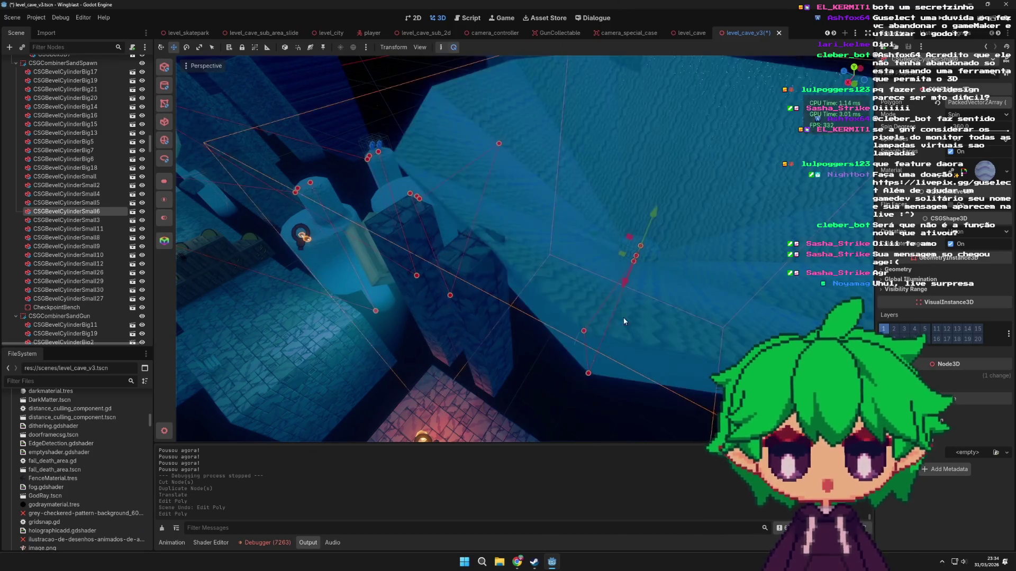
{"action": "key", "text": "ctrl+z"}
{"action": "key", "text": "f"}
{"action": "scroll", "coordinate": [628, 351], "scroll_direction": "down", "scroll_amount": 5}
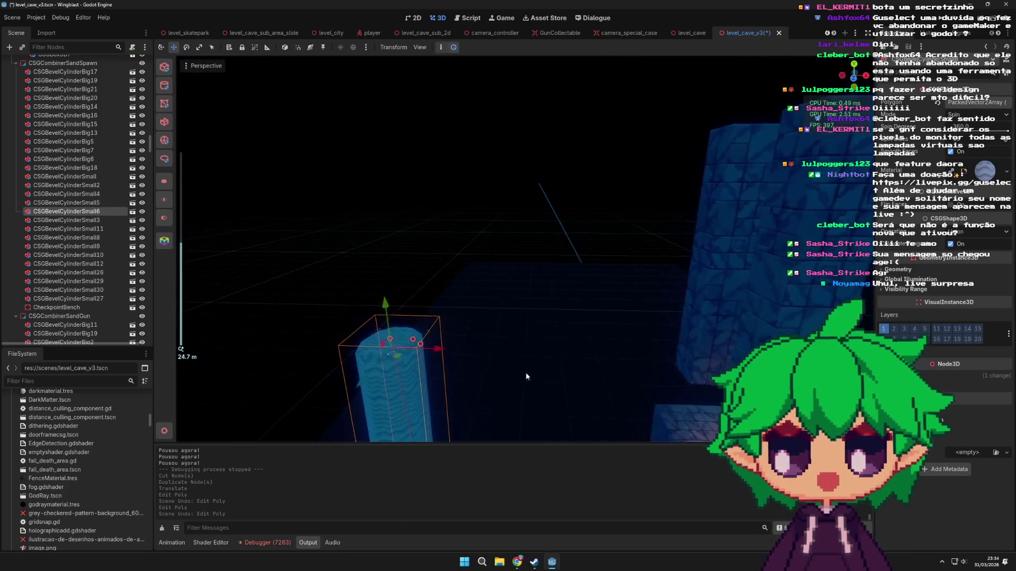
{"action": "left_click_drag", "start_coordinate": [523, 375], "coordinate": [471, 259]}
- Move the cylinder copy right, then widen its profile and add a new outline point
{"action": "left_click", "coordinate": [460, 257]}
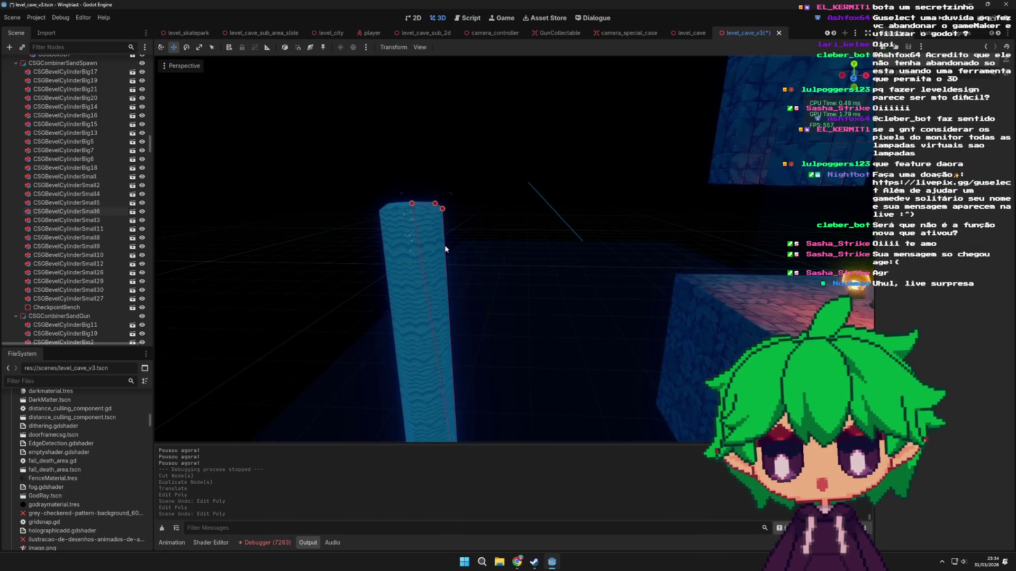
{"action": "left_click", "coordinate": [446, 250]}
{"action": "left_click_drag", "start_coordinate": [446, 249], "coordinate": [473, 265]}
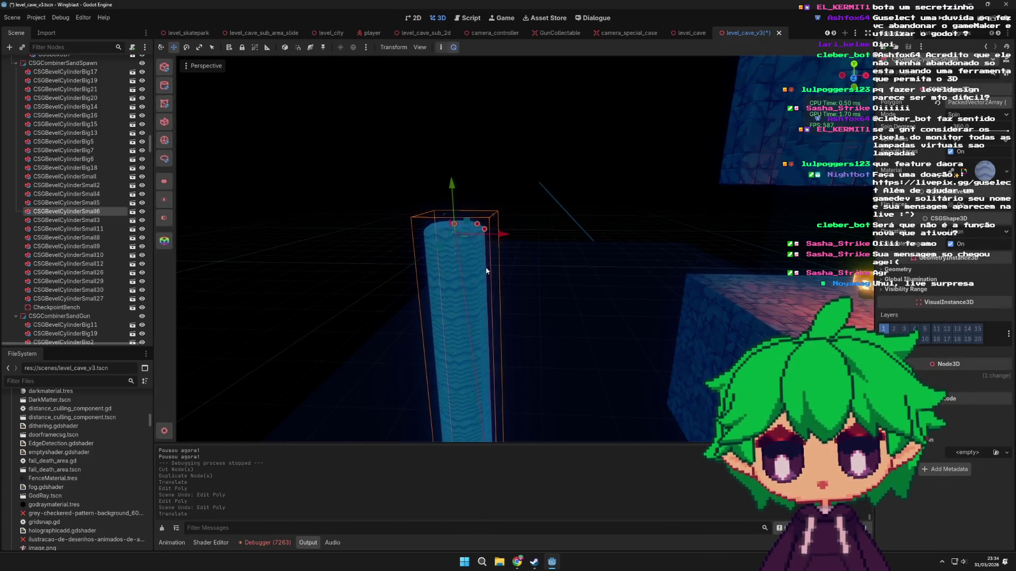
{"action": "left_click_drag", "start_coordinate": [544, 288], "coordinate": [543, 286]}
{"action": "left_click", "coordinate": [548, 321]}
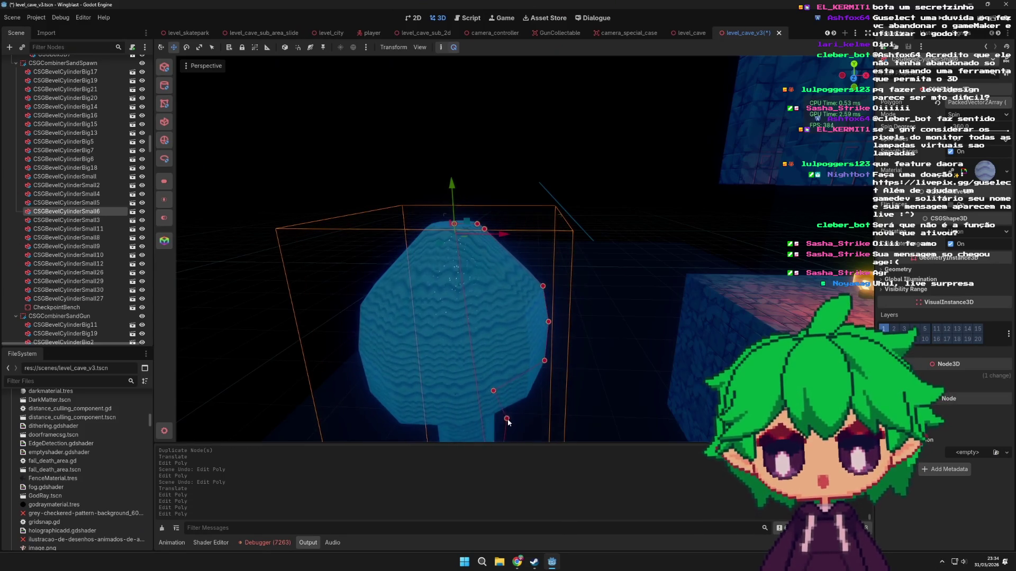
{"action": "mouse_move", "coordinate": [576, 398]}
{"action": "left_mouse_down"}
{"action": "mouse_move", "coordinate": [593, 244]}
{"action": "mouse_move", "coordinate": [611, 293]}
{"action": "mouse_move", "coordinate": [542, 263]}
{"action": "mouse_move", "coordinate": [436, 326]}
{"action": "mouse_move", "coordinate": [544, 275]}
{"action": "mouse_move", "coordinate": [590, 279]}
{"action": "mouse_move", "coordinate": [547, 277]}
{"action": "mouse_move", "coordinate": [561, 303]}
{"action": "mouse_move", "coordinate": [540, 272]}
{"action": "left_mouse_up"}
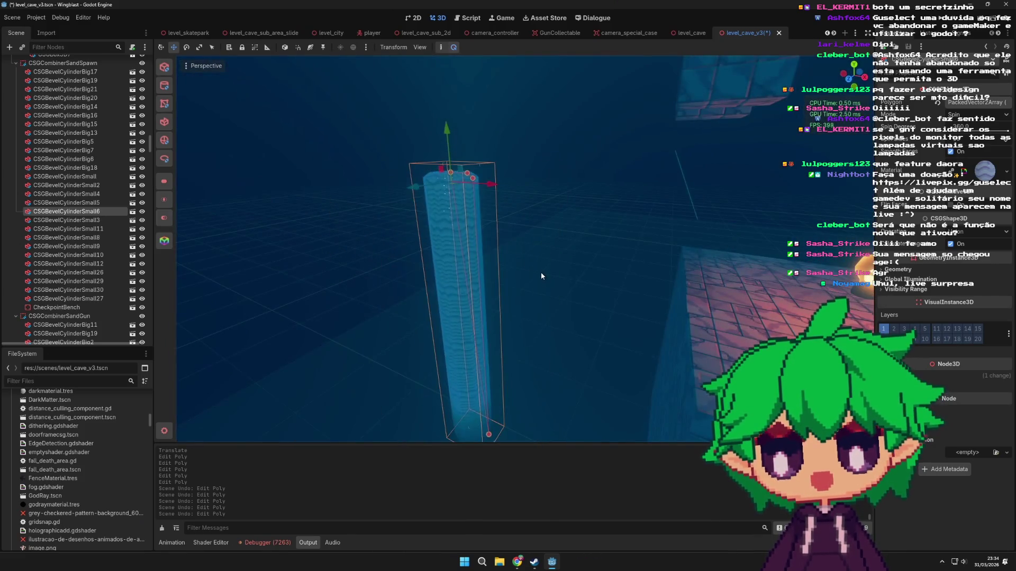
{"action": "scroll", "coordinate": [479, 226], "scroll_direction": "down", "scroll_amount": 2}
{"action": "scroll", "coordinate": [479, 226], "scroll_direction": "up", "scroll_amount": 3}
{"action": "mouse_move", "coordinate": [478, 225]}
{"action": "left_mouse_down"}
{"action": "mouse_move", "coordinate": [593, 244]}
{"action": "mouse_move", "coordinate": [470, 164]}
{"action": "left_mouse_up"}
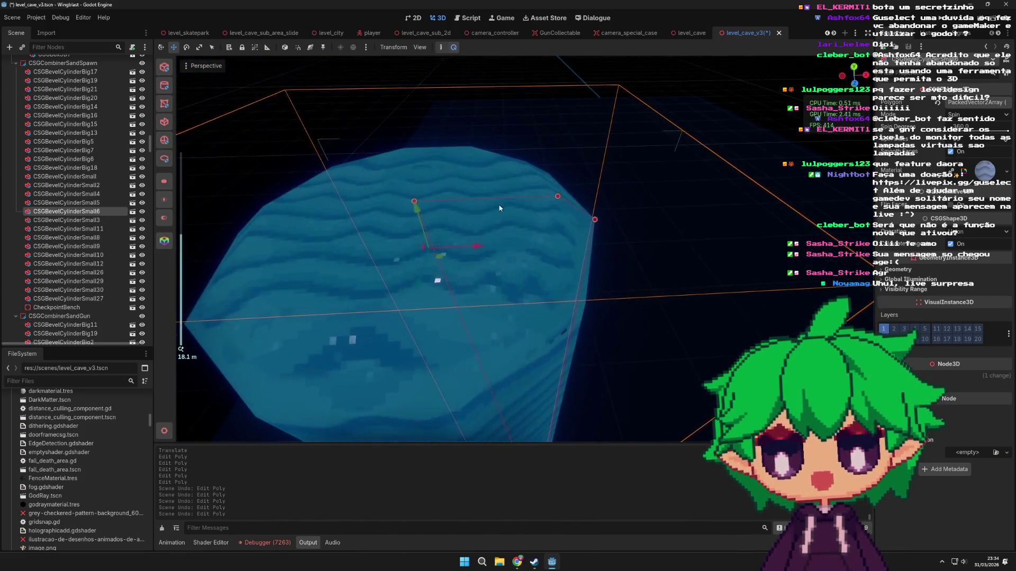
{"action": "scroll", "coordinate": [593, 275], "scroll_direction": "down", "scroll_amount": 6}
{"action": "left_click_drag", "start_coordinate": [592, 275], "coordinate": [548, 304]}
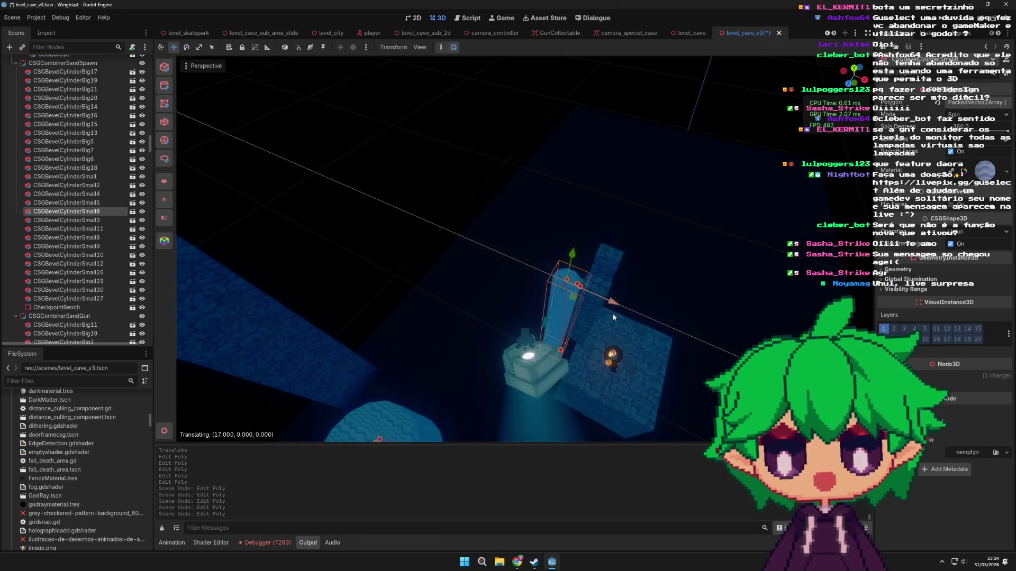
- Slide the CSGBevelCylinderSmall6 pillar along X to about 6 units, between the box pillars
{"action": "left_click_drag", "start_coordinate": [613, 317], "coordinate": [613, 317]}
{"action": "scroll", "coordinate": [462, 294], "scroll_direction": "up", "scroll_amount": 4}
{"action": "mouse_move", "coordinate": [405, 317]}
{"action": "left_mouse_down"}
{"action": "mouse_move", "coordinate": [264, 332]}
{"action": "mouse_move", "coordinate": [370, 307]}
{"action": "left_mouse_up"}
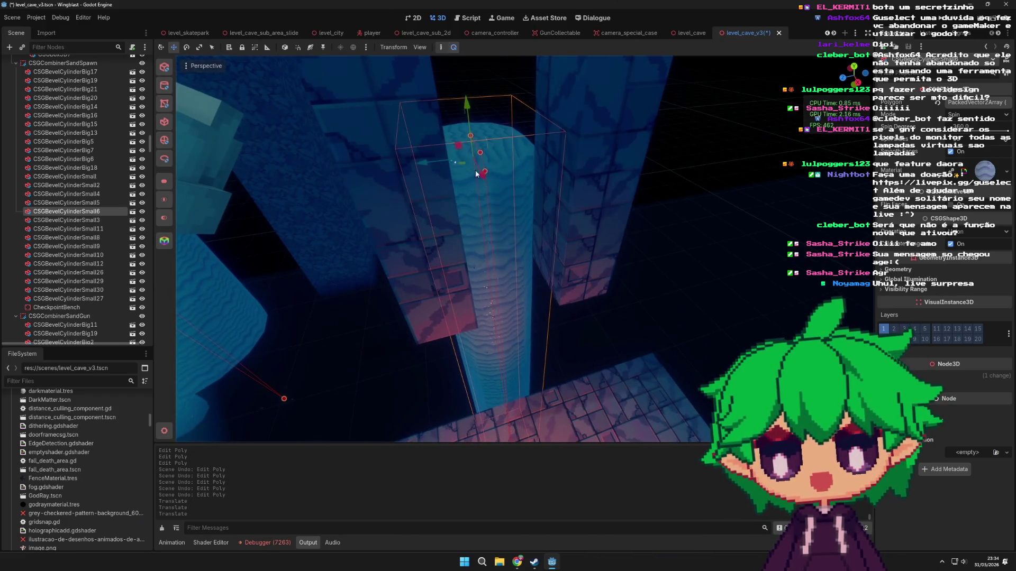
{"action": "left_click_drag", "start_coordinate": [500, 200], "coordinate": [633, 347]}
{"action": "scroll", "coordinate": [634, 347], "scroll_direction": "down", "scroll_amount": 1}
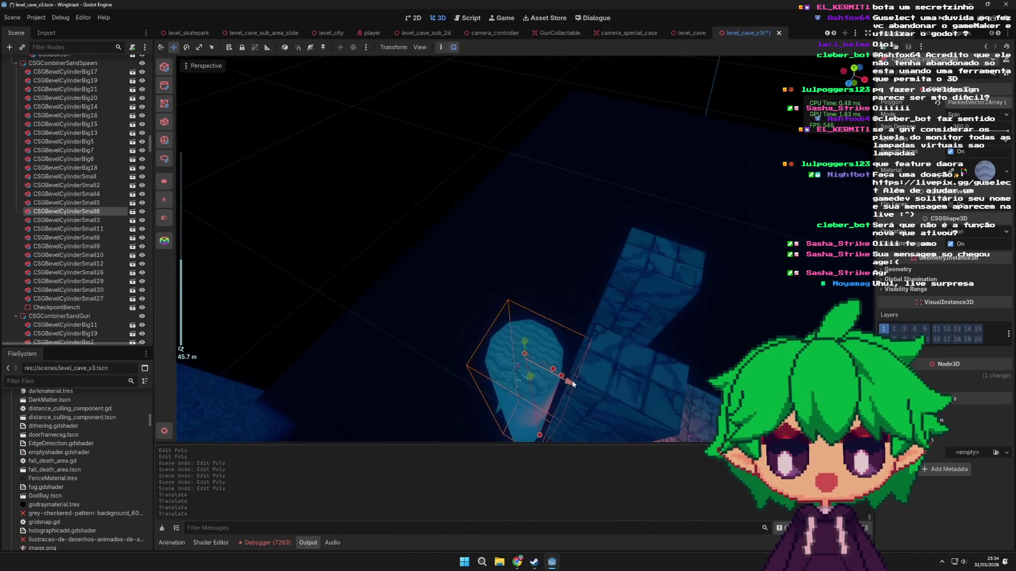
{"action": "mouse_move", "coordinate": [594, 393]}
{"action": "left_mouse_down"}
{"action": "mouse_move", "coordinate": [582, 402]}
{"action": "mouse_move", "coordinate": [442, 334]}
{"action": "left_mouse_up"}
{"action": "mouse_move", "coordinate": [407, 281]}
{"action": "left_mouse_down"}
{"action": "mouse_move", "coordinate": [389, 234]}
{"action": "mouse_move", "coordinate": [396, 267]}
{"action": "mouse_move", "coordinate": [438, 306]}
{"action": "left_mouse_up"}
{"action": "mouse_move", "coordinate": [438, 306]}
{"action": "left_mouse_down"}
{"action": "mouse_move", "coordinate": [424, 257]}
{"action": "mouse_move", "coordinate": [442, 295]}
{"action": "mouse_move", "coordinate": [518, 329]}
{"action": "left_mouse_up"}
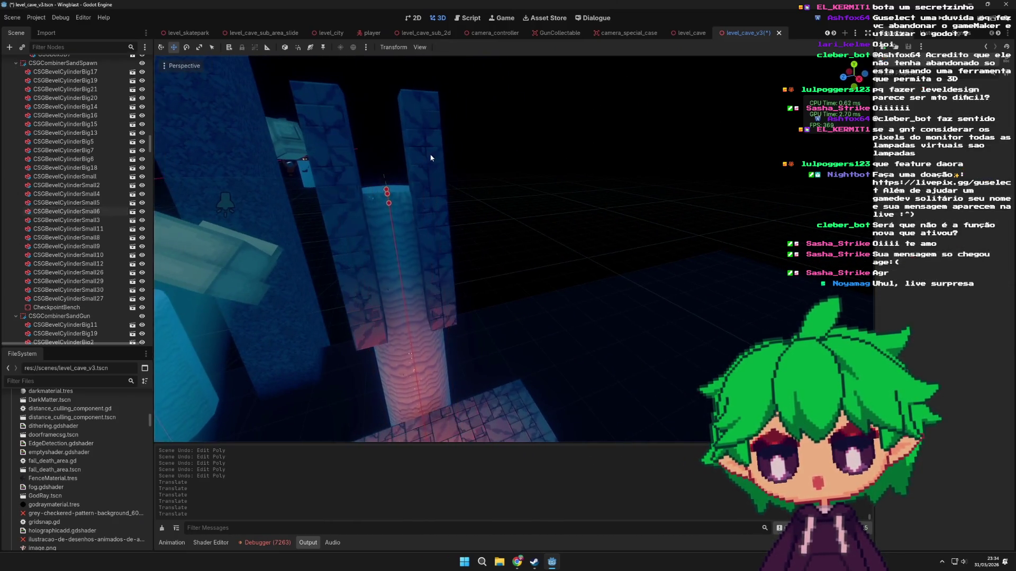
- Select both tall box pillars and lower them by one unit on Y
{"action": "left_click", "coordinate": [430, 159]}
{"action": "left_click", "coordinate": [363, 166], "text": "shift"}
{"action": "left_click_drag", "start_coordinate": [394, 175], "coordinate": [396, 184]}
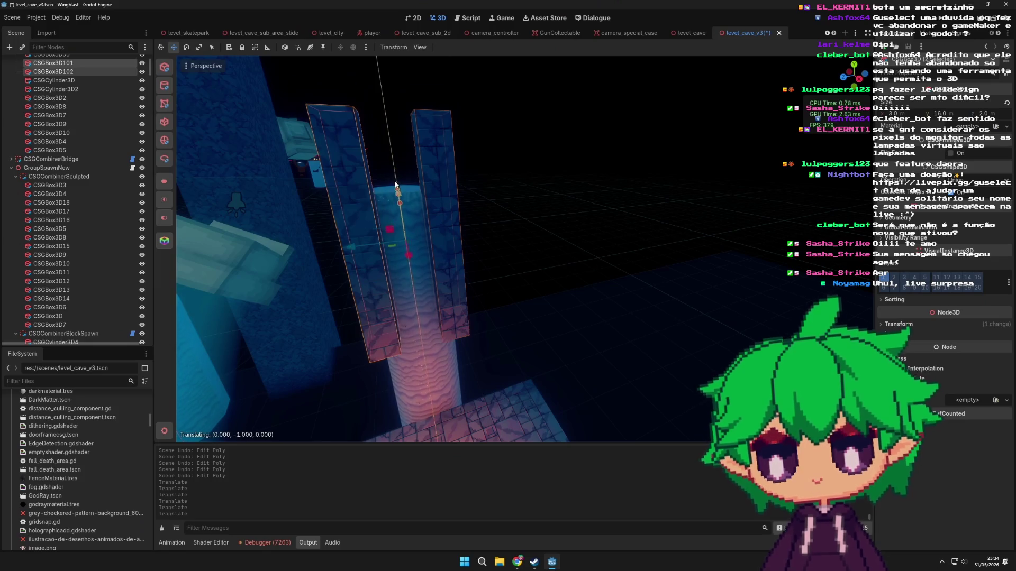
{"action": "mouse_move", "coordinate": [435, 246]}
{"action": "left_mouse_down"}
{"action": "mouse_move", "coordinate": [483, 220]}
{"action": "mouse_move", "coordinate": [456, 240]}
{"action": "mouse_move", "coordinate": [504, 286]}
{"action": "mouse_move", "coordinate": [385, 285]}
{"action": "mouse_move", "coordinate": [431, 285]}
{"action": "mouse_move", "coordinate": [464, 328]}
{"action": "mouse_move", "coordinate": [621, 294]}
{"action": "mouse_move", "coordinate": [537, 185]}
{"action": "mouse_move", "coordinate": [550, 164]}
{"action": "left_mouse_up"}
{"action": "scroll", "coordinate": [385, 286], "scroll_direction": "up", "scroll_amount": 2}
{"action": "scroll", "coordinate": [464, 328], "scroll_direction": "down", "scroll_amount": 2}
{"action": "scroll", "coordinate": [550, 164], "scroll_direction": "up", "scroll_amount": 2}
- Select CSGBox3D102 alone, then GodRayMesh2 and the CSGBox3D99 block, from a level front view
{"action": "left_click", "coordinate": [547, 230]}
{"action": "left_click_drag", "start_coordinate": [548, 235], "coordinate": [567, 169]}
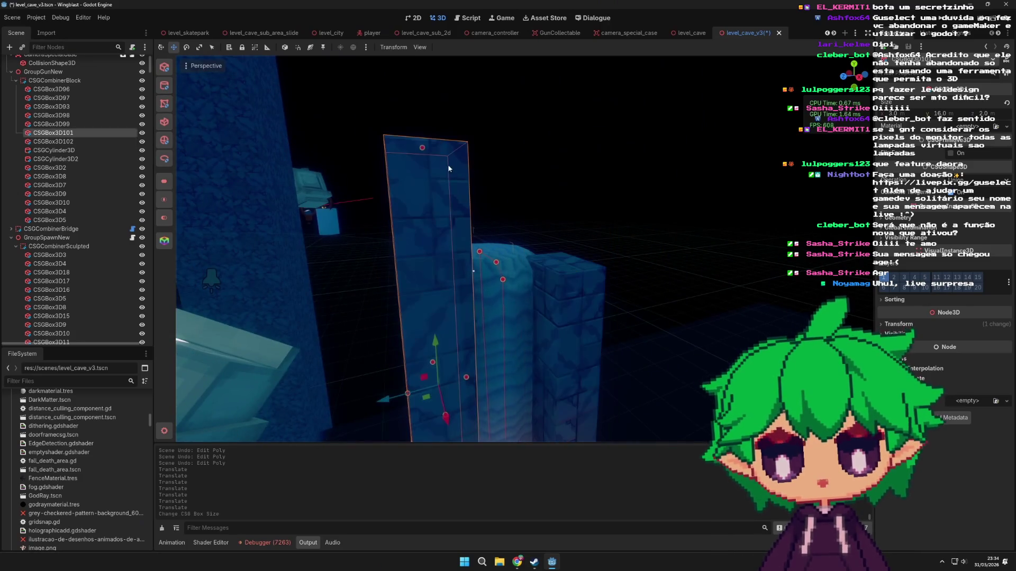
{"action": "mouse_move", "coordinate": [509, 214]}
{"action": "left_mouse_down"}
{"action": "mouse_move", "coordinate": [563, 288]}
{"action": "mouse_move", "coordinate": [551, 323]}
{"action": "mouse_move", "coordinate": [538, 246]}
{"action": "mouse_move", "coordinate": [497, 353]}
{"action": "mouse_move", "coordinate": [557, 284]}
{"action": "mouse_move", "coordinate": [576, 291]}
{"action": "mouse_move", "coordinate": [526, 354]}
{"action": "mouse_move", "coordinate": [487, 313]}
{"action": "mouse_move", "coordinate": [585, 248]}
{"action": "mouse_move", "coordinate": [507, 208]}
{"action": "mouse_move", "coordinate": [585, 276]}
{"action": "mouse_move", "coordinate": [573, 287]}
{"action": "mouse_move", "coordinate": [559, 261]}
{"action": "mouse_move", "coordinate": [565, 302]}
{"action": "mouse_move", "coordinate": [529, 233]}
{"action": "left_mouse_up"}
{"action": "scroll", "coordinate": [576, 290], "scroll_direction": "down", "scroll_amount": 3}
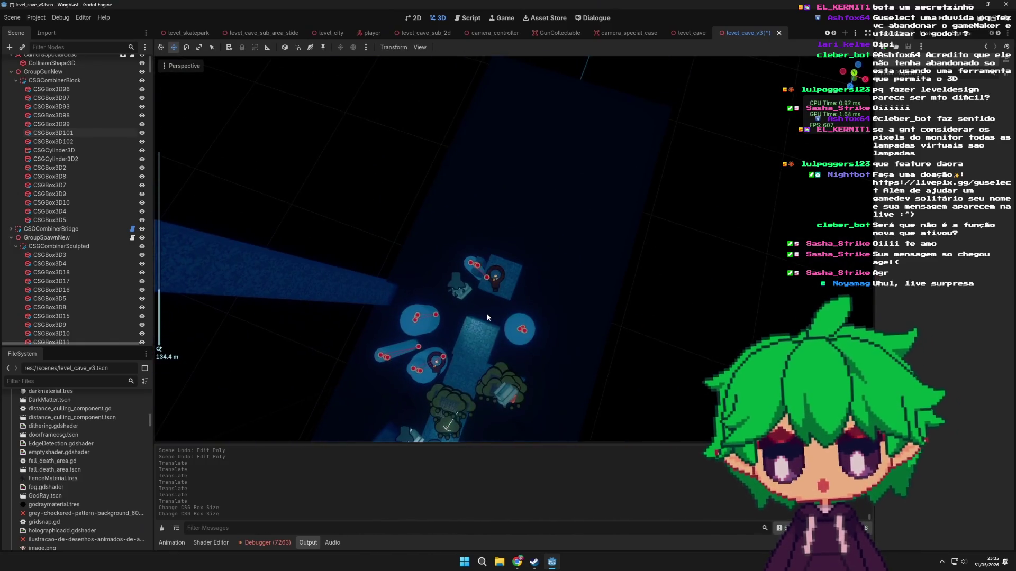
{"action": "left_click", "coordinate": [490, 316]}
{"action": "left_click", "coordinate": [588, 288]}
{"action": "scroll", "coordinate": [572, 288], "scroll_direction": "down", "scroll_amount": 5}
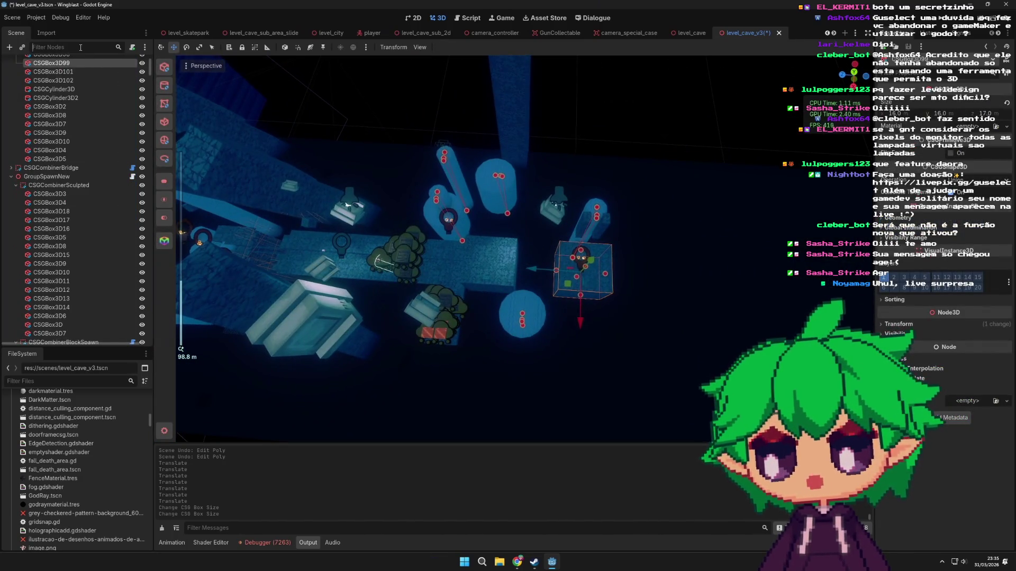
- Filter the Scene tree for 'speci' and focus CameraSpecialCase and its CollisionShape3D child
{"action": "type", "text": "speci"}
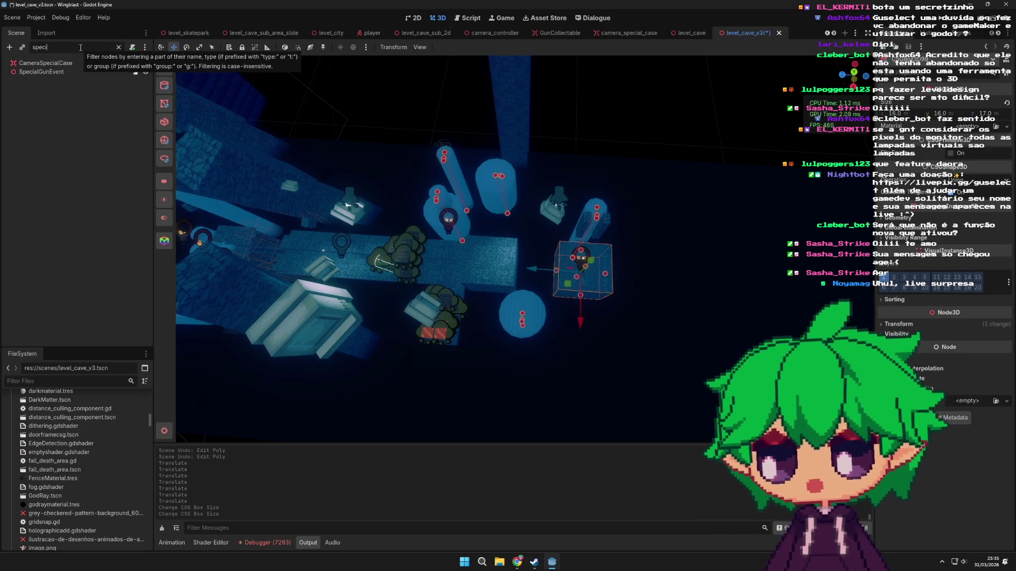
{"action": "double_click", "coordinate": [60, 62]}
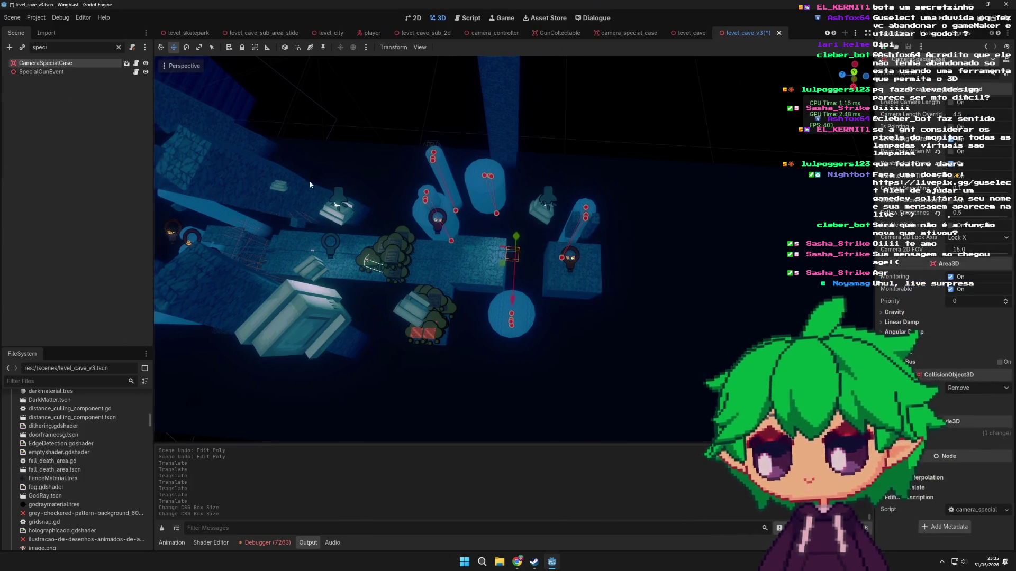
{"action": "scroll", "coordinate": [521, 247], "scroll_direction": "down", "scroll_amount": 10}
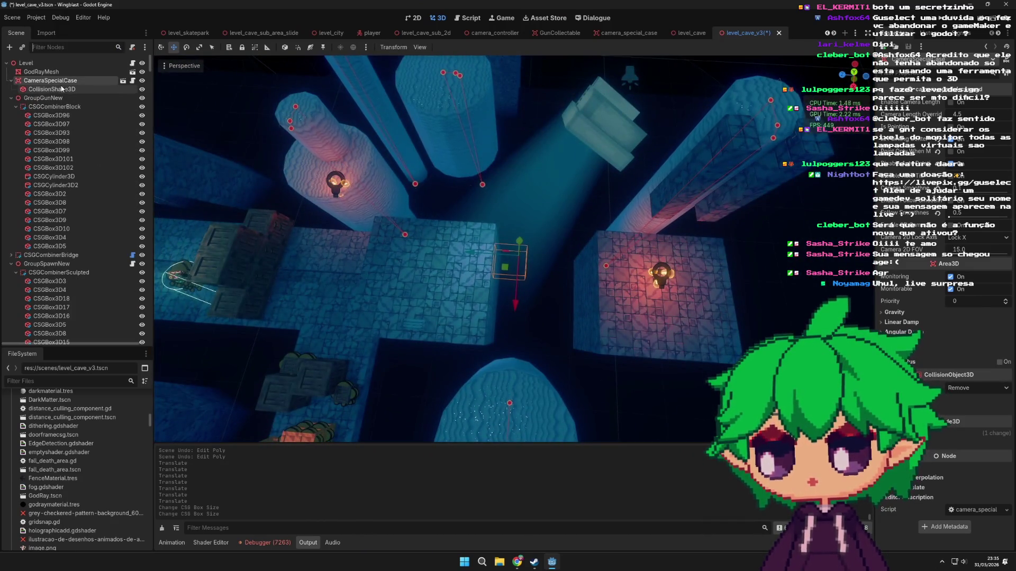
{"action": "double_click", "coordinate": [59, 88]}
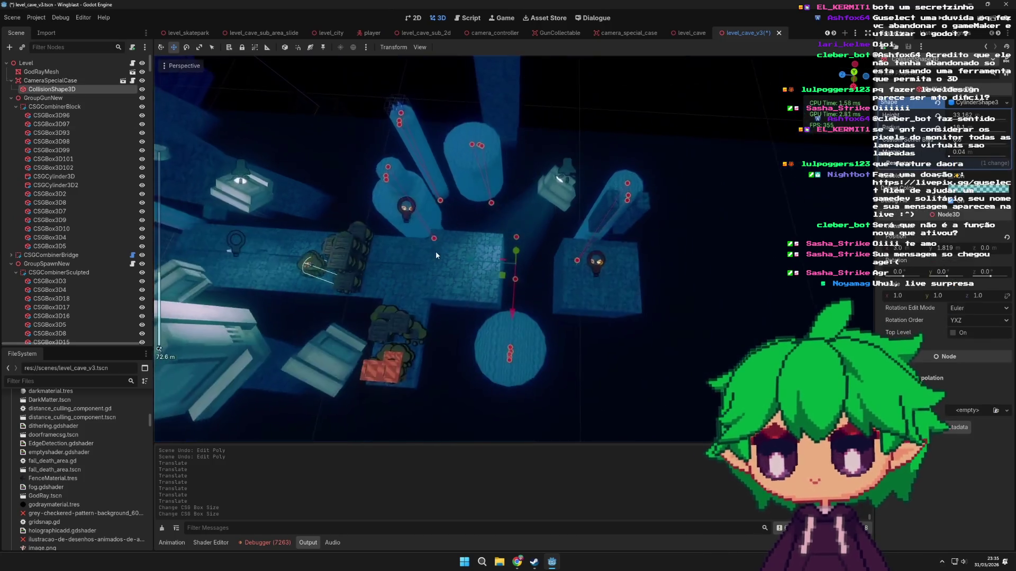
{"action": "scroll", "coordinate": [483, 183], "scroll_direction": "up", "scroll_amount": 5}
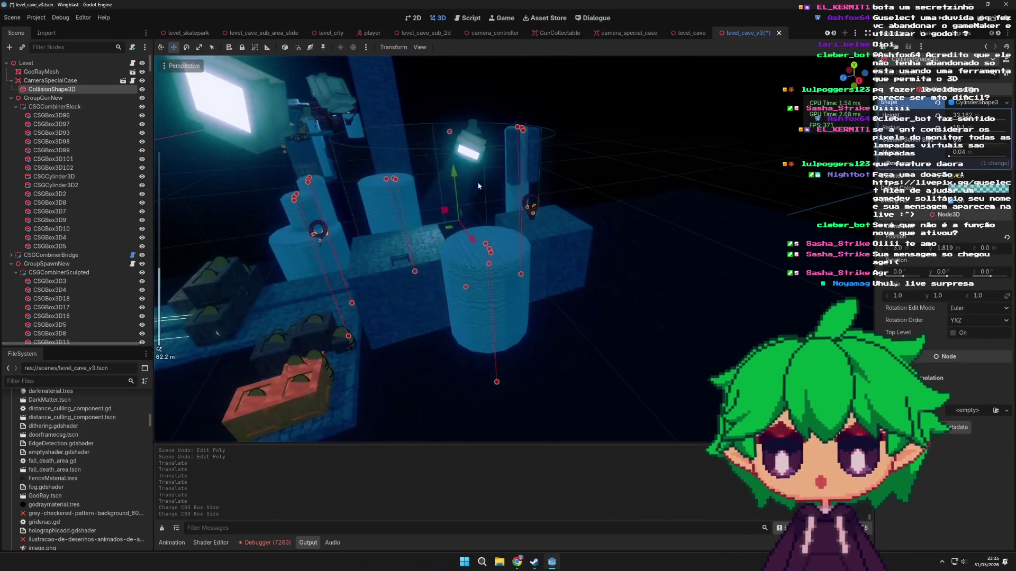
{"action": "left_click_drag", "start_coordinate": [482, 185], "coordinate": [497, 256]}
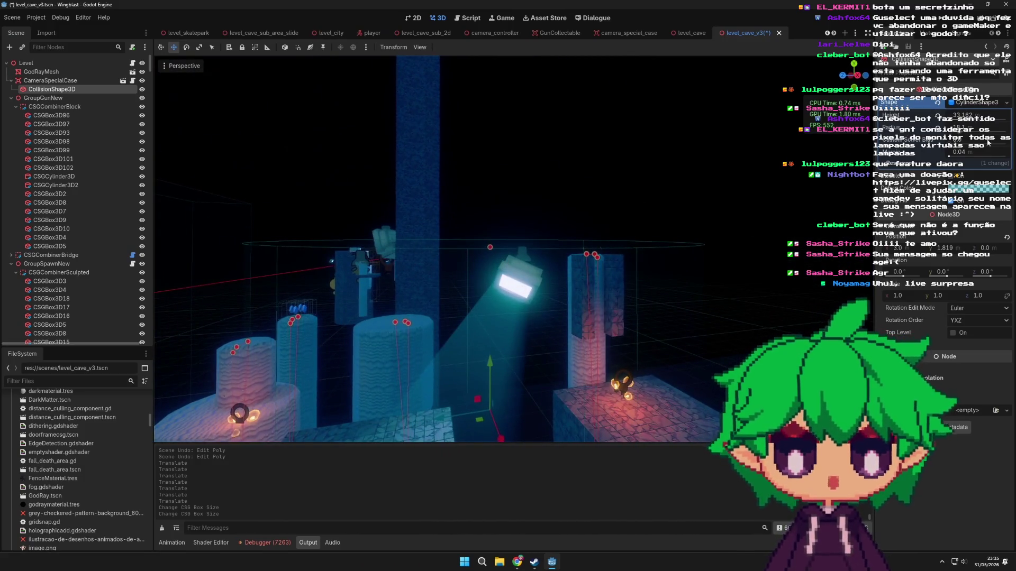
{"action": "left_click", "coordinate": [88, 82]}
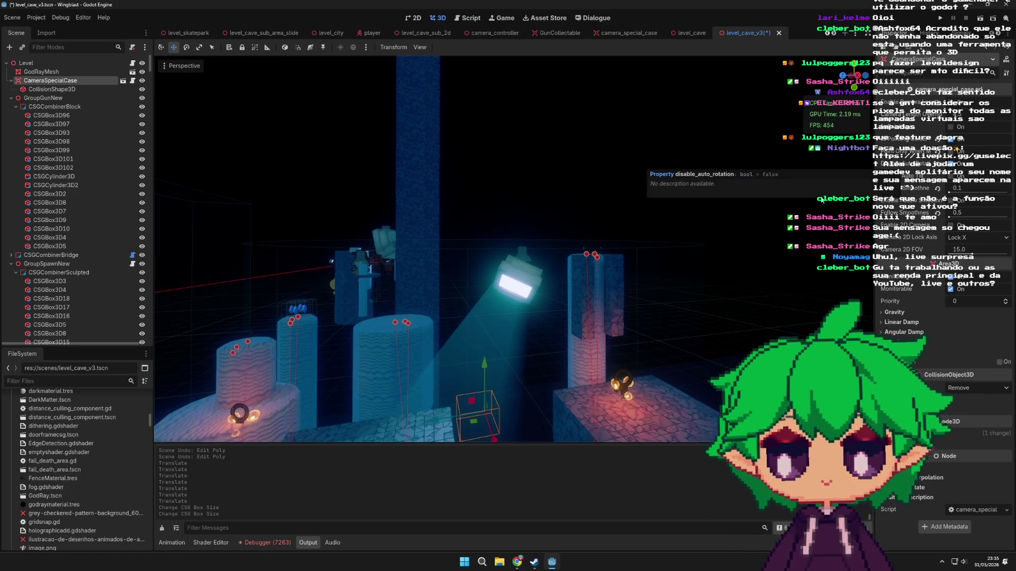
{"action": "mouse_move", "coordinate": [858, 206]}
{"action": "left_mouse_down"}
{"action": "mouse_move", "coordinate": [688, 264]}
{"action": "mouse_move", "coordinate": [623, 332]}
{"action": "mouse_move", "coordinate": [535, 249]}
{"action": "left_mouse_up"}
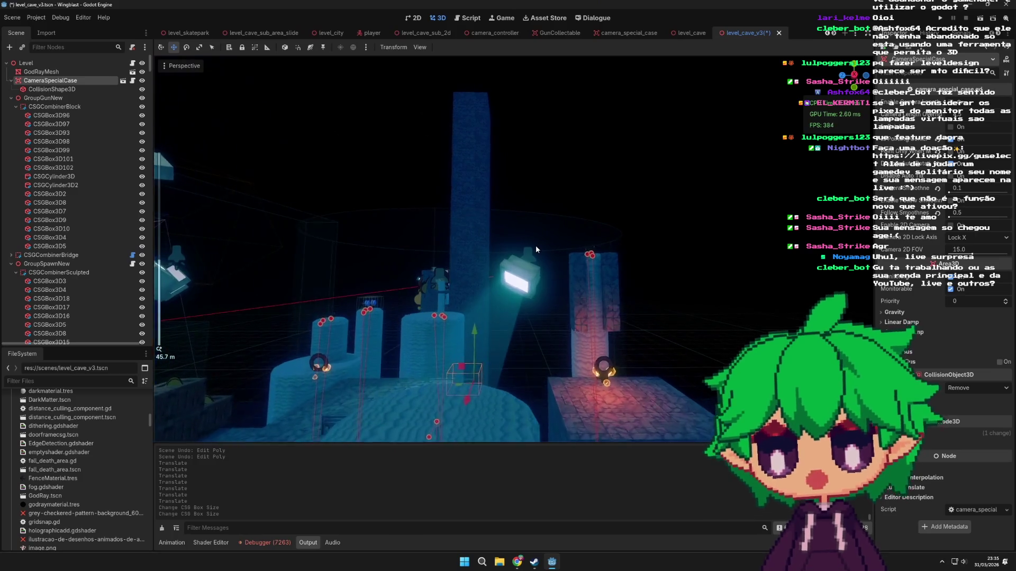
{"action": "scroll", "coordinate": [535, 246], "scroll_direction": "up", "scroll_amount": 2}
{"action": "scroll", "coordinate": [536, 245], "scroll_direction": "down", "scroll_amount": 2}
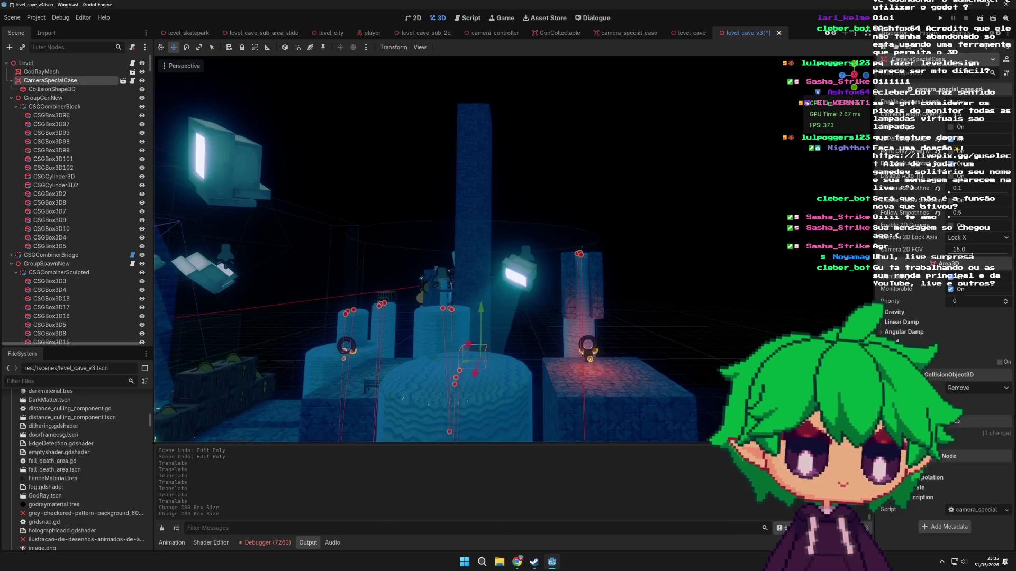
{"action": "left_click", "coordinate": [52, 89]}
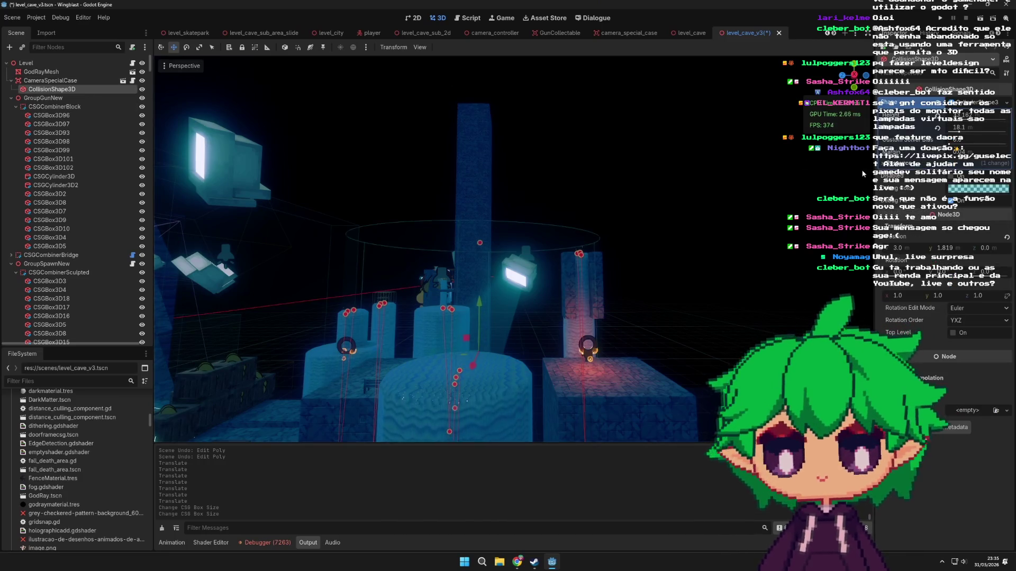
- Give the trigger's collision shape a new debug colour
{"action": "mouse_move", "coordinate": [655, 230]}
{"action": "left_mouse_down"}
{"action": "mouse_move", "coordinate": [485, 241]}
{"action": "mouse_move", "coordinate": [521, 249]}
{"action": "left_mouse_up"}
{"action": "left_click", "coordinate": [977, 188]}
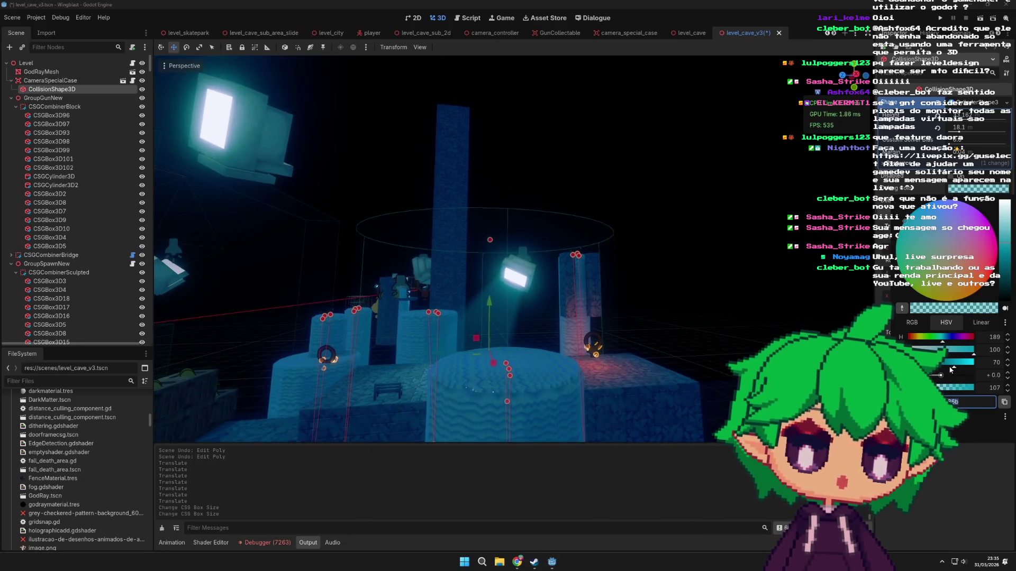
{"action": "left_click", "coordinate": [653, 249]}
{"action": "left_click_drag", "start_coordinate": [653, 249], "coordinate": [350, 129]}
- Frame CameraSpecialCase and move it onto the cylinder pillar
{"action": "left_click", "coordinate": [51, 80]}
{"action": "scroll", "coordinate": [394, 195], "scroll_direction": "down", "scroll_amount": 5}
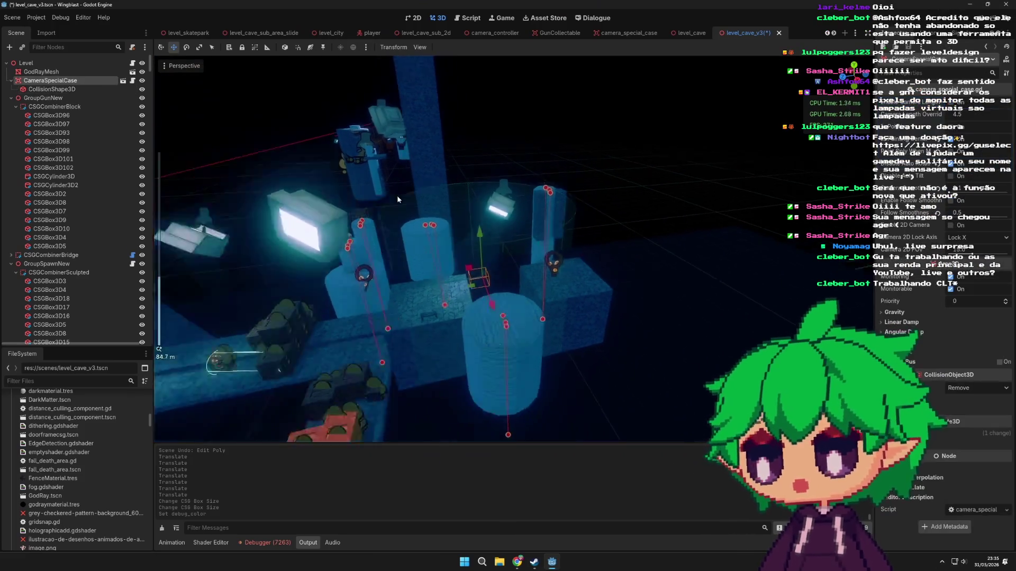
{"action": "mouse_move", "coordinate": [416, 226]}
{"action": "left_mouse_down"}
{"action": "mouse_move", "coordinate": [414, 211]}
{"action": "mouse_move", "coordinate": [611, 382]}
{"action": "mouse_move", "coordinate": [370, 139]}
{"action": "mouse_move", "coordinate": [357, 145]}
{"action": "mouse_move", "coordinate": [357, 170]}
{"action": "left_mouse_up"}
{"action": "key", "text": "f"}
{"action": "scroll", "coordinate": [654, 186], "scroll_direction": "down", "scroll_amount": 3}
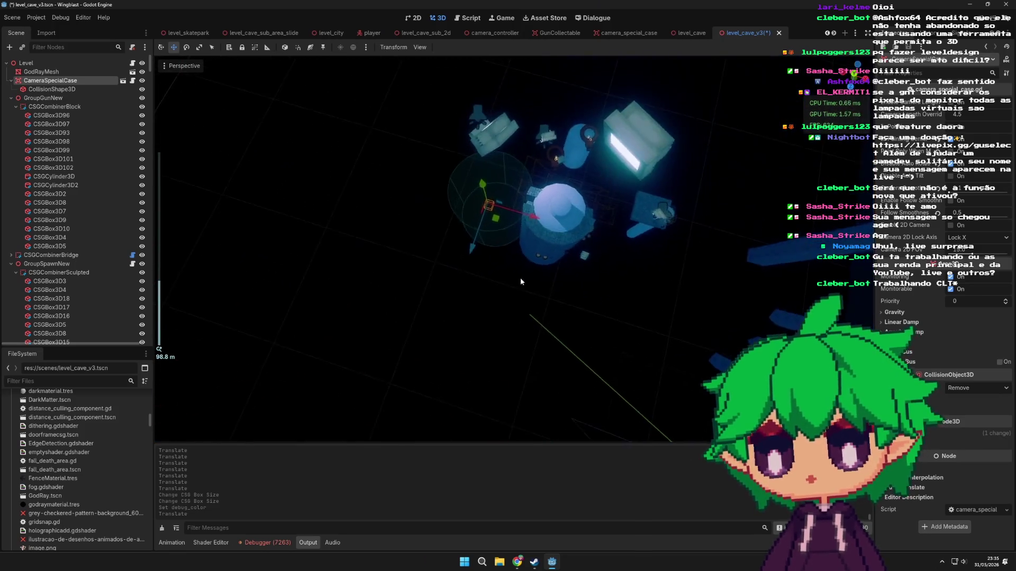
{"action": "scroll", "coordinate": [579, 229], "scroll_direction": "up", "scroll_amount": 2}
{"action": "left_click_drag", "start_coordinate": [479, 165], "coordinate": [610, 194]}
{"action": "scroll", "coordinate": [647, 243], "scroll_direction": "down", "scroll_amount": 10}
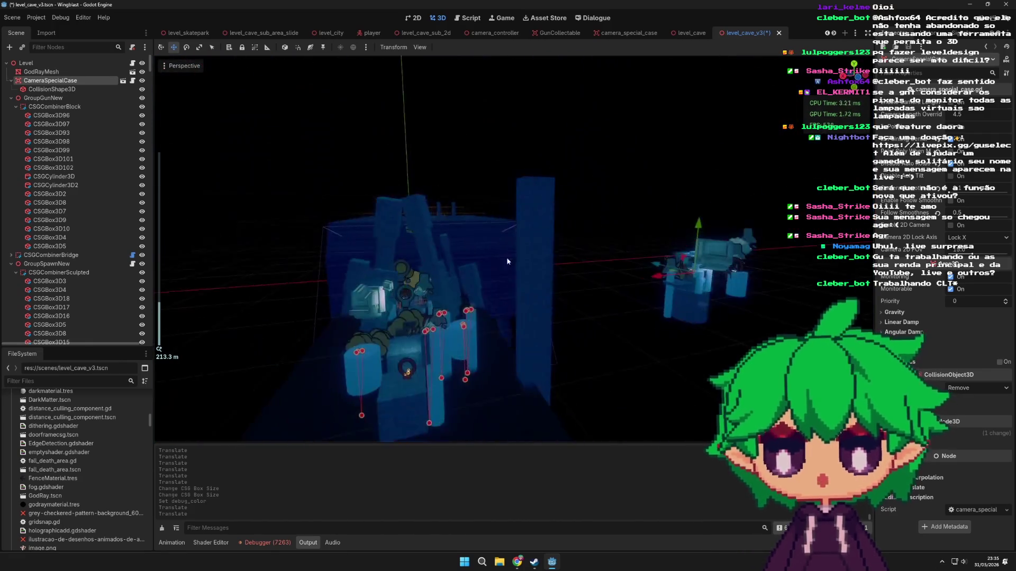
{"action": "scroll", "coordinate": [554, 246], "scroll_direction": "up", "scroll_amount": 4}
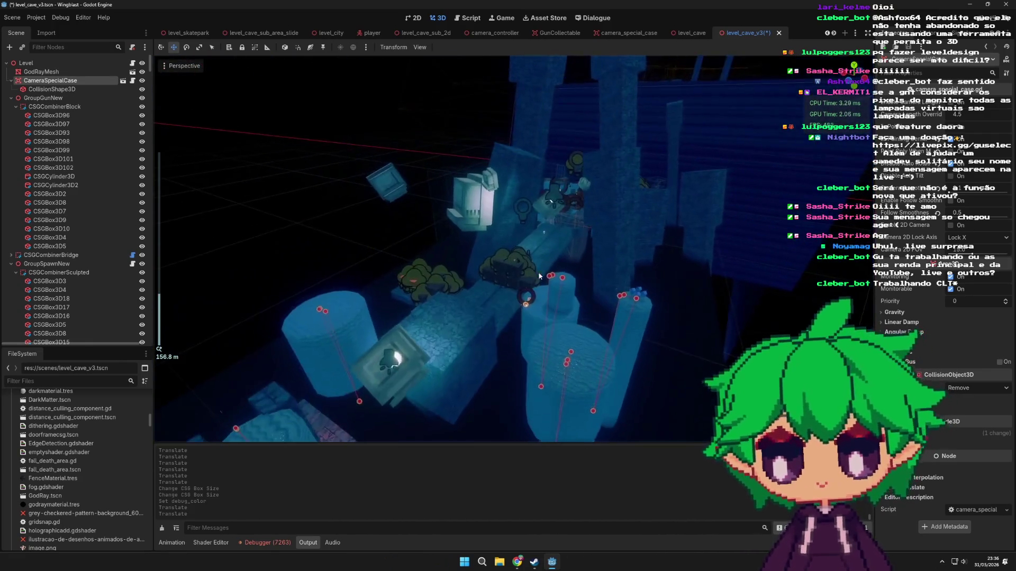
{"action": "scroll", "coordinate": [426, 331], "scroll_direction": "up", "scroll_amount": 3}
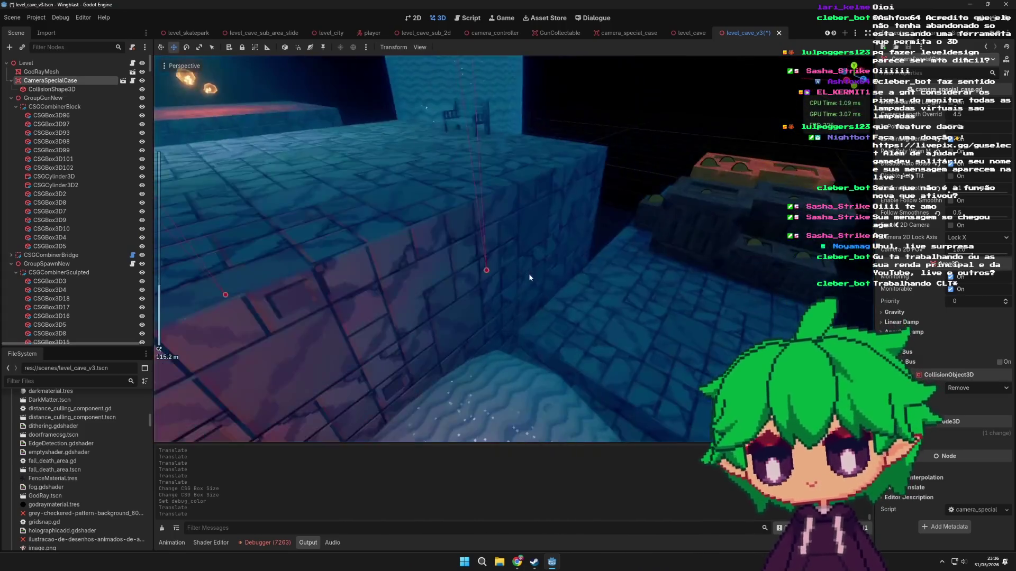
- Save the level_cave_v3 scene
{"action": "mouse_move", "coordinate": [530, 277]}
{"action": "left_mouse_down"}
{"action": "mouse_move", "coordinate": [494, 268]}
{"action": "mouse_move", "coordinate": [525, 314]}
{"action": "mouse_move", "coordinate": [513, 295]}
{"action": "mouse_move", "coordinate": [547, 313]}
{"action": "left_mouse_up"}
{"action": "scroll", "coordinate": [547, 313], "scroll_direction": "up", "scroll_amount": 2}
{"action": "key", "text": "ctrl+s"}
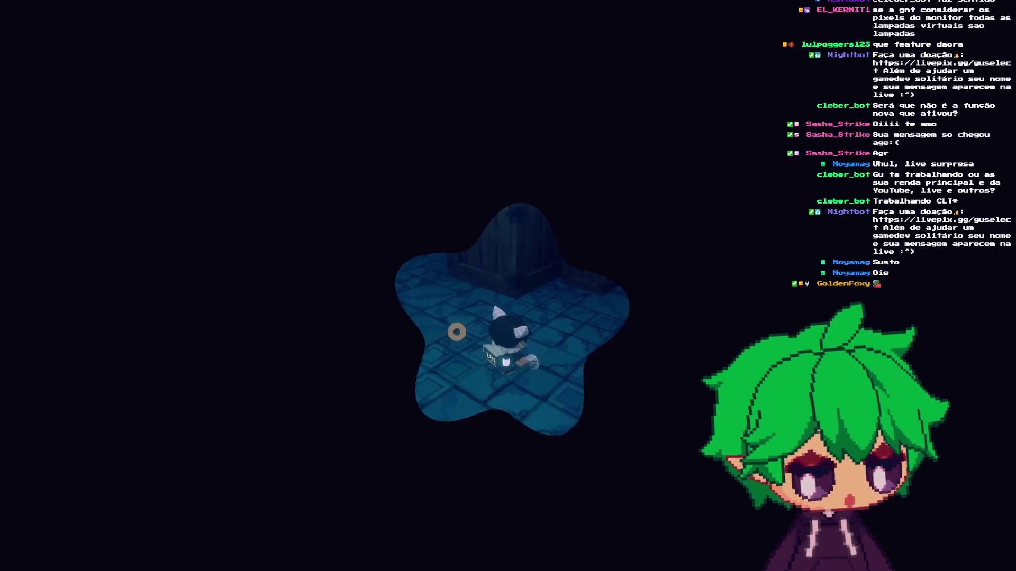
- Toggle photo mode on and back off in the running cave level
{"action": "key", "text": "p"}
{"action": "key", "text": "Tab"}
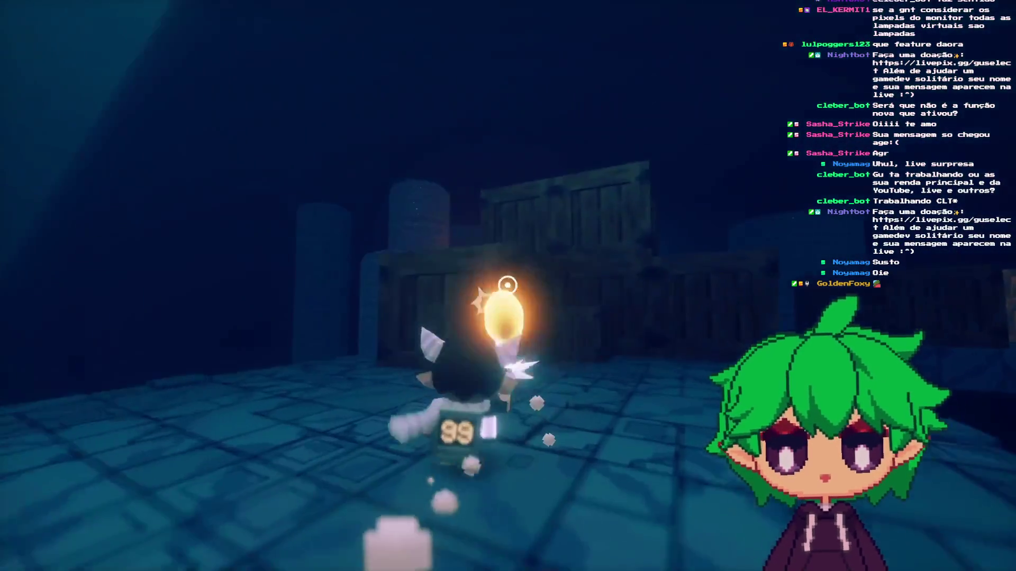
- Run onto the tiled platform, then lower graphics quality to Medium in Pause > Options
{"action": "key", "text": "w"}
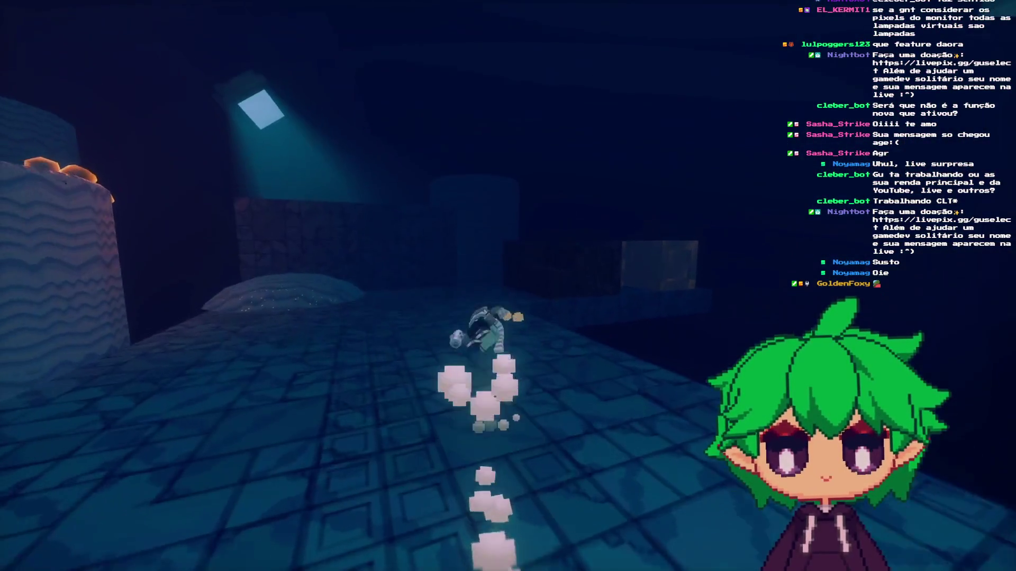
{"action": "key", "text": "w"}
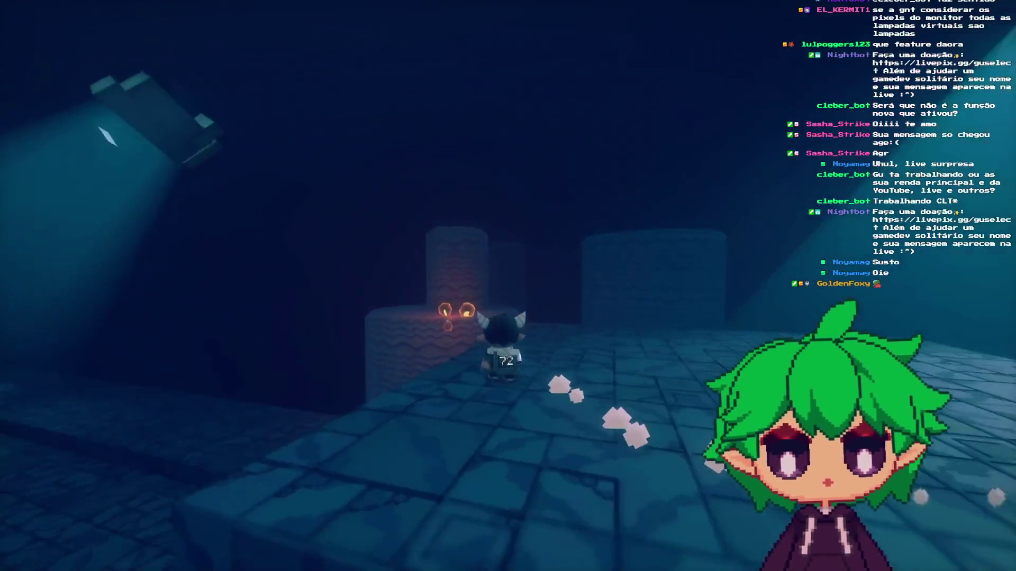
{"action": "key", "text": "Escape"}
{"action": "left_click", "coordinate": [467, 274]}
{"action": "left_click", "coordinate": [429, 132]}
{"action": "left_click", "coordinate": [429, 132]}
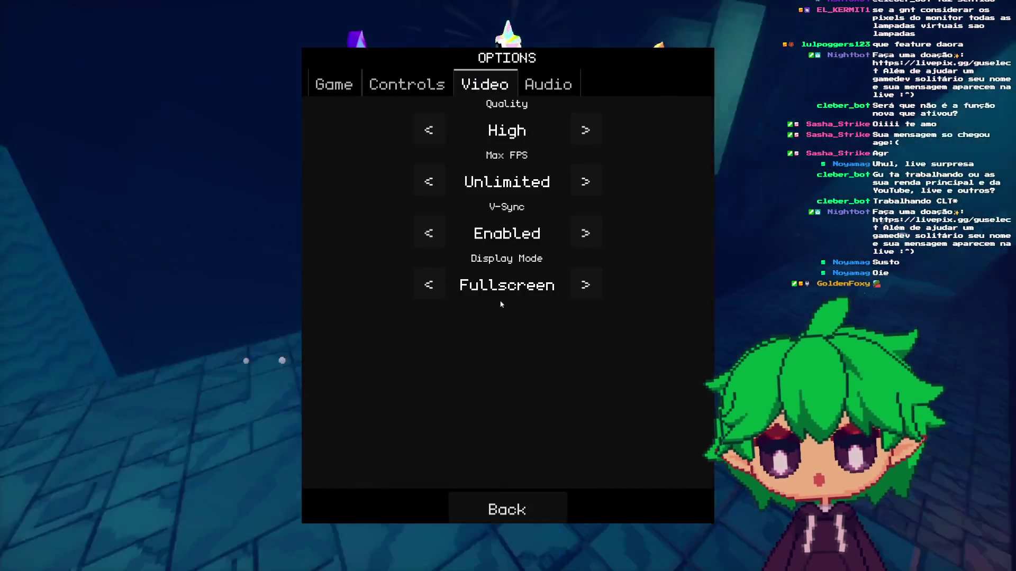
{"action": "left_click", "coordinate": [427, 131]}
{"action": "left_click", "coordinate": [504, 497]}
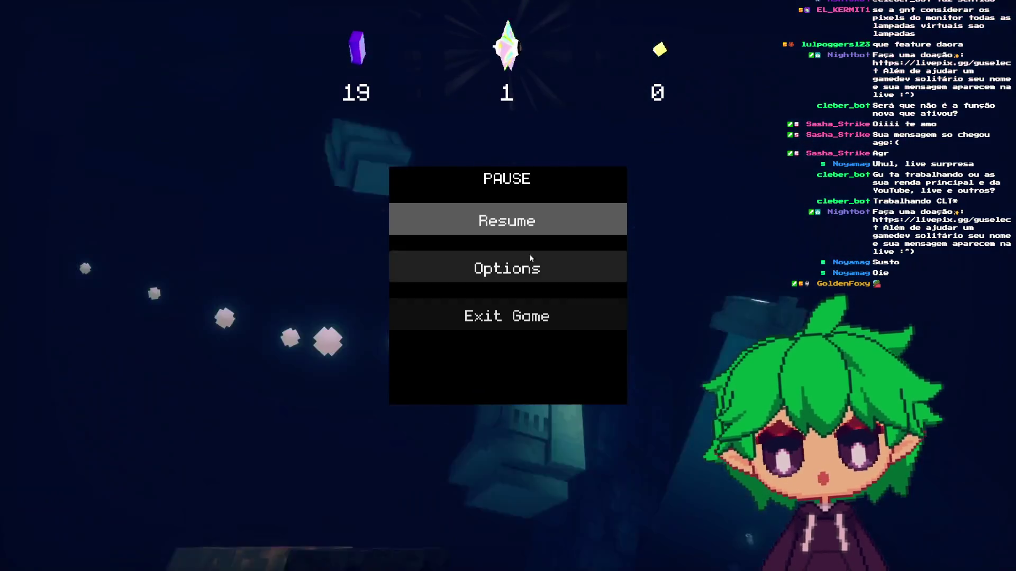
{"action": "key", "text": "Escape"}
- Jump across the cylinder and walkway, then climb the wall pillar to the pink-tiled platform
{"action": "key", "text": "w"}
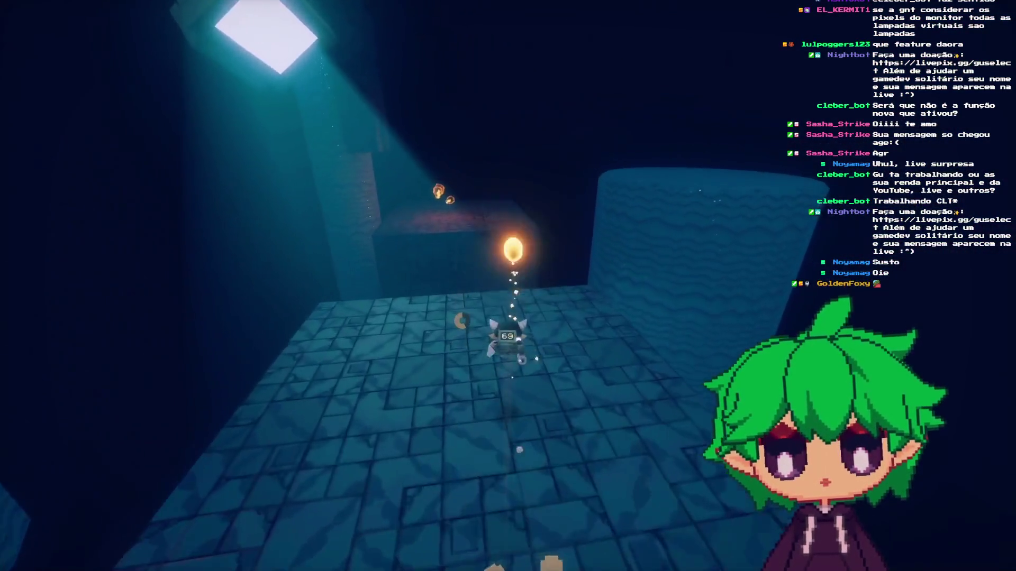
{"action": "key", "text": "space"}
{"action": "key", "text": "s"}
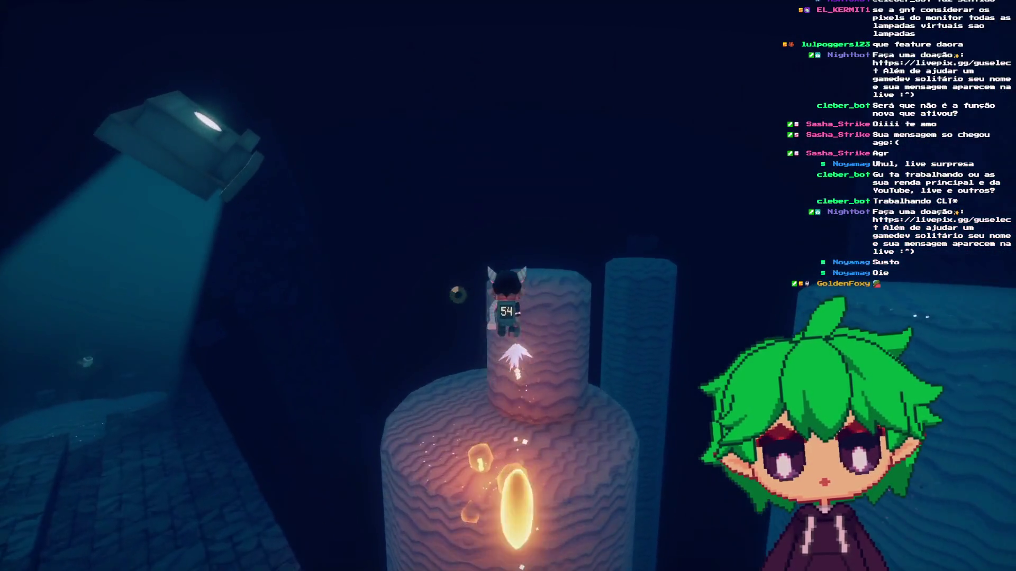
{"action": "key", "text": "space"}
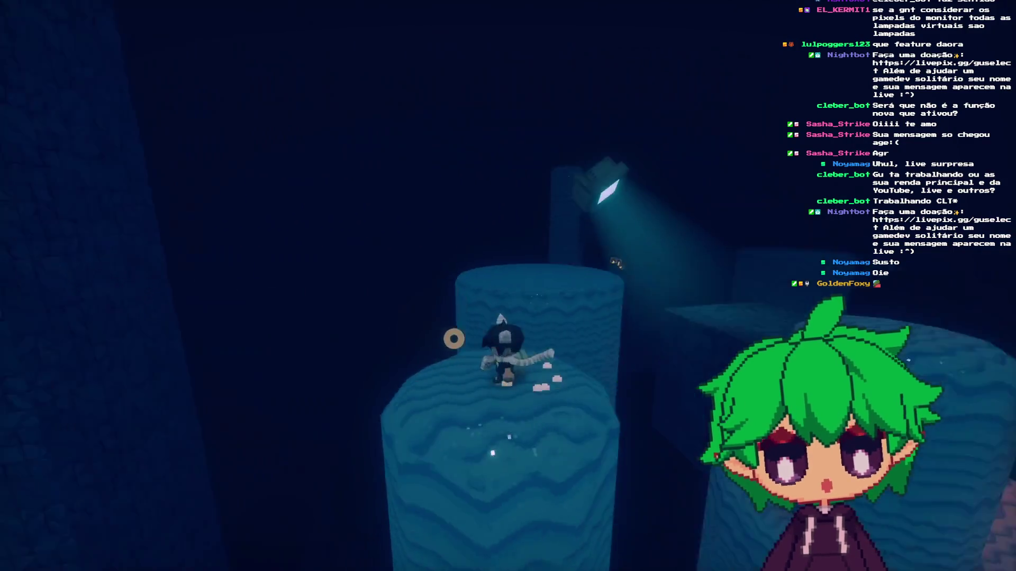
{"action": "key", "text": "w"}
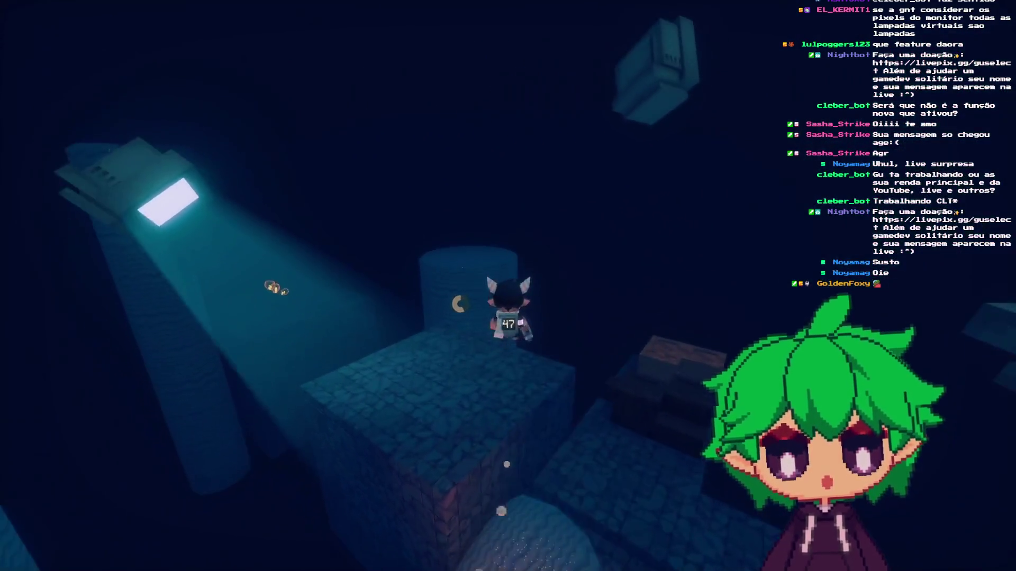
{"action": "key", "text": "w"}
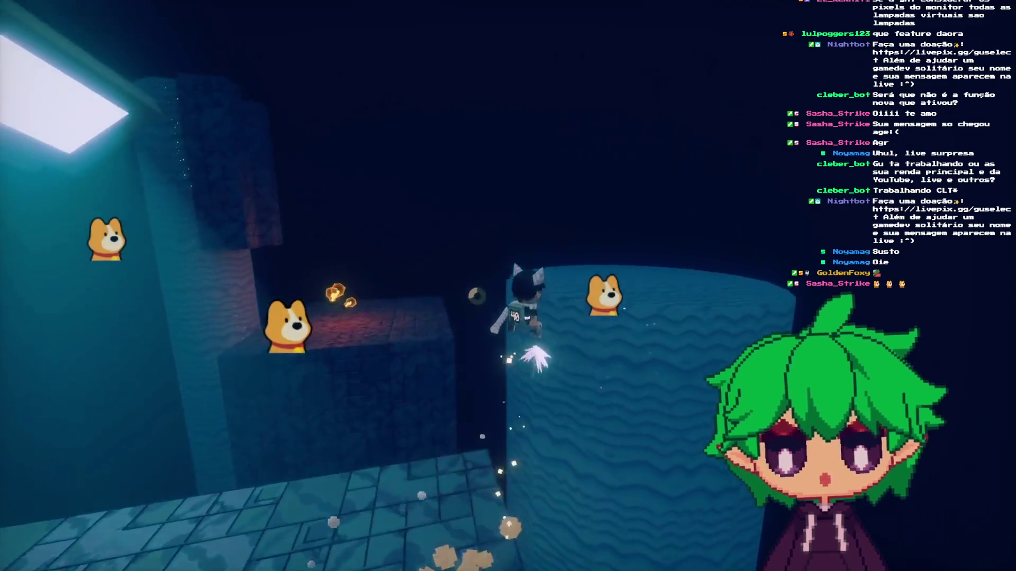
{"action": "key", "text": "w"}
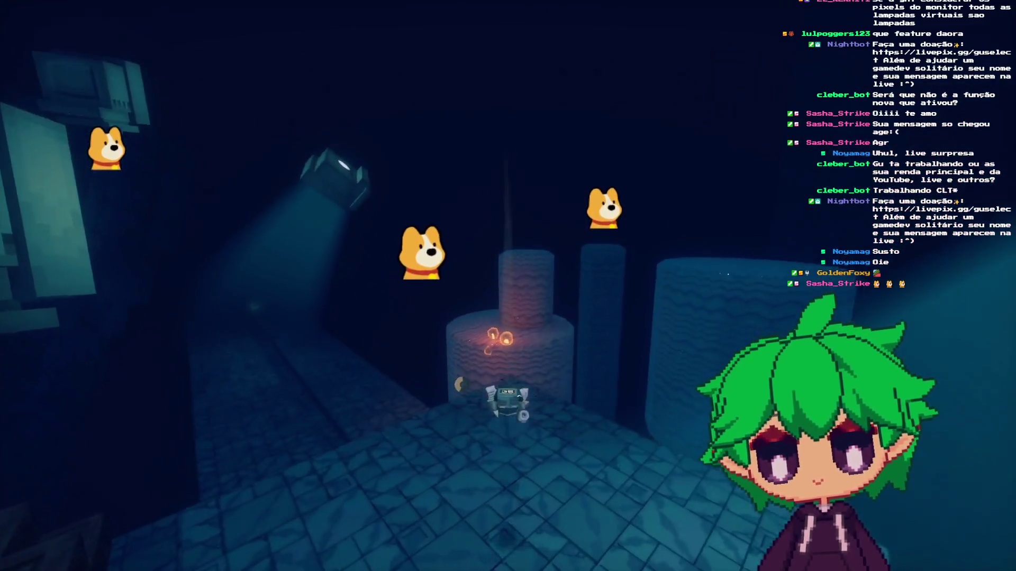
{"action": "key", "text": "w"}
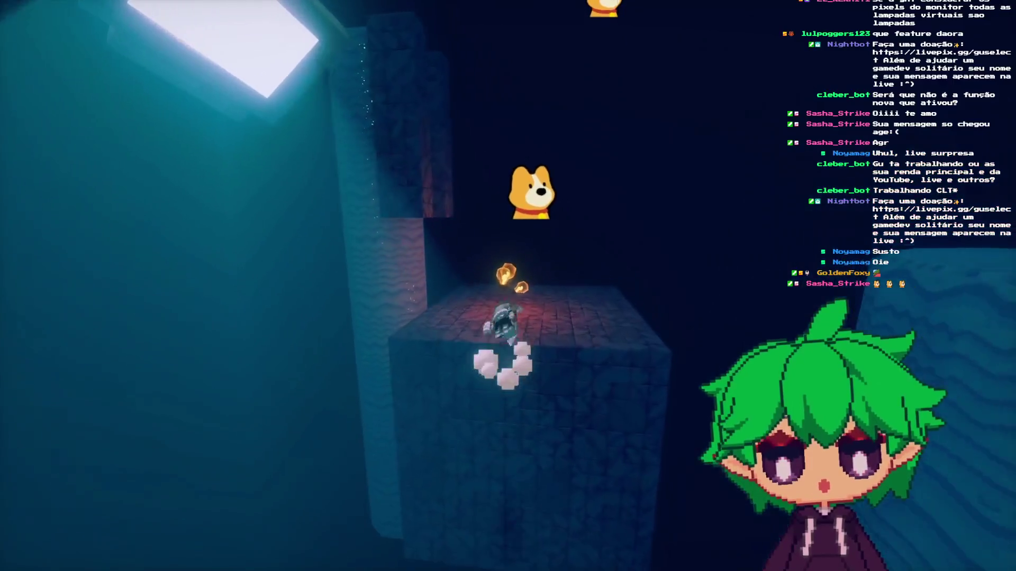
{"action": "key", "text": "w"}
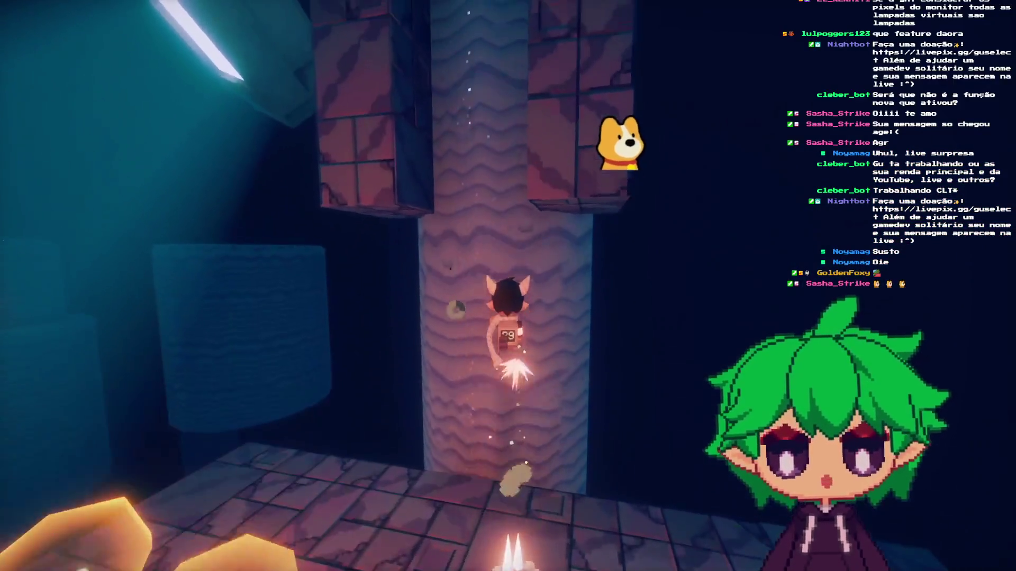
{"action": "key", "text": "w"}
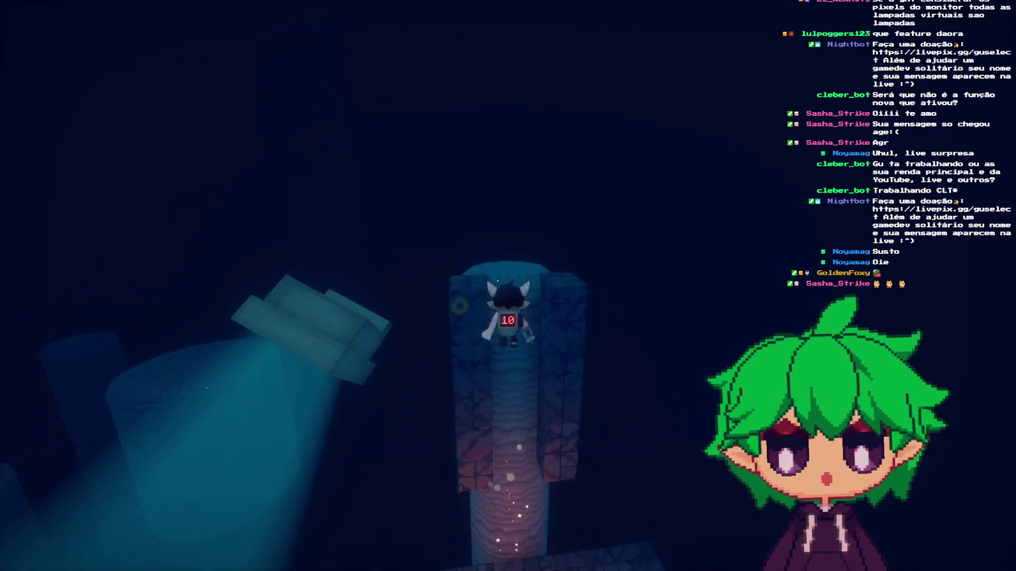
{"action": "key", "text": "w"}
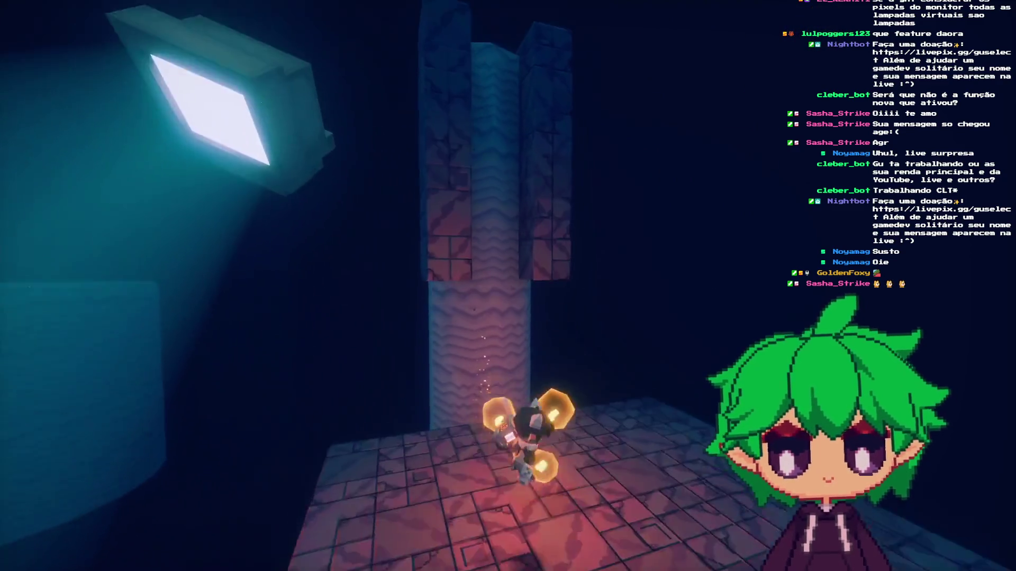
- Climb the stone pillar to the lit lamp ledge, then stop the game with F8
{"action": "key", "text": "a"}
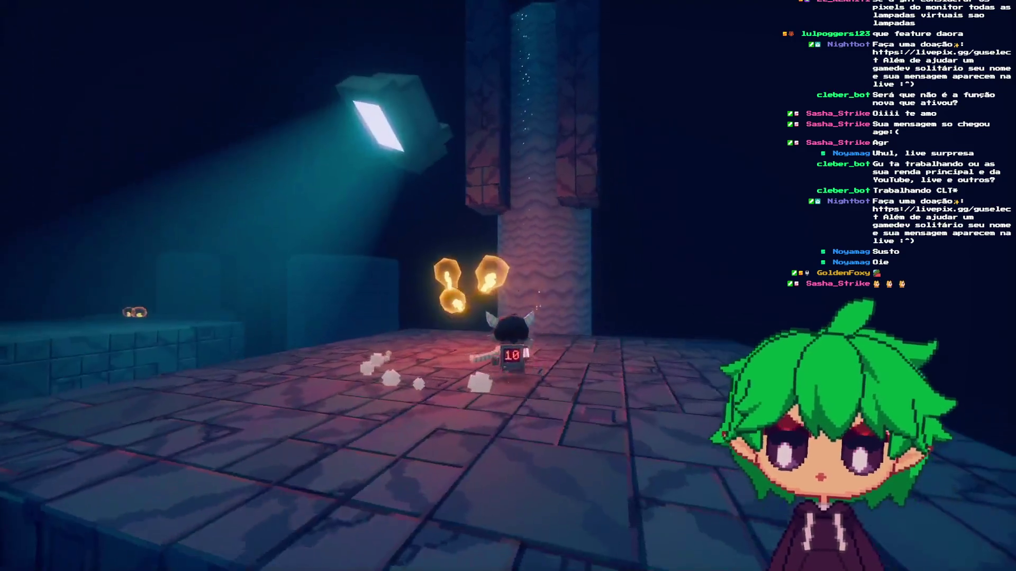
{"action": "key", "text": "w"}
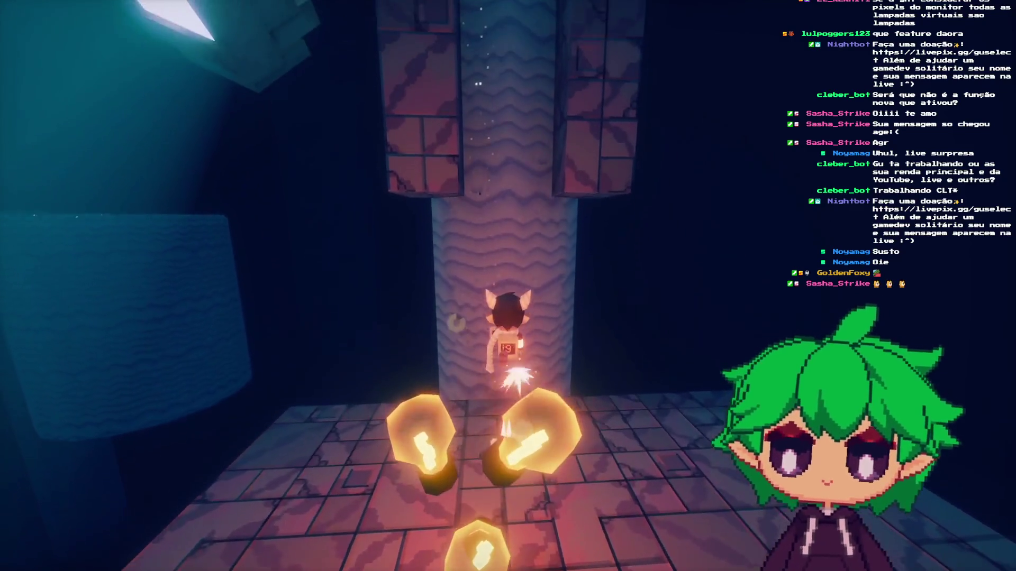
{"action": "key", "text": "s"}
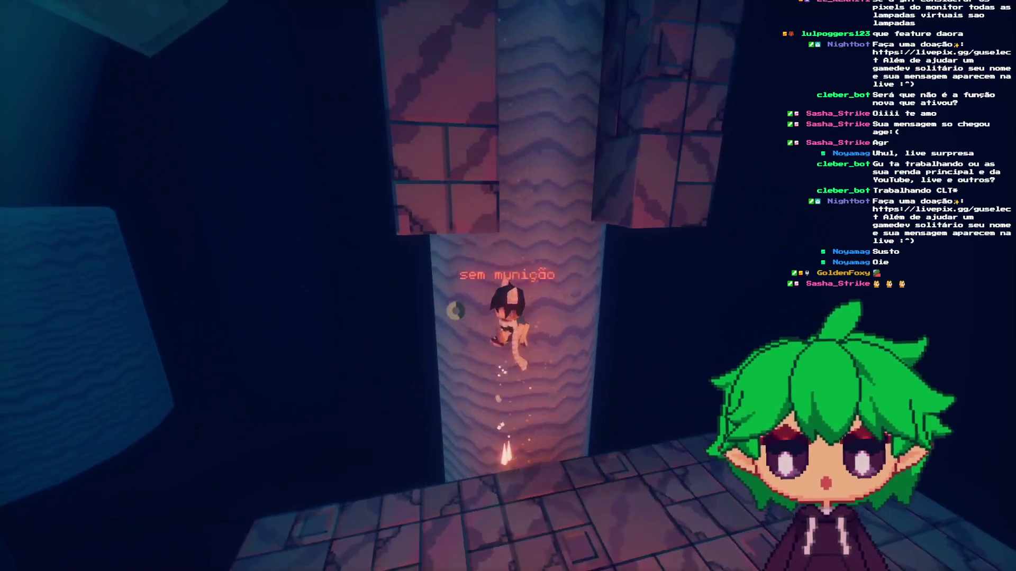
{"action": "key", "text": "w"}
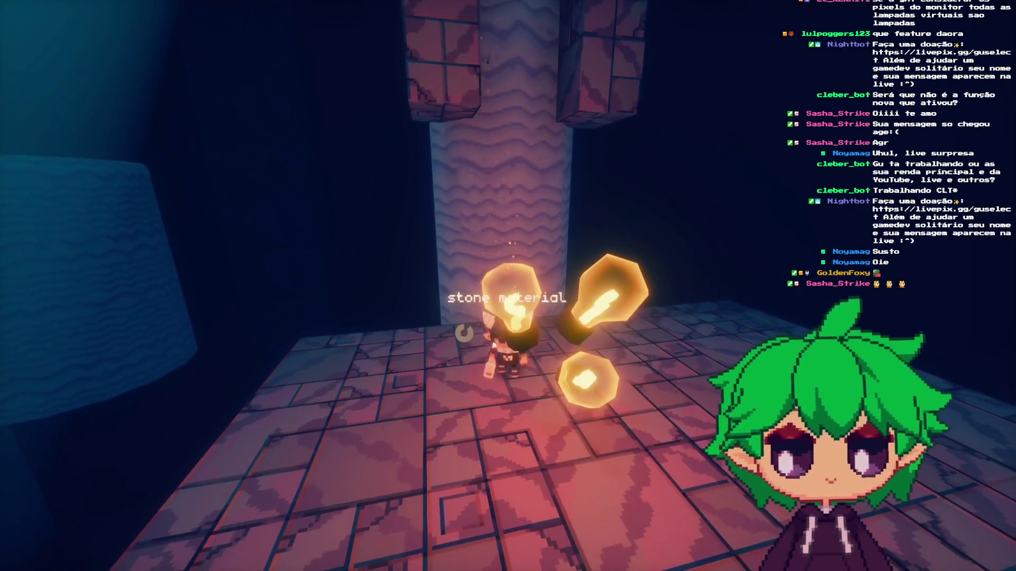
{"action": "key", "text": "w"}
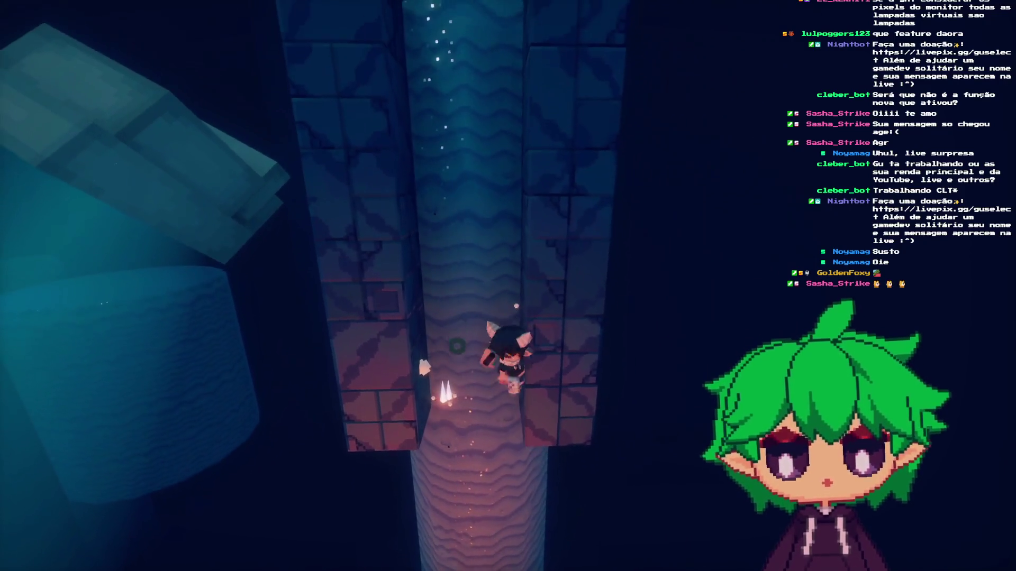
{"action": "key", "text": "w"}
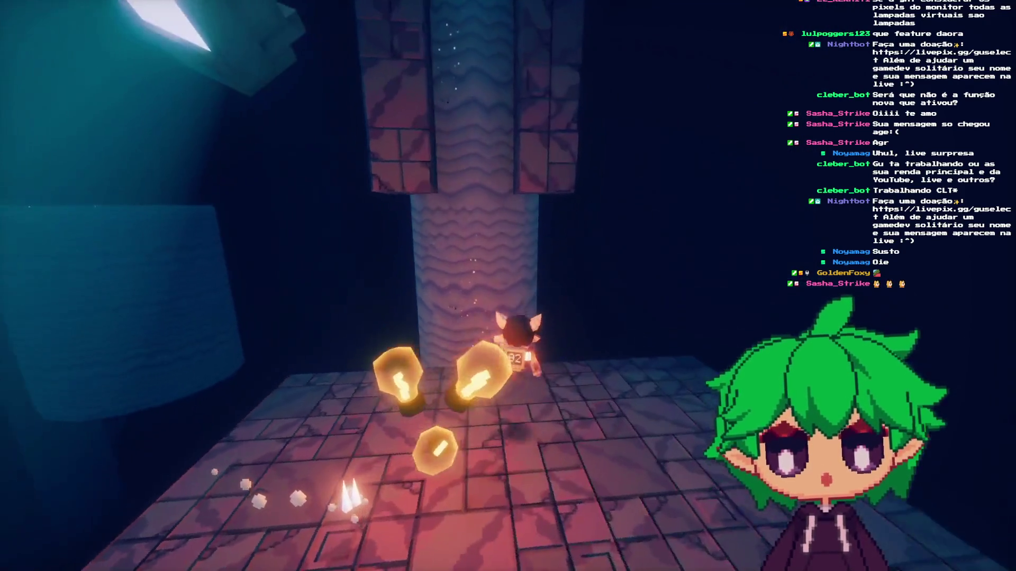
{"action": "key", "text": "w"}
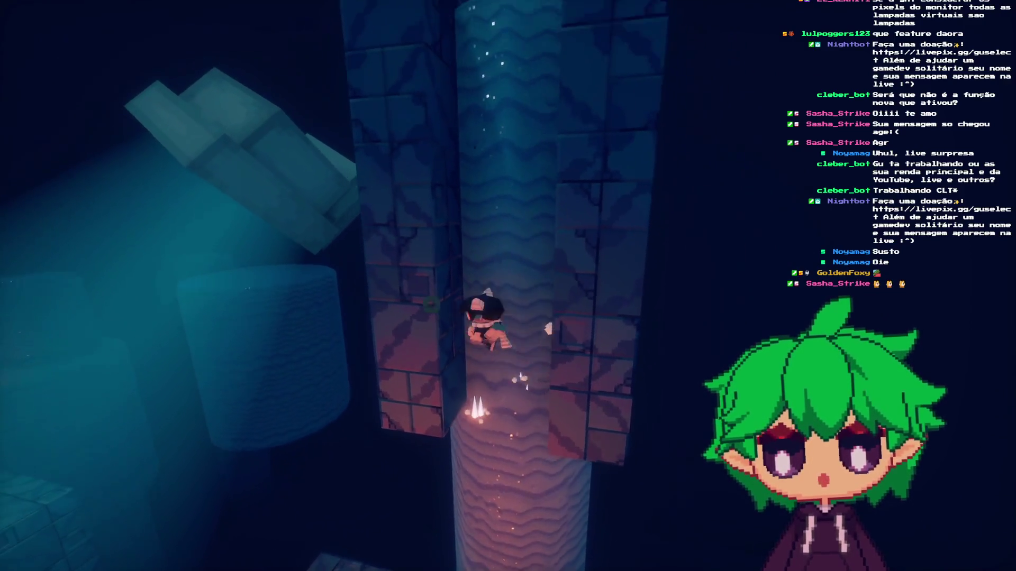
{"action": "key", "text": "w"}
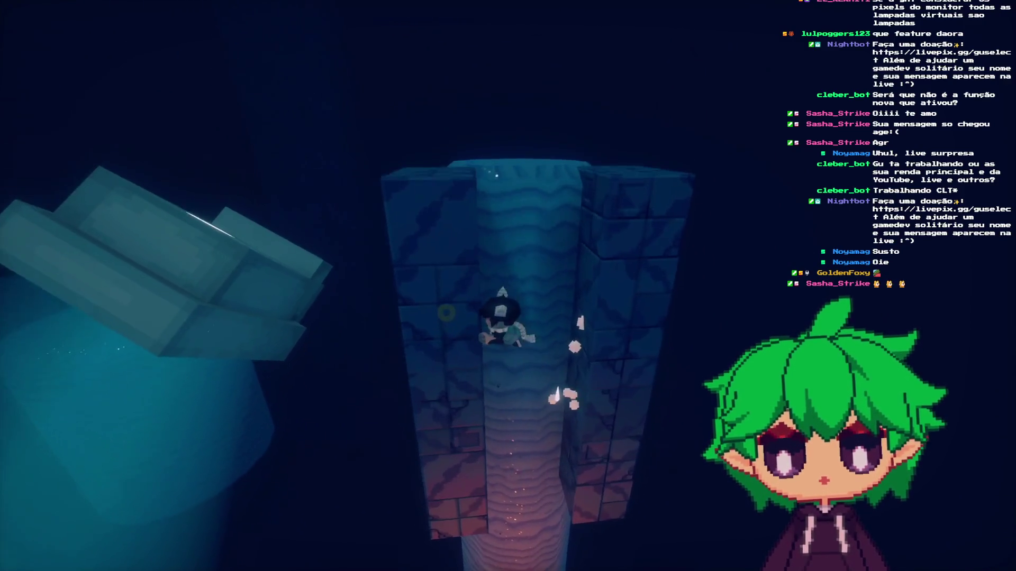
{"action": "key", "text": "w"}
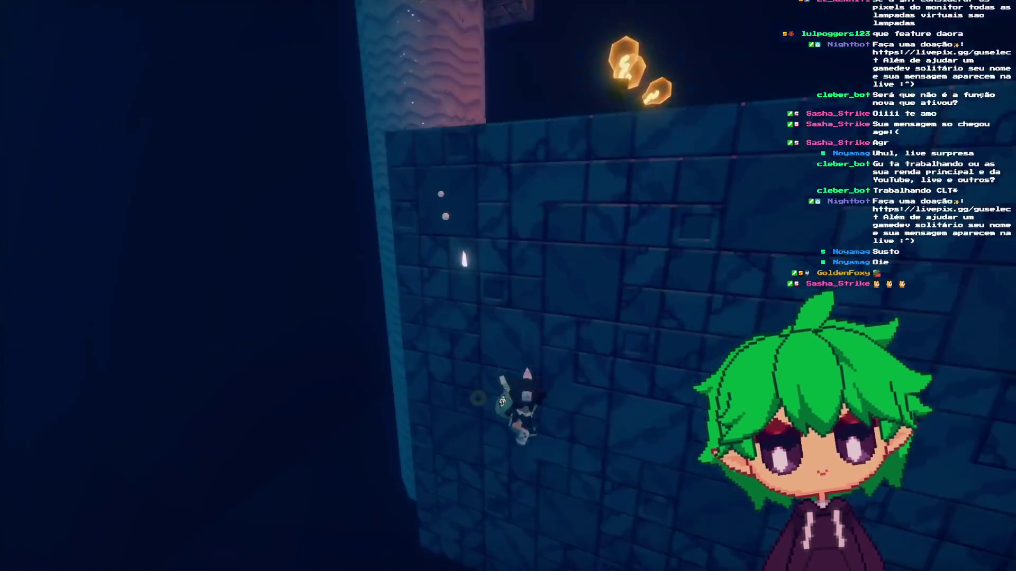
{"action": "key", "text": "F8"}
{"action": "scroll", "coordinate": [474, 277], "scroll_direction": "up", "scroll_amount": 2}
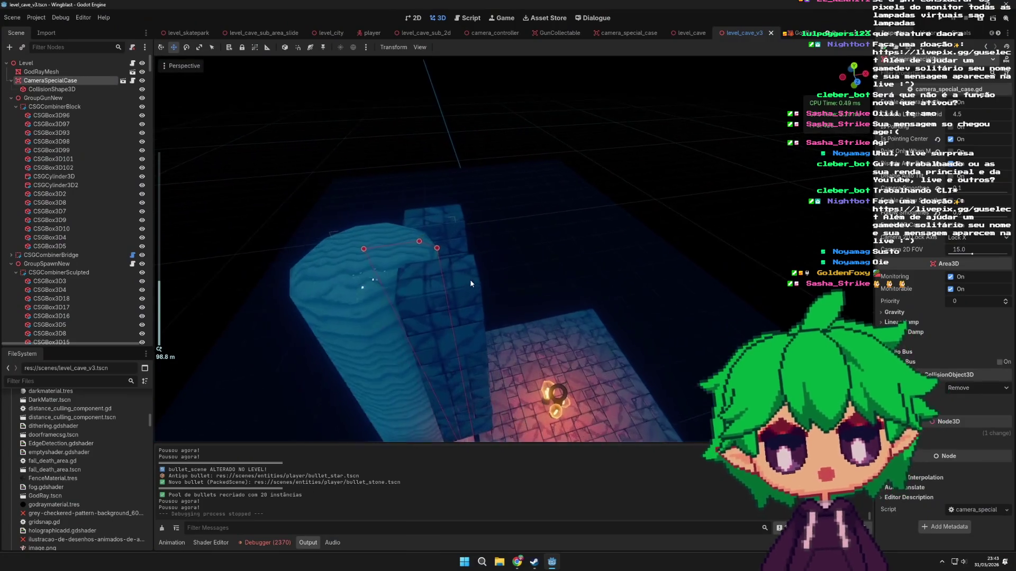
- Cut the tall box CSGBox3D102, then select and frame CSGBevelCylinderBig7
{"action": "left_click", "coordinate": [450, 227]}
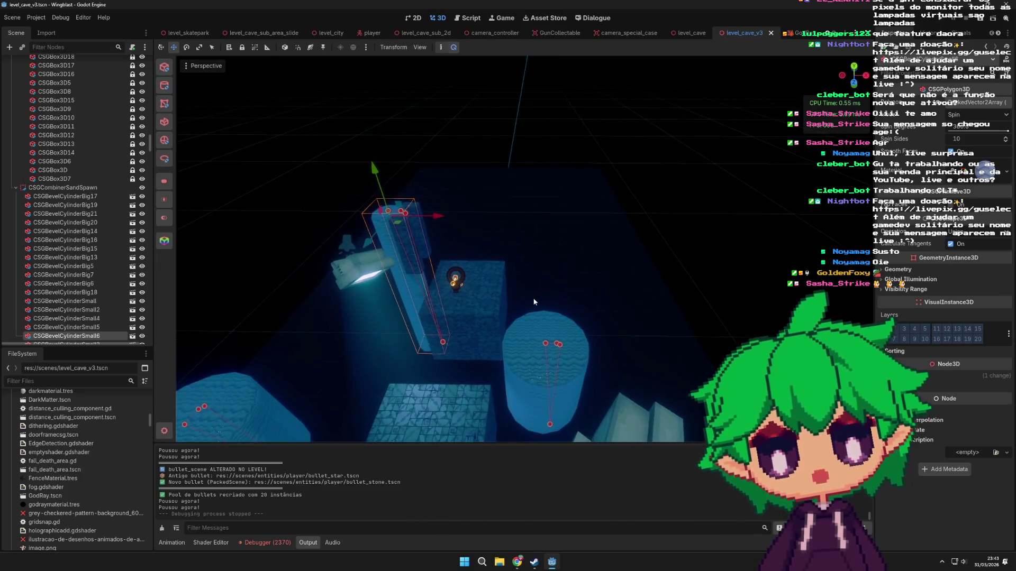
{"action": "key", "text": "ctrl+x"}
{"action": "left_click", "coordinate": [540, 322]}
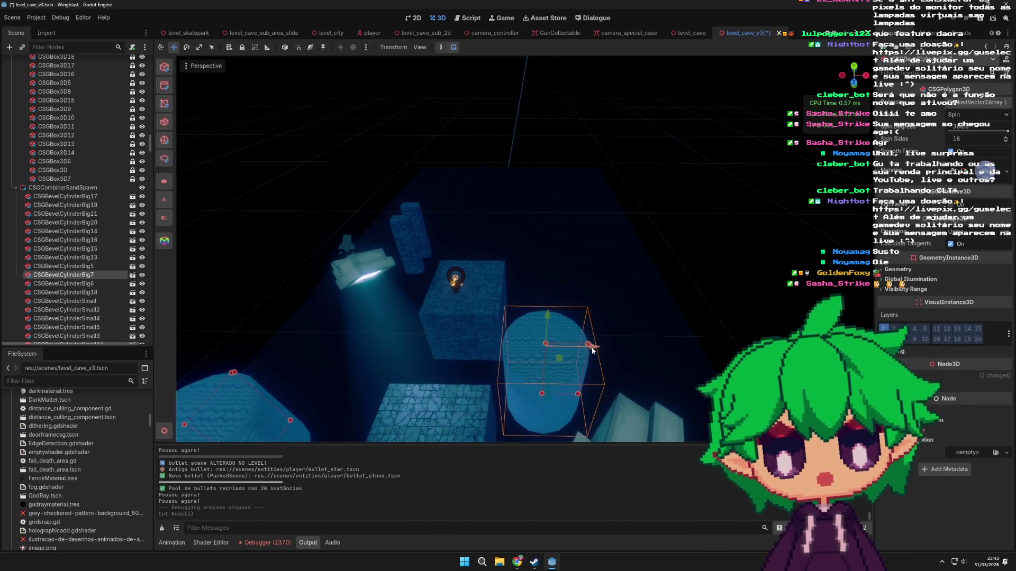
{"action": "scroll", "coordinate": [592, 350], "scroll_direction": "up", "scroll_amount": 5}
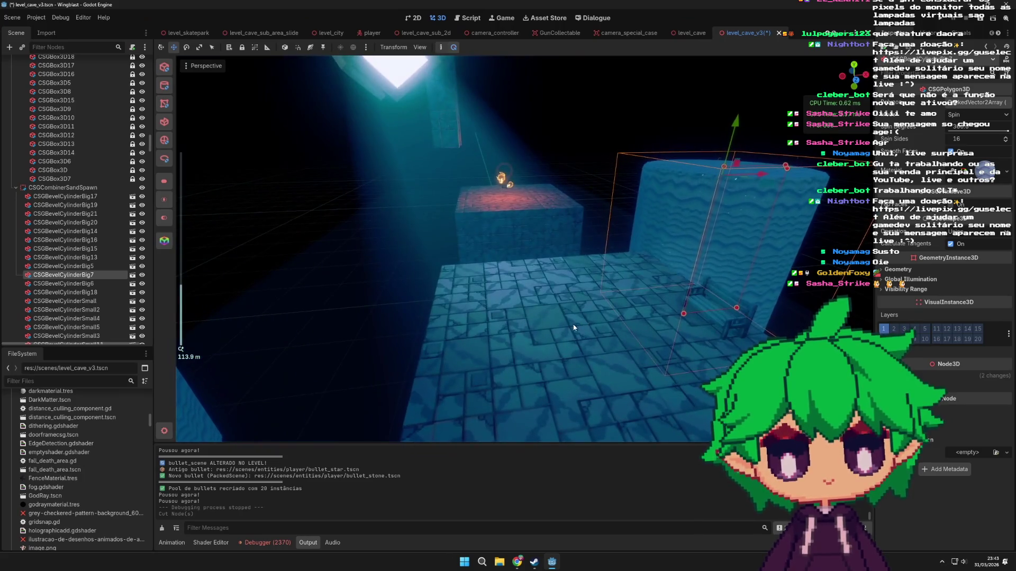
{"action": "key", "text": "f"}
{"action": "scroll", "coordinate": [543, 339], "scroll_direction": "down", "scroll_amount": 5}
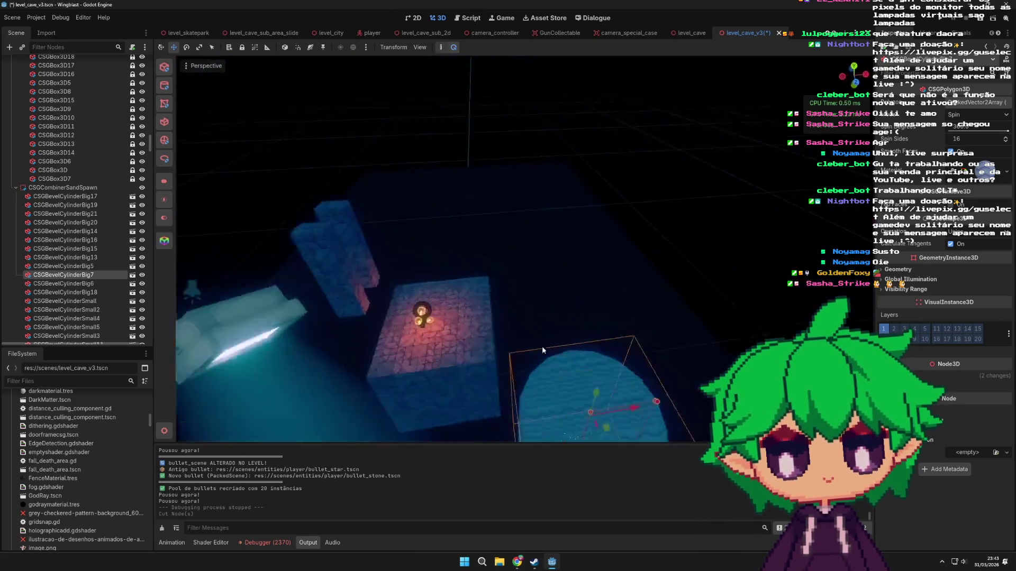
{"action": "key", "text": "f"}
{"action": "scroll", "coordinate": [563, 325], "scroll_direction": "down", "scroll_amount": 4}
- Raise CSGBevelCylinderBig7 8 units on Y and shift it 2 units along X
{"action": "mouse_move", "coordinate": [561, 330]}
{"action": "left_mouse_down"}
{"action": "mouse_move", "coordinate": [541, 299]}
{"action": "mouse_move", "coordinate": [563, 305]}
{"action": "left_mouse_up"}
{"action": "left_click_drag", "start_coordinate": [586, 273], "coordinate": [503, 288]}
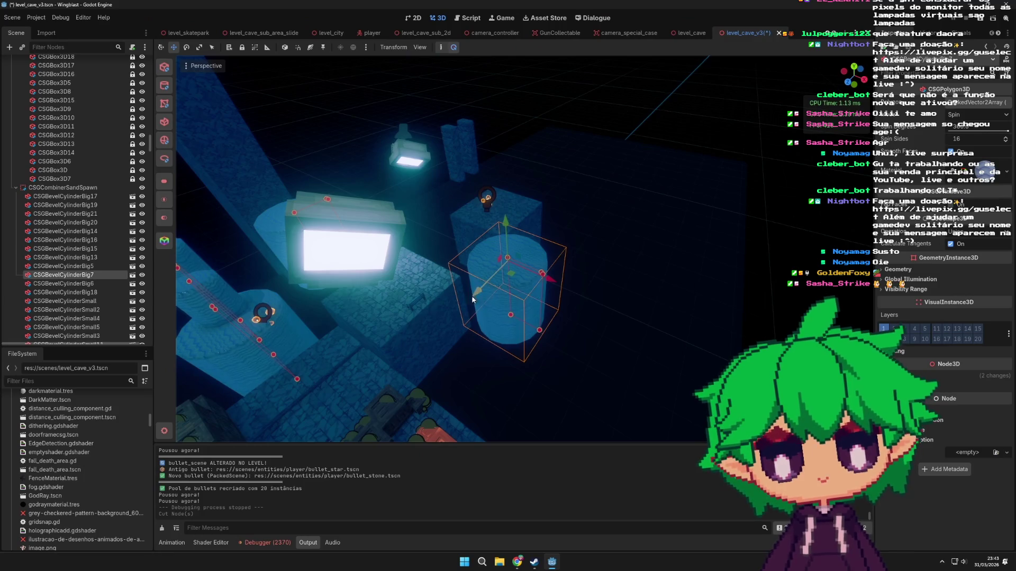
{"action": "mouse_move", "coordinate": [402, 359]}
{"action": "left_mouse_down"}
{"action": "mouse_move", "coordinate": [469, 336]}
{"action": "mouse_move", "coordinate": [574, 344]}
{"action": "mouse_move", "coordinate": [601, 320]}
{"action": "mouse_move", "coordinate": [587, 381]}
{"action": "left_mouse_up"}
{"action": "scroll", "coordinate": [451, 221], "scroll_direction": "up", "scroll_amount": 5}
{"action": "left_click_drag", "start_coordinate": [490, 306], "coordinate": [472, 204]}
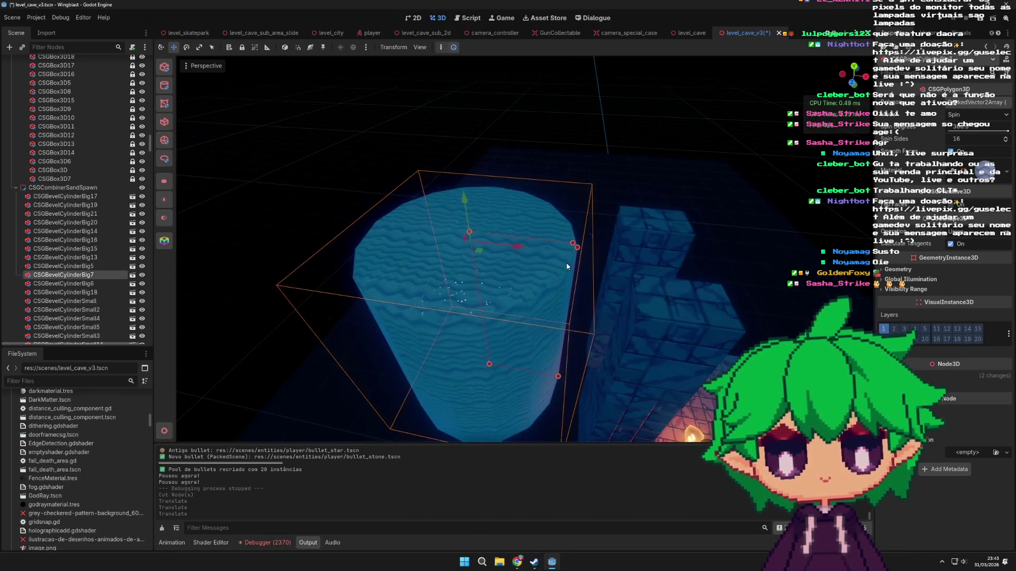
{"action": "mouse_move", "coordinate": [531, 253]}
{"action": "left_mouse_down"}
{"action": "mouse_move", "coordinate": [553, 260]}
{"action": "mouse_move", "coordinate": [535, 284]}
{"action": "mouse_move", "coordinate": [636, 276]}
{"action": "mouse_move", "coordinate": [464, 290]}
{"action": "mouse_move", "coordinate": [530, 300]}
{"action": "left_mouse_up"}
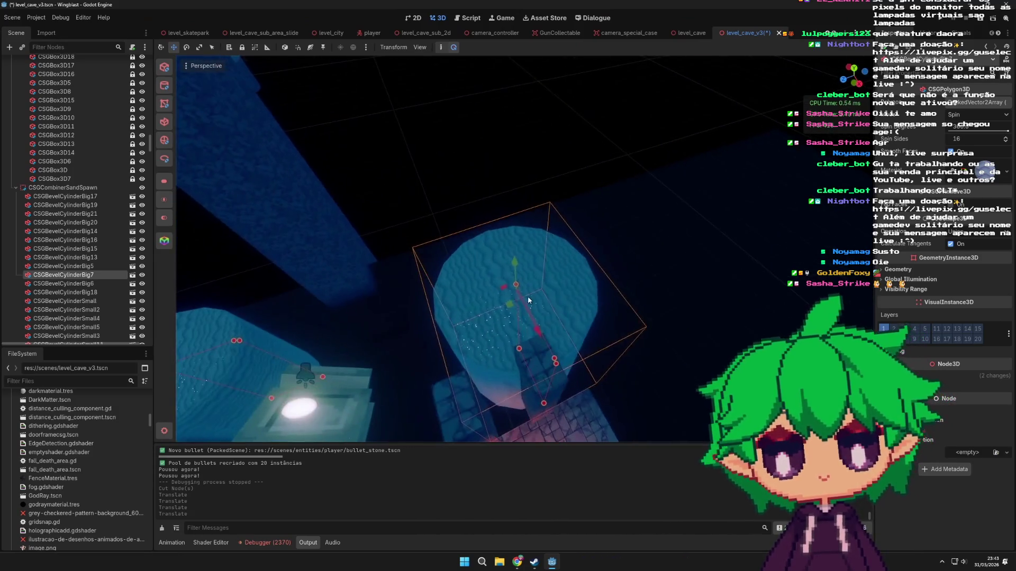
{"action": "left_click_drag", "start_coordinate": [436, 321], "coordinate": [539, 349]}
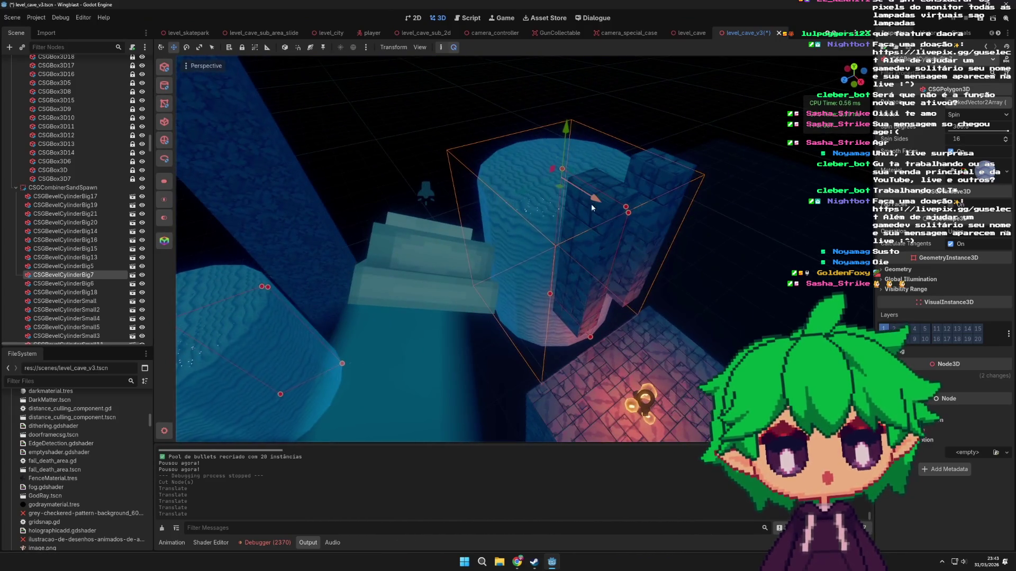
{"action": "left_click_drag", "start_coordinate": [601, 215], "coordinate": [632, 318]}
{"action": "left_click", "coordinate": [846, 82]}
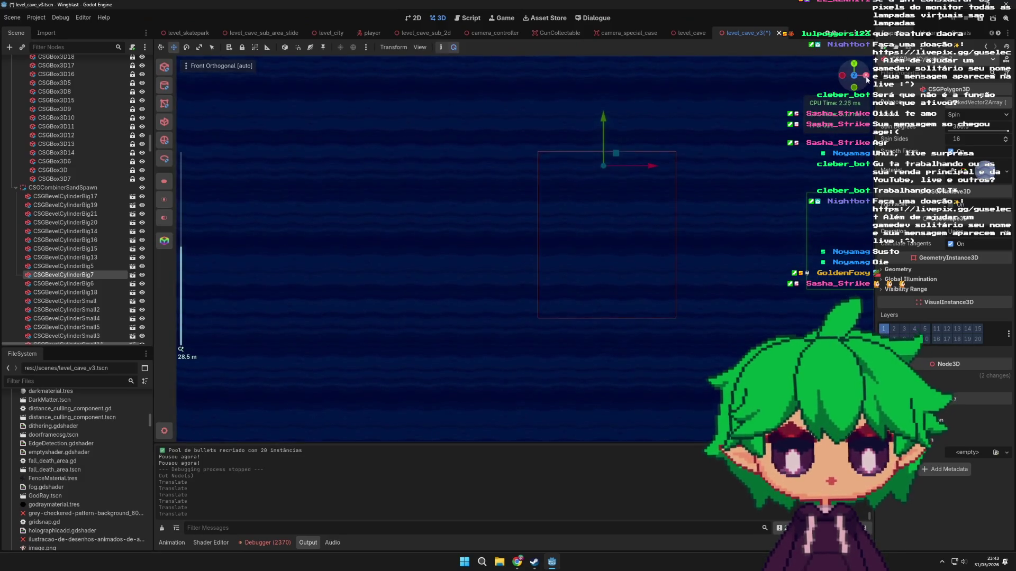
- Inspect the big cylinder from Right and Rear orthographic views and reshape its profile polygon
{"action": "left_click", "coordinate": [866, 77]}
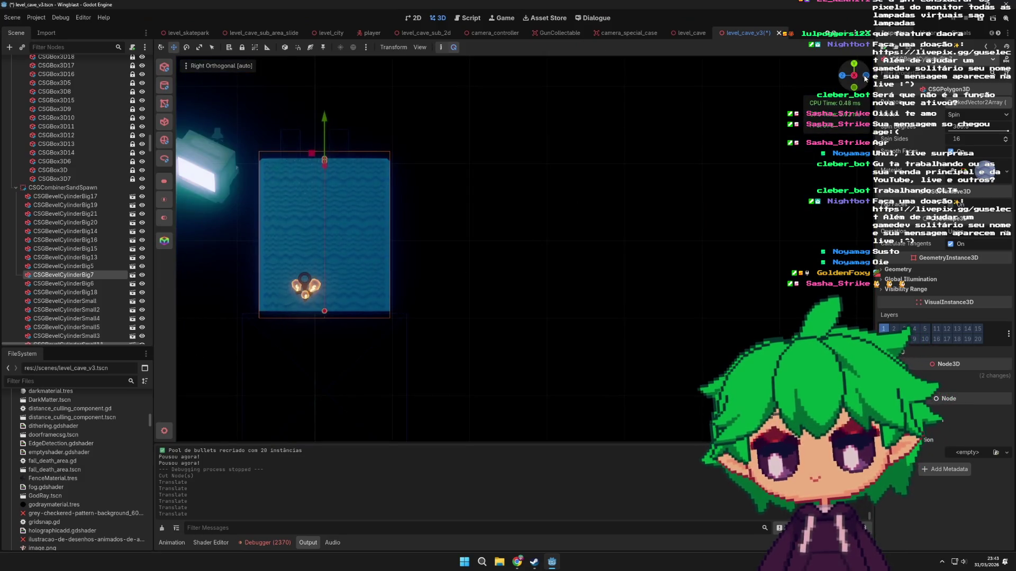
{"action": "left_click", "coordinate": [865, 77]}
{"action": "scroll", "coordinate": [371, 338], "scroll_direction": "down", "scroll_amount": 3}
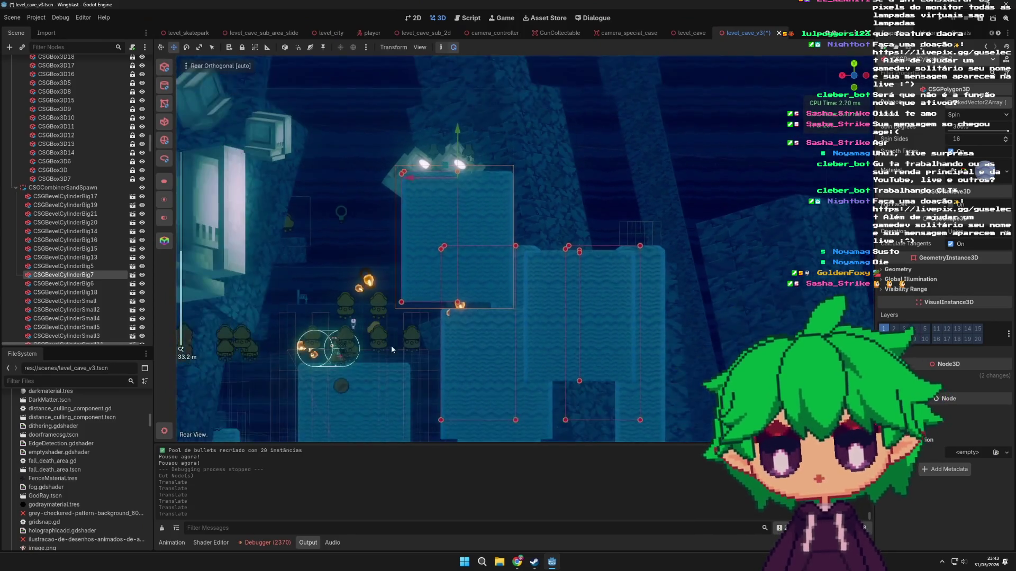
{"action": "left_click_drag", "start_coordinate": [386, 348], "coordinate": [426, 258]}
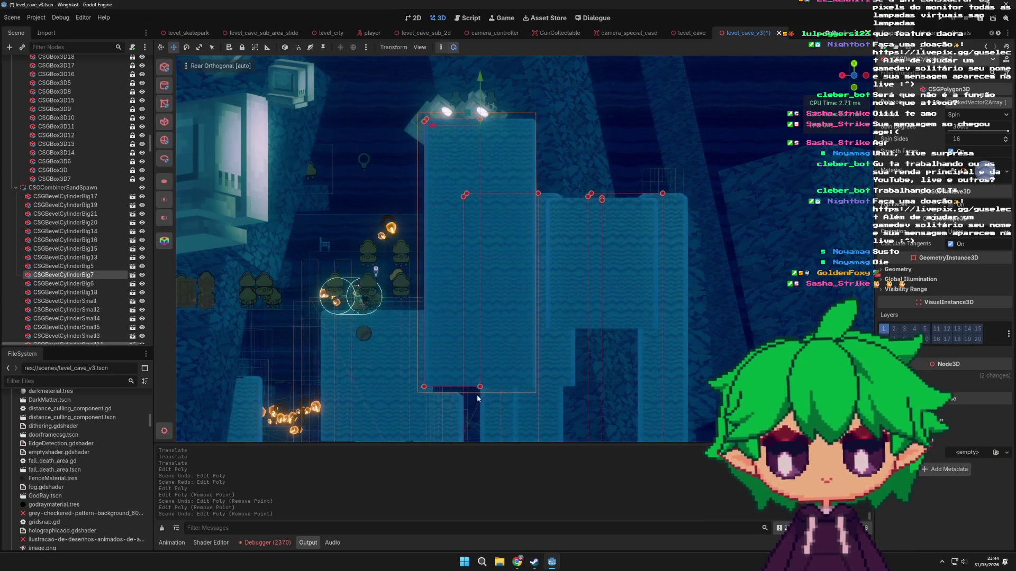
{"action": "left_click_drag", "start_coordinate": [494, 393], "coordinate": [570, 261]}
{"action": "mouse_move", "coordinate": [739, 291]}
{"action": "left_mouse_down"}
{"action": "mouse_move", "coordinate": [661, 290]}
{"action": "mouse_move", "coordinate": [624, 271]}
{"action": "mouse_move", "coordinate": [460, 290]}
{"action": "mouse_move", "coordinate": [411, 310]}
{"action": "mouse_move", "coordinate": [419, 300]}
{"action": "left_mouse_up"}
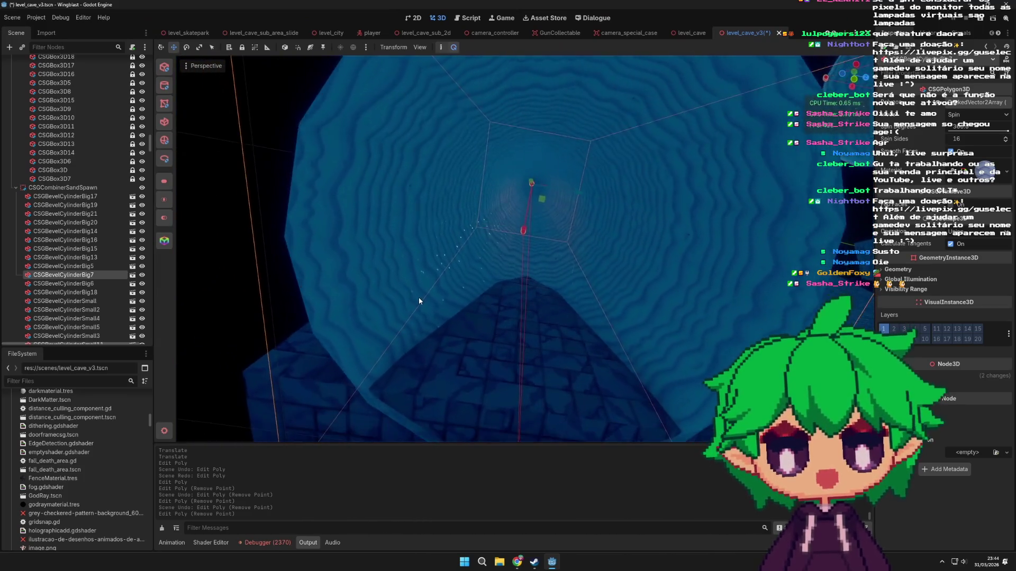
- Orbit and zoom inside the bevelled cylinder to inspect its groove and the nearby pillars
{"action": "scroll", "coordinate": [529, 249], "scroll_direction": "up", "scroll_amount": 4}
{"action": "scroll", "coordinate": [529, 248], "scroll_direction": "up", "scroll_amount": 5}
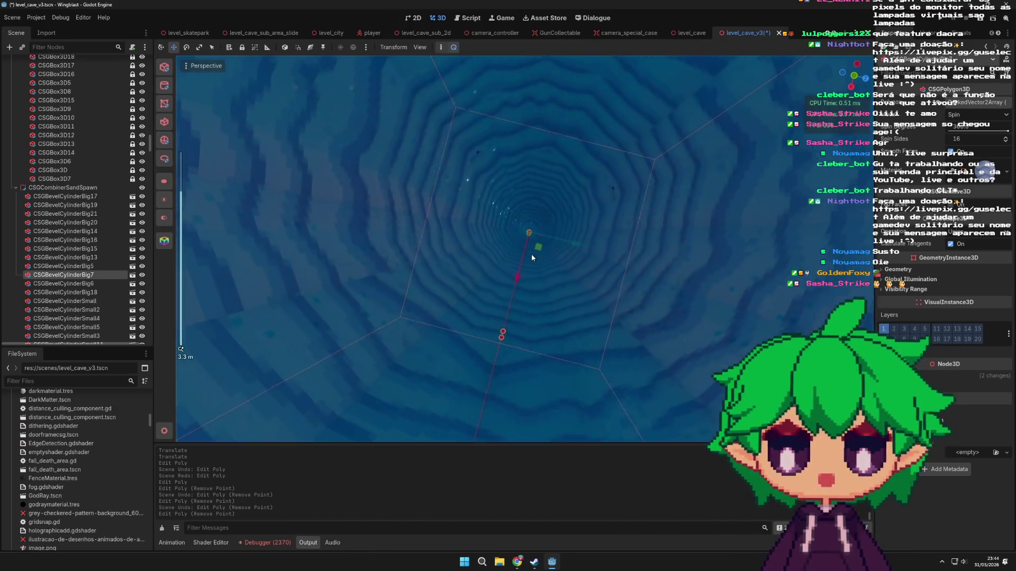
{"action": "scroll", "coordinate": [531, 257], "scroll_direction": "down", "scroll_amount": 3}
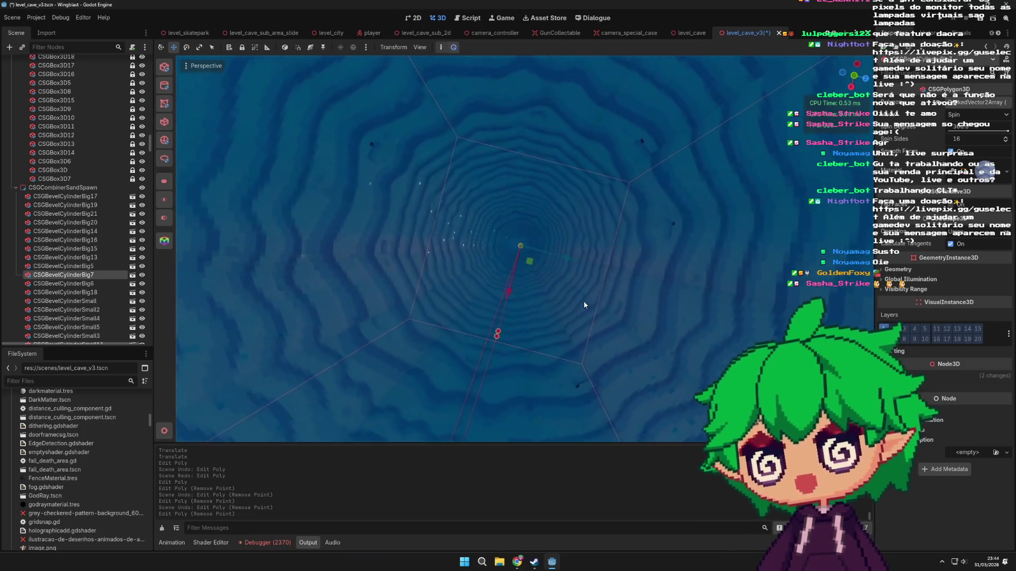
{"action": "scroll", "coordinate": [585, 297], "scroll_direction": "down", "scroll_amount": 5}
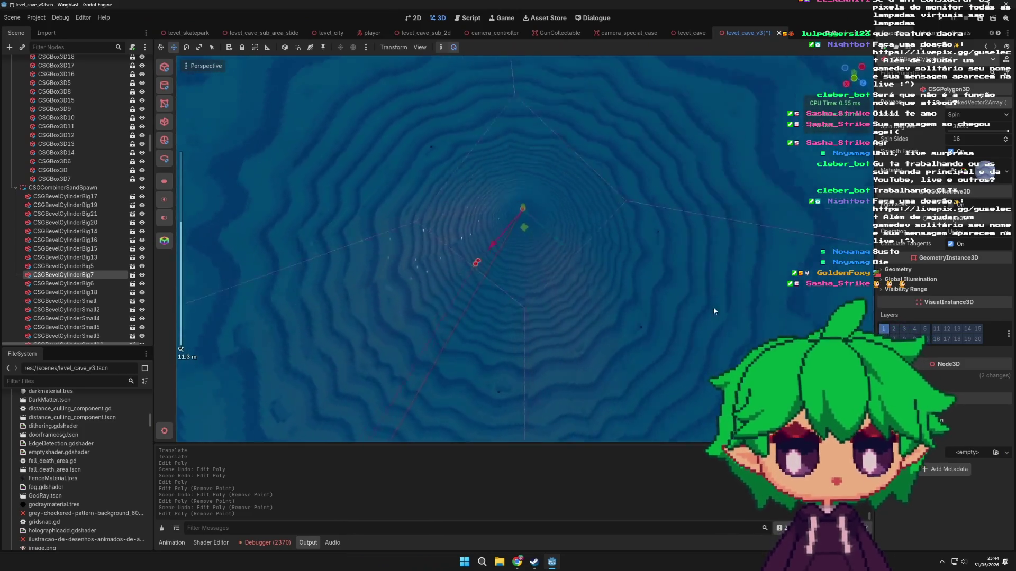
{"action": "mouse_move", "coordinate": [713, 311]}
{"action": "left_mouse_down"}
{"action": "mouse_move", "coordinate": [729, 327]}
{"action": "mouse_move", "coordinate": [700, 256]}
{"action": "mouse_move", "coordinate": [666, 268]}
{"action": "left_mouse_up"}
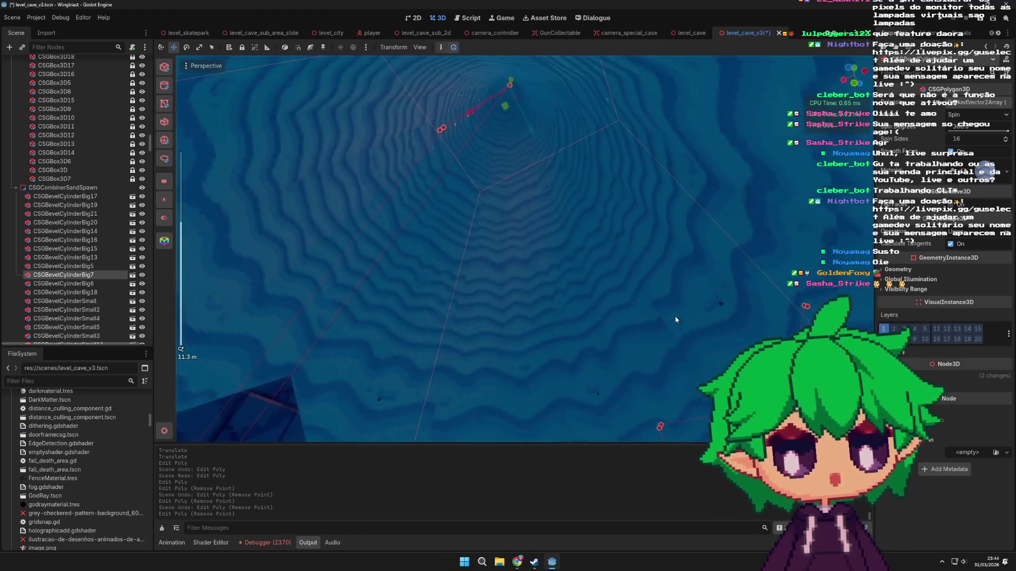
{"action": "scroll", "coordinate": [635, 273], "scroll_direction": "up", "scroll_amount": 5}
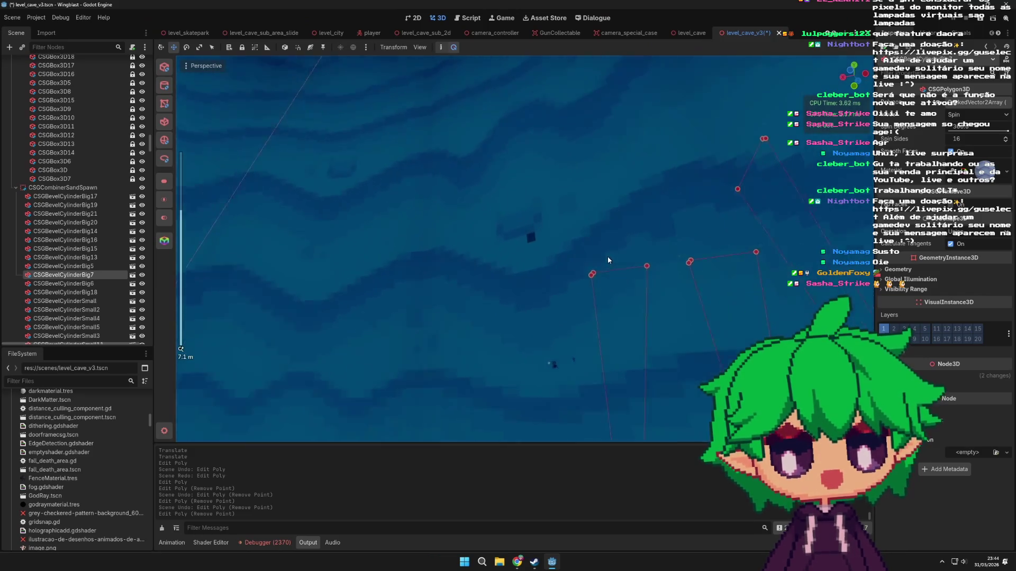
{"action": "scroll", "coordinate": [609, 260], "scroll_direction": "down", "scroll_amount": 8}
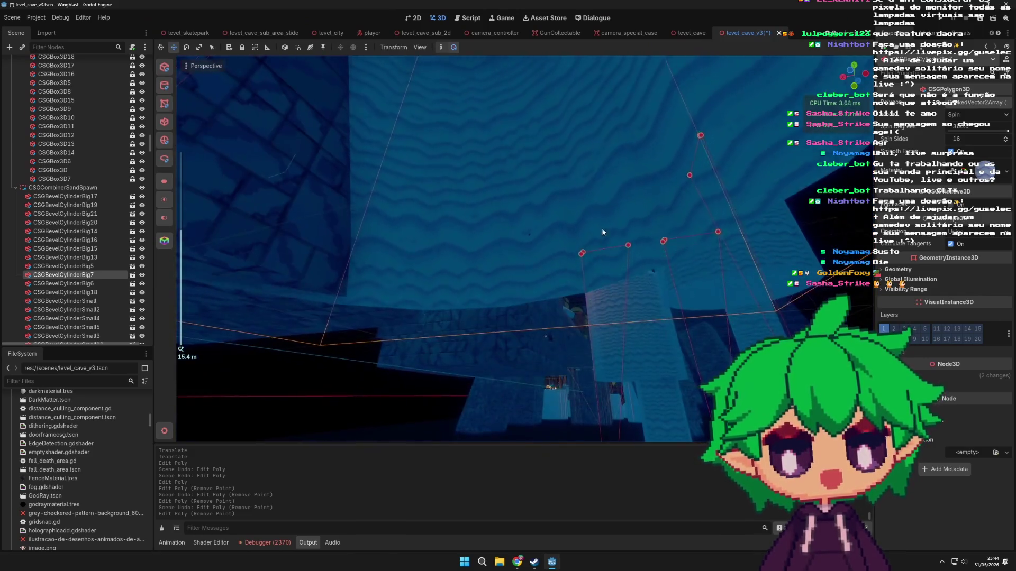
{"action": "mouse_move", "coordinate": [601, 228]}
{"action": "left_mouse_down"}
{"action": "mouse_move", "coordinate": [608, 172]}
{"action": "mouse_move", "coordinate": [547, 274]}
{"action": "mouse_move", "coordinate": [500, 265]}
{"action": "mouse_move", "coordinate": [501, 338]}
{"action": "mouse_move", "coordinate": [631, 316]}
{"action": "mouse_move", "coordinate": [450, 286]}
{"action": "left_mouse_up"}
{"action": "scroll", "coordinate": [499, 265], "scroll_direction": "down", "scroll_amount": 5}
{"action": "scroll", "coordinate": [631, 316], "scroll_direction": "up", "scroll_amount": 5}
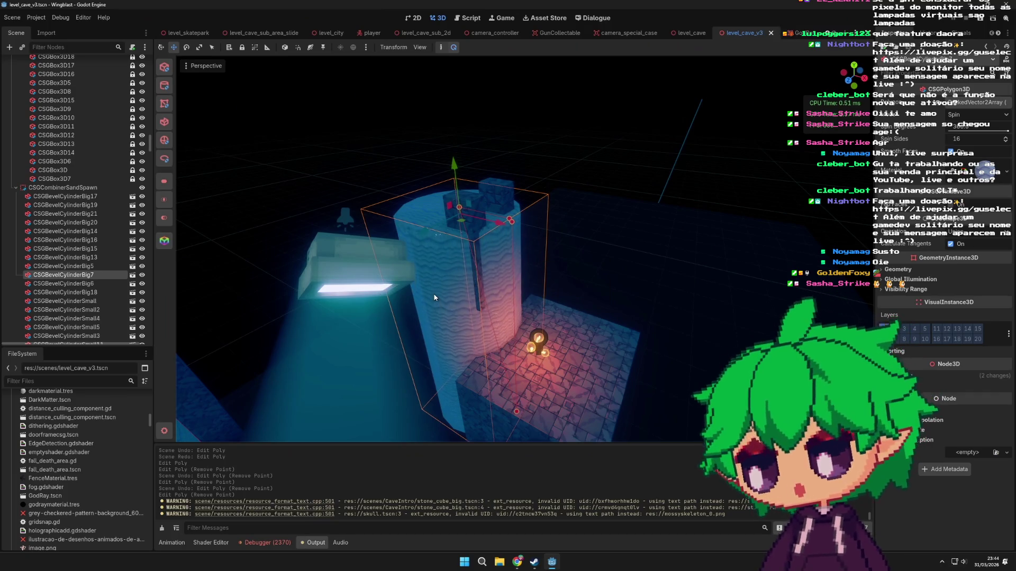
{"action": "mouse_move", "coordinate": [437, 305]}
{"action": "left_mouse_down"}
{"action": "mouse_move", "coordinate": [541, 373]}
{"action": "mouse_move", "coordinate": [633, 306]}
{"action": "mouse_move", "coordinate": [600, 281]}
{"action": "mouse_move", "coordinate": [595, 304]}
{"action": "left_mouse_up"}
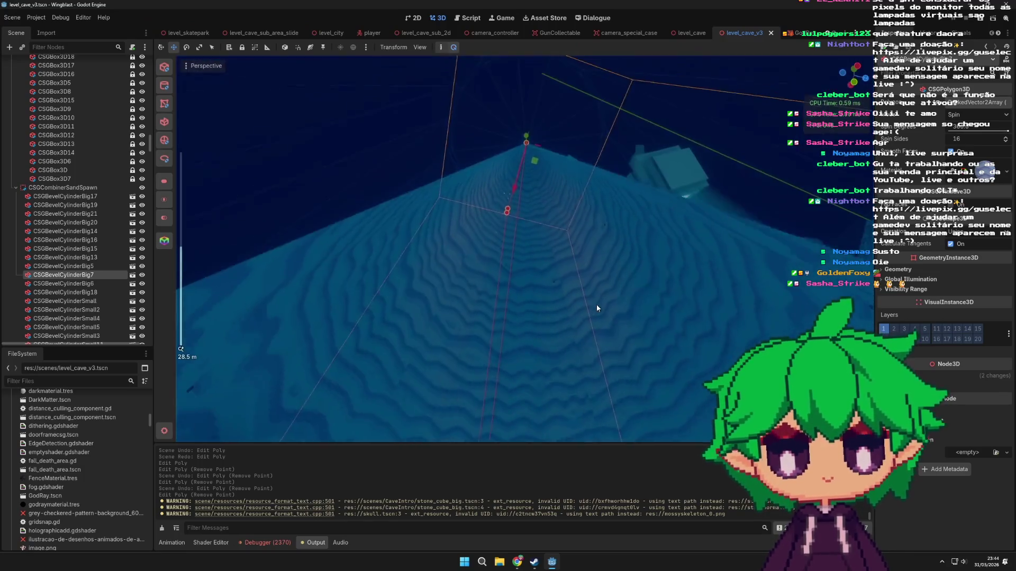
{"action": "scroll", "coordinate": [596, 304], "scroll_direction": "up", "scroll_amount": 2}
{"action": "scroll", "coordinate": [597, 308], "scroll_direction": "up", "scroll_amount": 2}
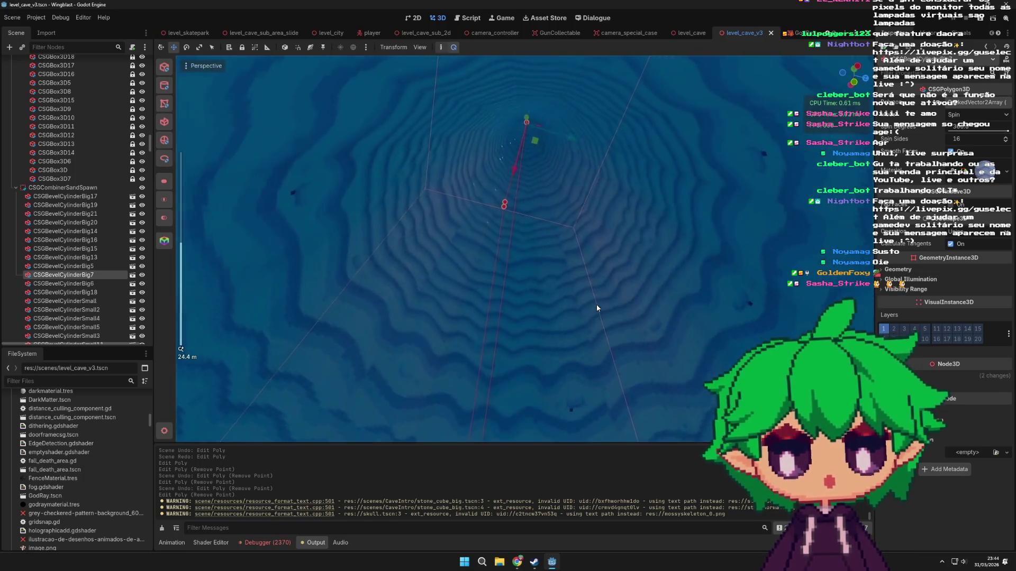
{"action": "scroll", "coordinate": [597, 308], "scroll_direction": "up", "scroll_amount": 2}
- View the cylinder and lamp from above, side and low angles, then select CSGBox3D102
{"action": "left_click_drag", "start_coordinate": [595, 304], "coordinate": [573, 228]}
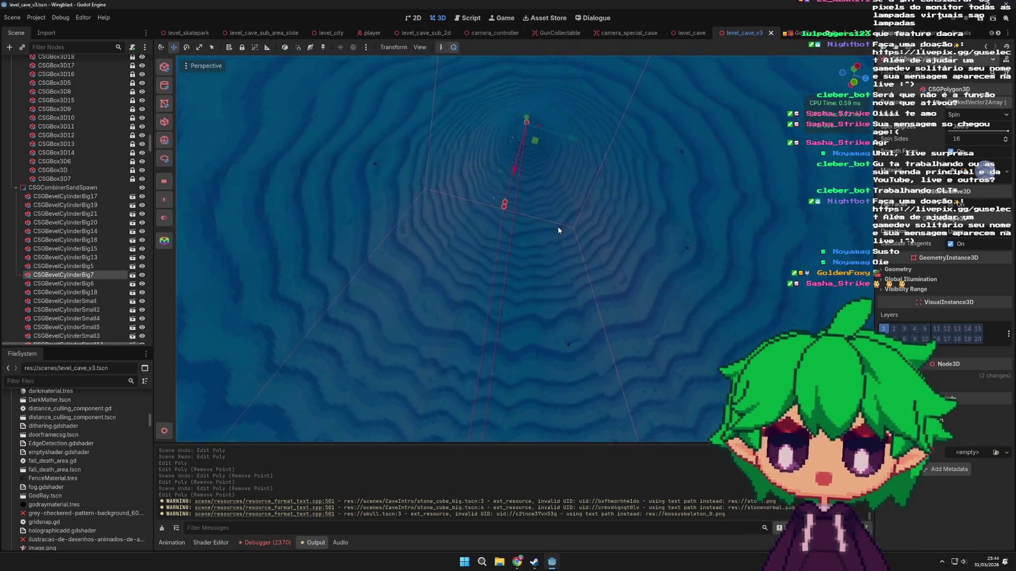
{"action": "mouse_move", "coordinate": [597, 223]}
{"action": "left_mouse_down"}
{"action": "mouse_move", "coordinate": [551, 265]}
{"action": "mouse_move", "coordinate": [483, 361]}
{"action": "mouse_move", "coordinate": [506, 326]}
{"action": "left_mouse_up"}
{"action": "scroll", "coordinate": [507, 326], "scroll_direction": "up", "scroll_amount": 5}
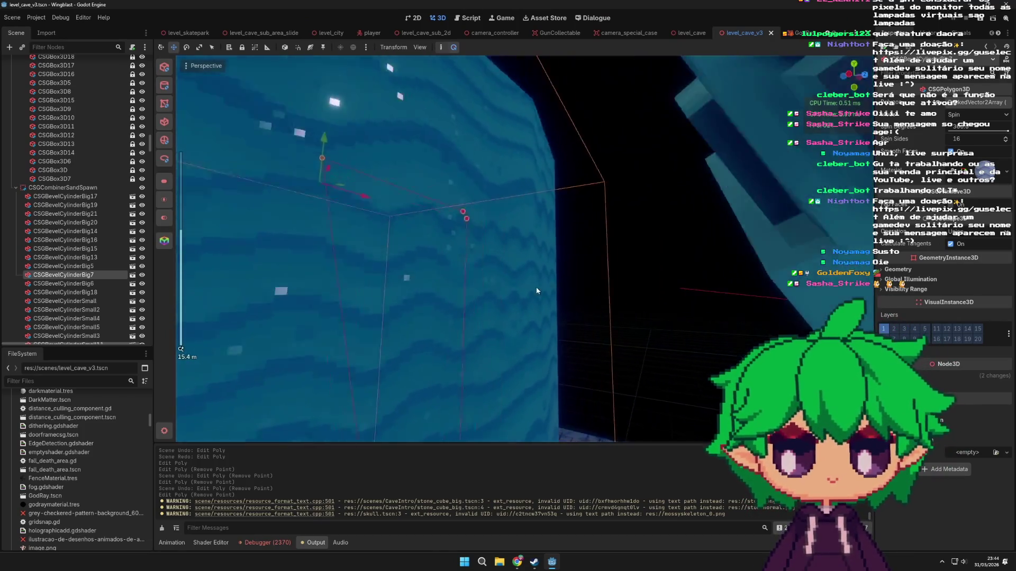
{"action": "scroll", "coordinate": [589, 280], "scroll_direction": "down", "scroll_amount": 5}
{"action": "scroll", "coordinate": [587, 280], "scroll_direction": "up", "scroll_amount": 5}
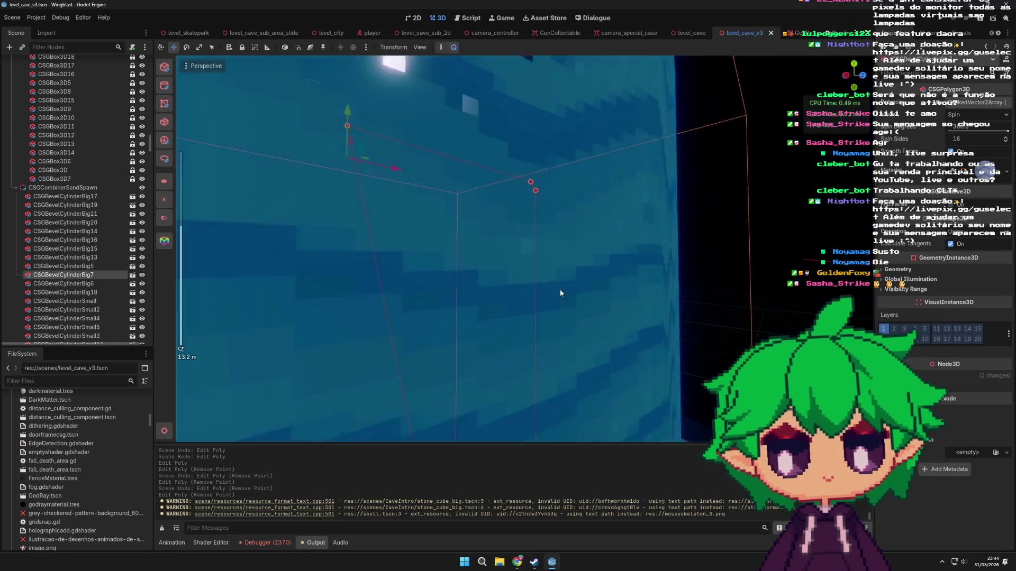
{"action": "scroll", "coordinate": [586, 283], "scroll_direction": "down", "scroll_amount": 5}
{"action": "left_click_drag", "start_coordinate": [592, 270], "coordinate": [491, 362]}
{"action": "scroll", "coordinate": [491, 361], "scroll_direction": "down", "scroll_amount": 3}
{"action": "scroll", "coordinate": [491, 361], "scroll_direction": "up", "scroll_amount": 5}
{"action": "scroll", "coordinate": [486, 316], "scroll_direction": "down", "scroll_amount": 5}
{"action": "mouse_move", "coordinate": [486, 317]}
{"action": "left_mouse_down"}
{"action": "mouse_move", "coordinate": [497, 269]}
{"action": "mouse_move", "coordinate": [456, 249]}
{"action": "mouse_move", "coordinate": [493, 261]}
{"action": "mouse_move", "coordinate": [490, 280]}
{"action": "left_mouse_up"}
{"action": "scroll", "coordinate": [510, 284], "scroll_direction": "up", "scroll_amount": 4}
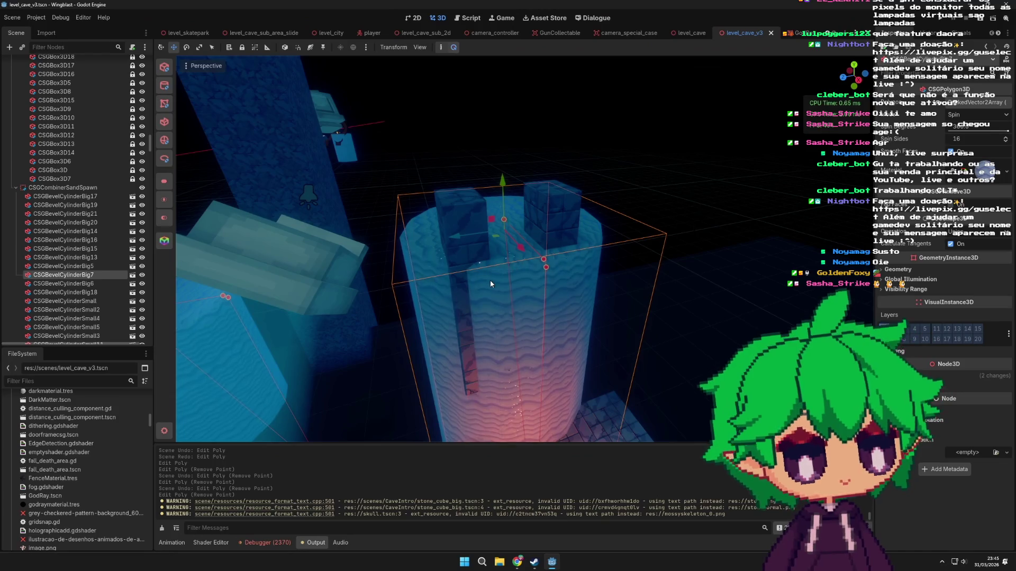
{"action": "mouse_move", "coordinate": [489, 284]}
{"action": "left_mouse_down"}
{"action": "mouse_move", "coordinate": [498, 299]}
{"action": "mouse_move", "coordinate": [607, 215]}
{"action": "mouse_move", "coordinate": [575, 314]}
{"action": "left_mouse_up"}
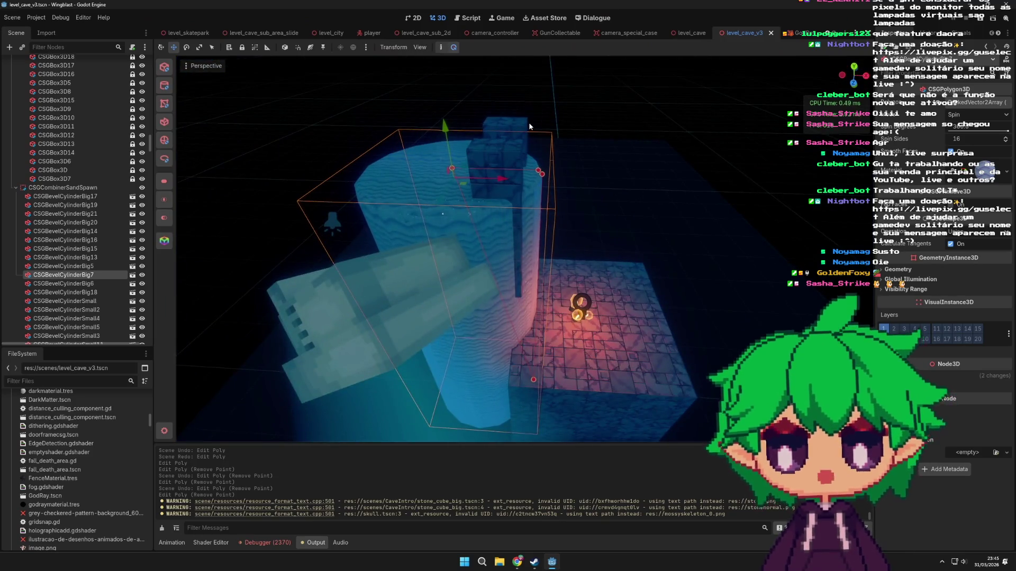
{"action": "left_click", "coordinate": [502, 153]}
{"action": "scroll", "coordinate": [474, 146], "scroll_direction": "up", "scroll_amount": 4}
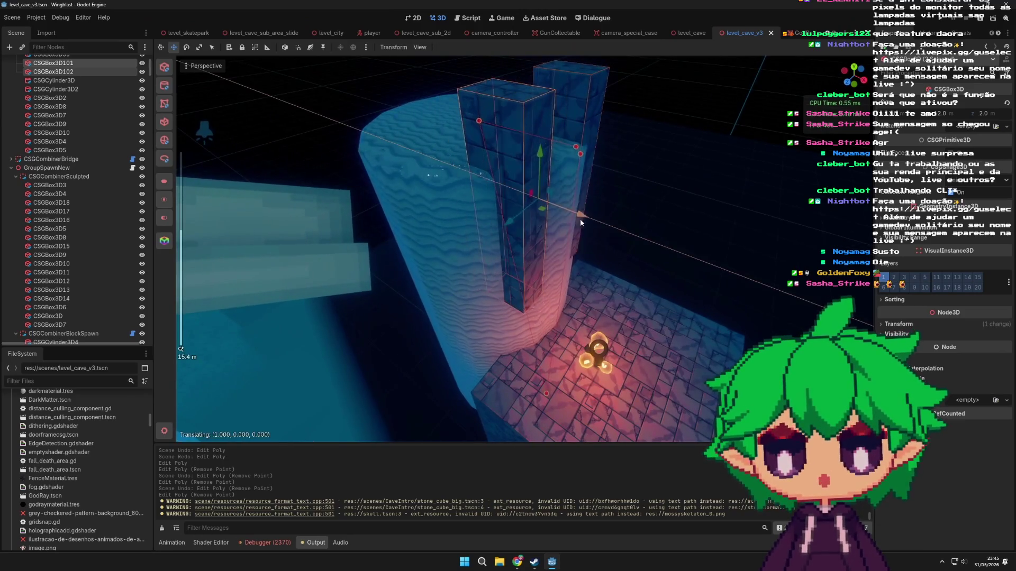
{"action": "mouse_move", "coordinate": [580, 221]}
{"action": "left_mouse_down"}
{"action": "mouse_move", "coordinate": [594, 228]}
{"action": "mouse_move", "coordinate": [534, 267]}
{"action": "left_mouse_up"}
{"action": "scroll", "coordinate": [579, 274], "scroll_direction": "down", "scroll_amount": 4}
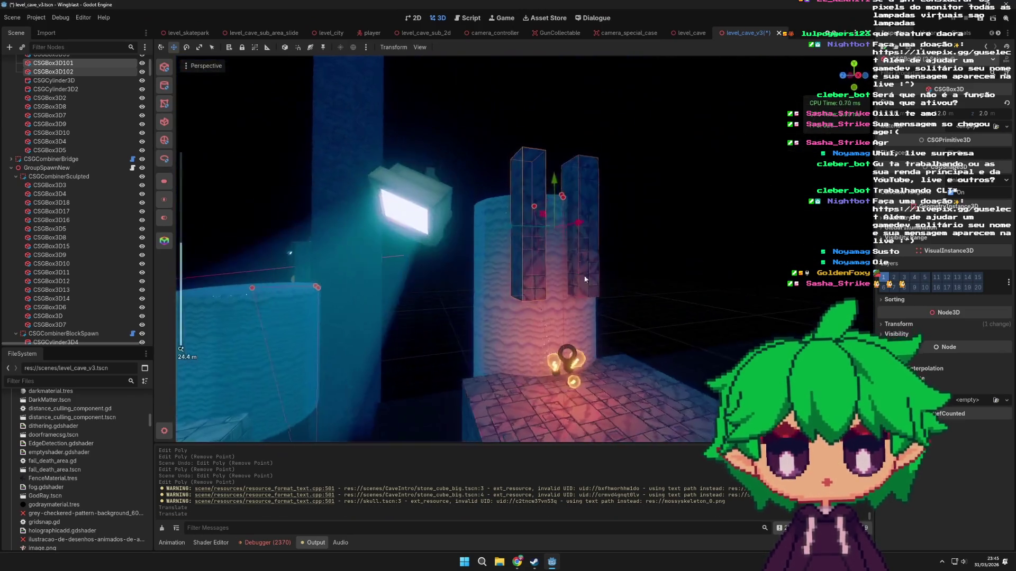
{"action": "scroll", "coordinate": [554, 223], "scroll_direction": "down", "scroll_amount": 10}
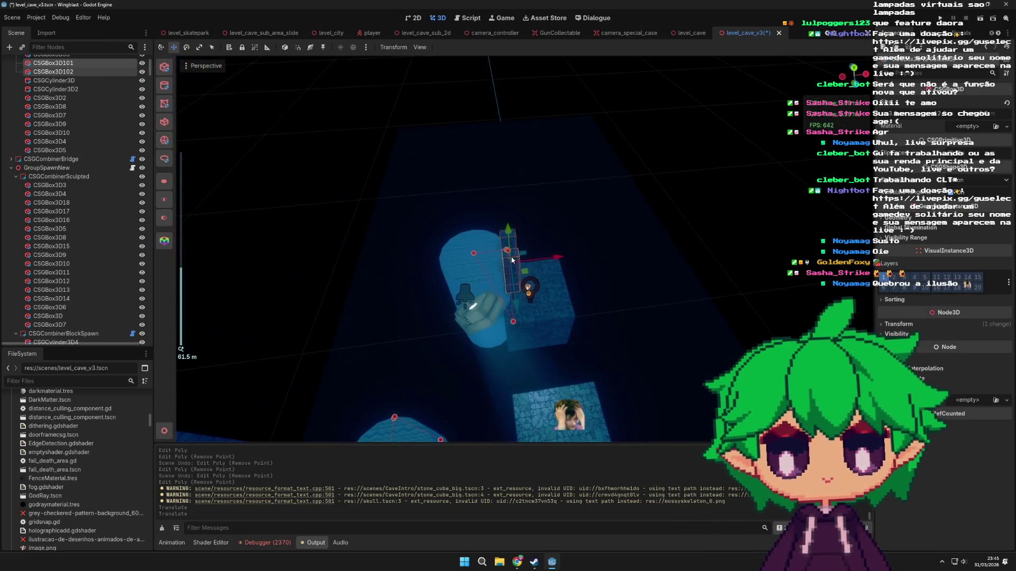
{"action": "left_click", "coordinate": [482, 241]}
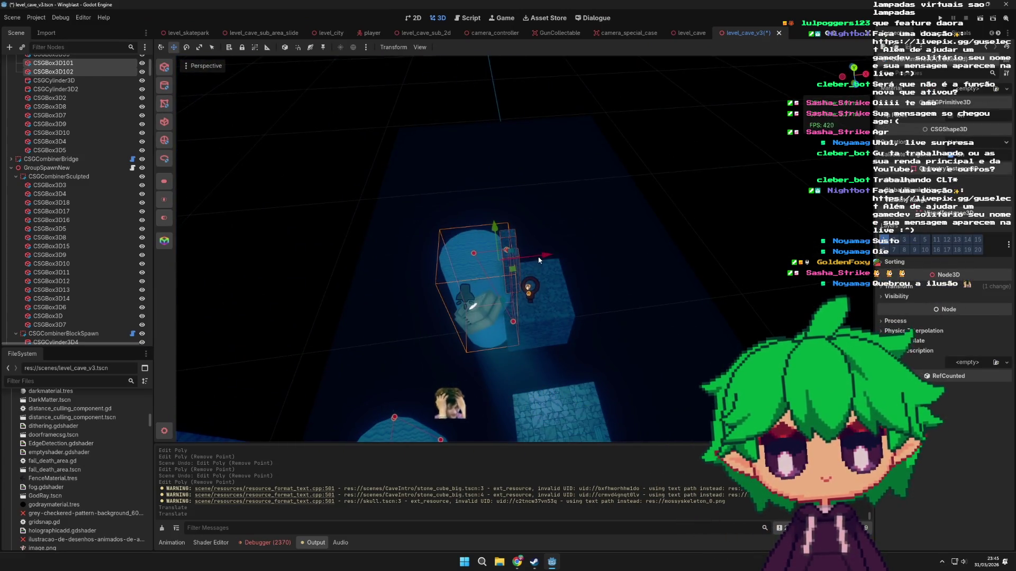
{"action": "mouse_move", "coordinate": [578, 329]}
{"action": "left_mouse_down"}
{"action": "mouse_move", "coordinate": [446, 226]}
{"action": "mouse_move", "coordinate": [549, 313]}
{"action": "mouse_move", "coordinate": [448, 157]}
{"action": "left_mouse_up"}
{"action": "left_click_drag", "start_coordinate": [365, 155], "coordinate": [480, 257]}
{"action": "scroll", "coordinate": [480, 257], "scroll_direction": "up", "scroll_amount": 3}
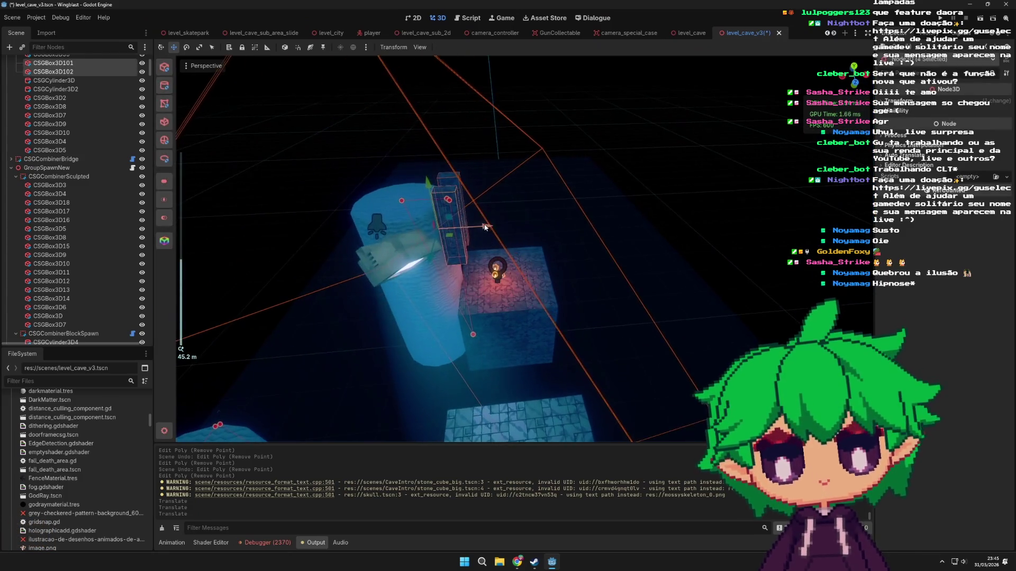
{"action": "left_click", "coordinate": [379, 210]}
{"action": "left_click_drag", "start_coordinate": [378, 210], "coordinate": [443, 229]}
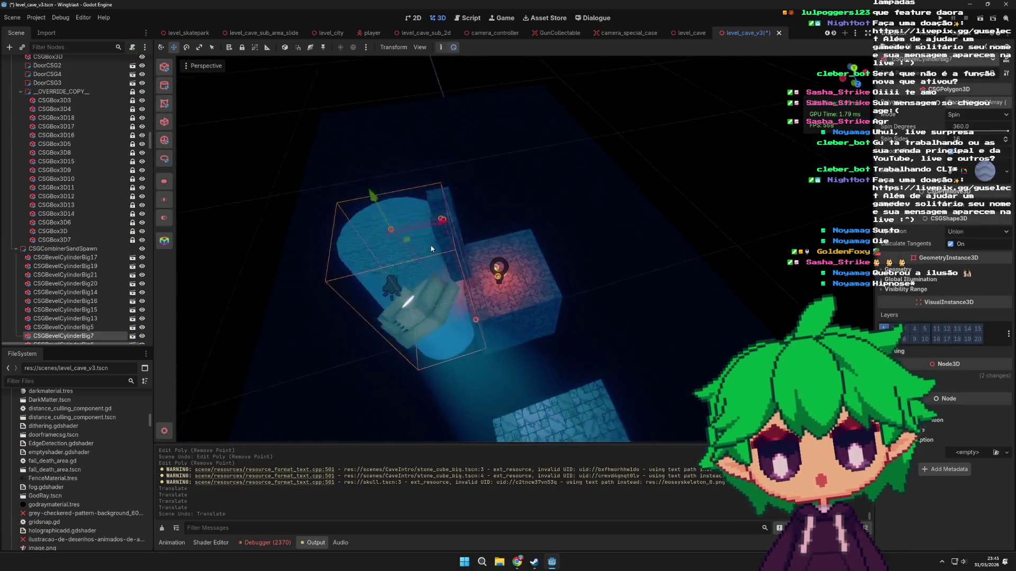
{"action": "left_click", "coordinate": [465, 256], "text": "shift"}
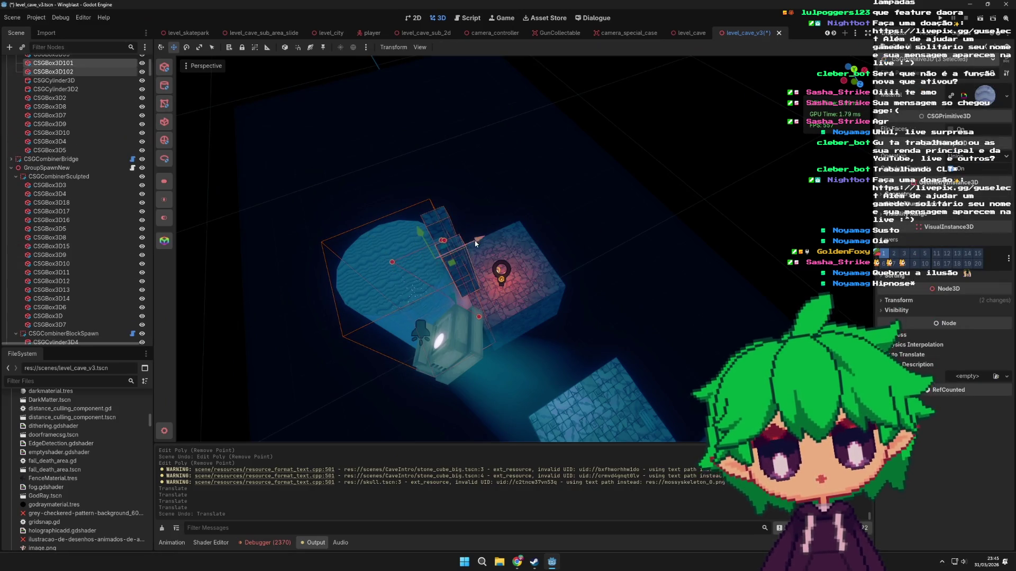
{"action": "mouse_move", "coordinate": [447, 252]}
{"action": "left_mouse_down"}
{"action": "mouse_move", "coordinate": [434, 255]}
{"action": "mouse_move", "coordinate": [450, 262]}
{"action": "mouse_move", "coordinate": [428, 275]}
{"action": "mouse_move", "coordinate": [600, 256]}
{"action": "mouse_move", "coordinate": [582, 290]}
{"action": "mouse_move", "coordinate": [486, 309]}
{"action": "mouse_move", "coordinate": [407, 305]}
{"action": "mouse_move", "coordinate": [496, 281]}
{"action": "left_mouse_up"}
{"action": "scroll", "coordinate": [457, 307], "scroll_direction": "up", "scroll_amount": 3}
{"action": "scroll", "coordinate": [465, 307], "scroll_direction": "down", "scroll_amount": 10}
{"action": "scroll", "coordinate": [484, 300], "scroll_direction": "up", "scroll_amount": 5}
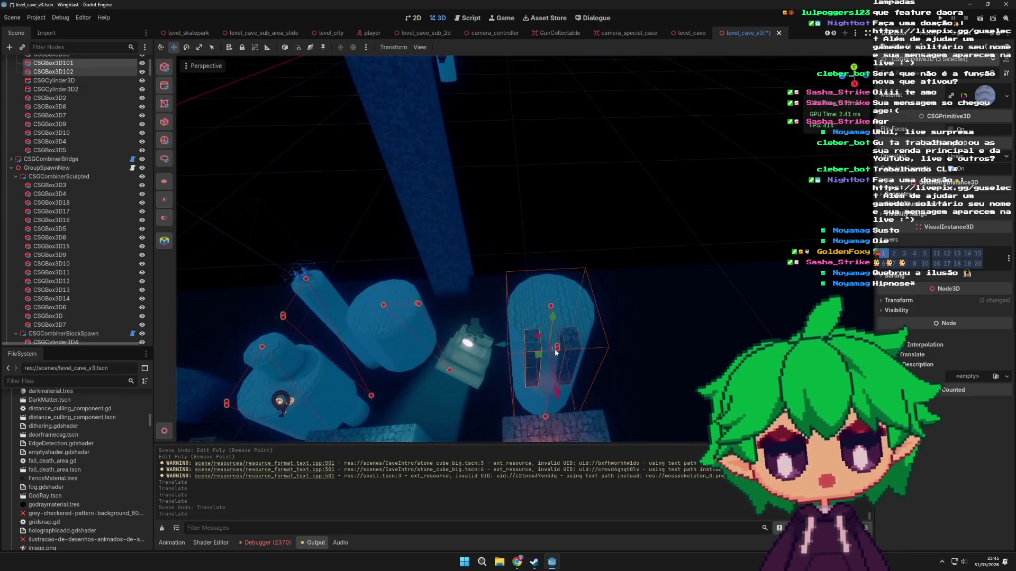
{"action": "scroll", "coordinate": [518, 329], "scroll_direction": "down", "scroll_amount": 2}
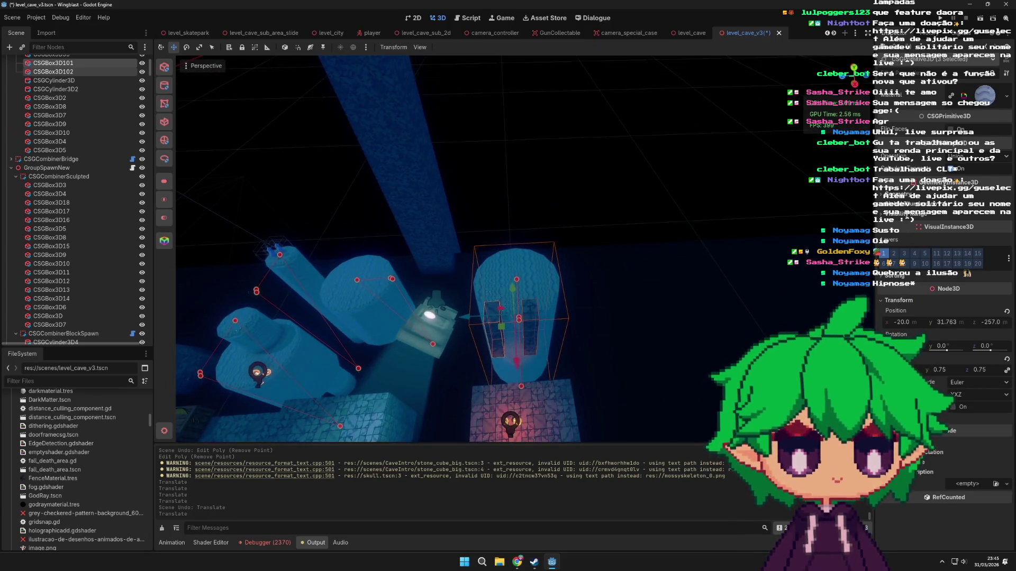
{"action": "left_click_drag", "start_coordinate": [910, 358], "coordinate": [932, 344]}
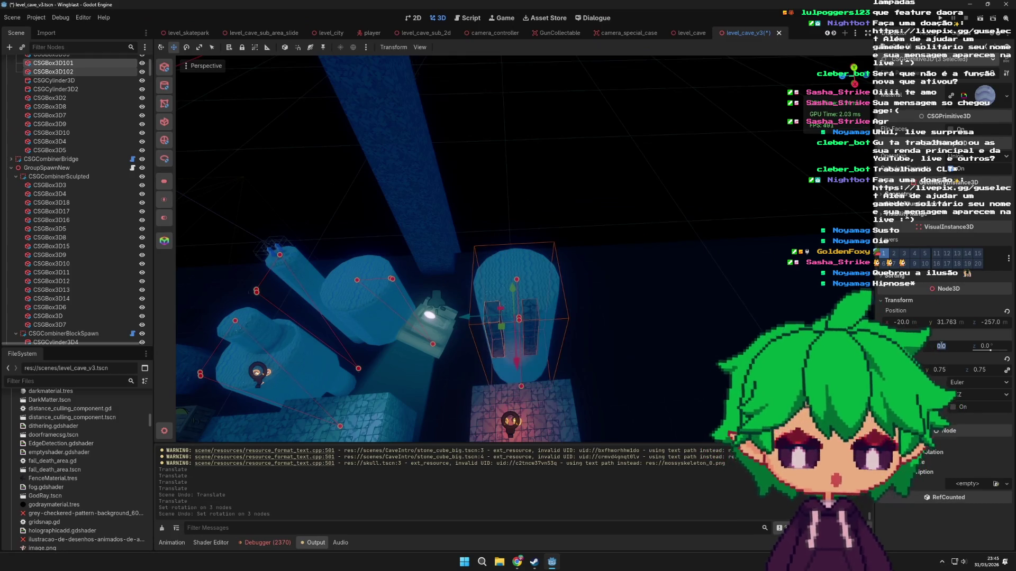
- Apply a 90° Y rotation to the three pieces, then undo it
{"action": "type", "text": "90"}
{"action": "key", "text": "Return"}
{"action": "key", "text": "ctrl+z"}
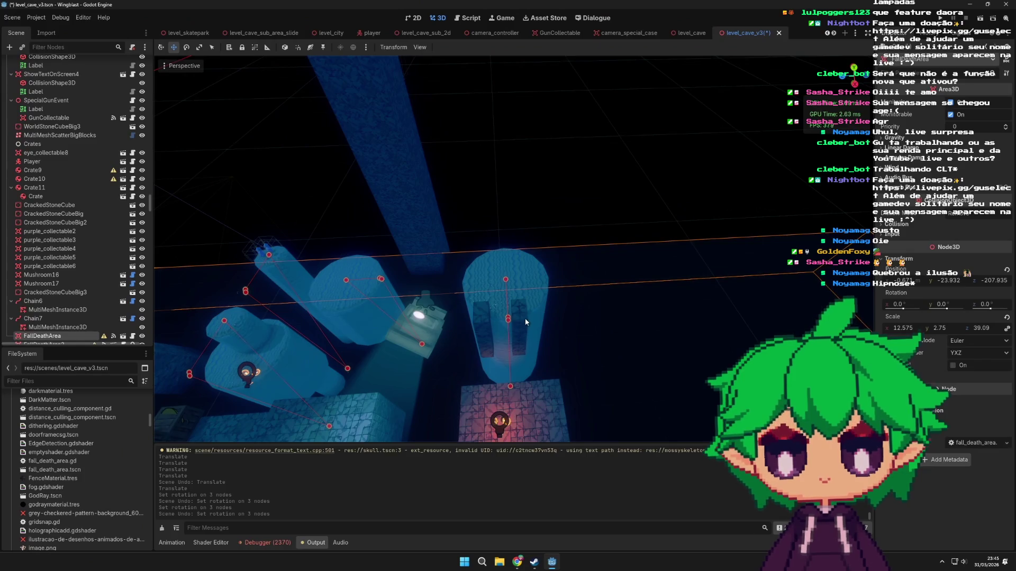
- Select the wall boxes CSGBox3D101 and CSGBox3D102 and try resizing CSGBox3D101
{"action": "left_click", "coordinate": [614, 345]}
{"action": "scroll", "coordinate": [614, 345], "scroll_direction": "up", "scroll_amount": 2}
{"action": "left_click", "coordinate": [531, 341]}
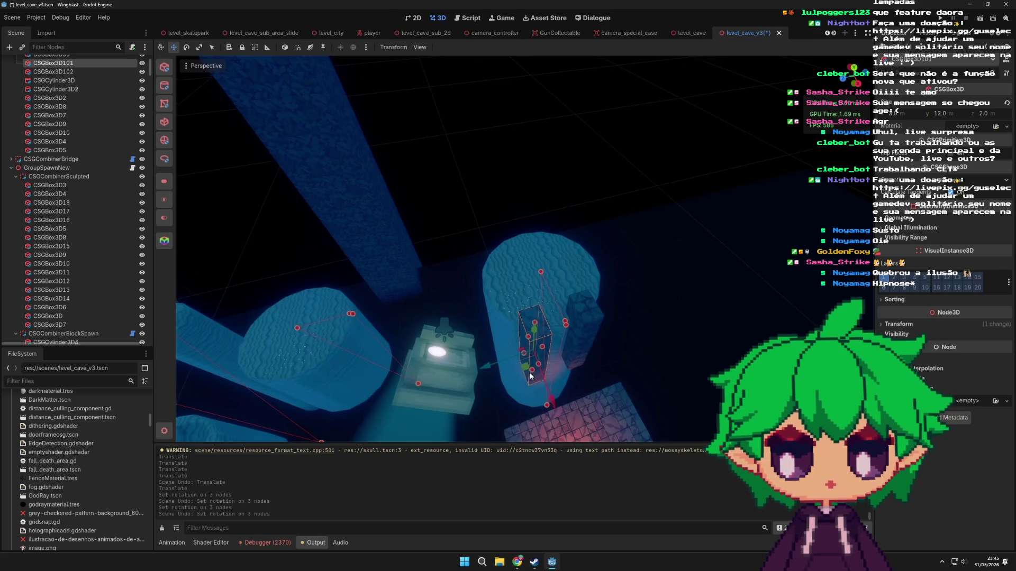
{"action": "scroll", "coordinate": [531, 375], "scroll_direction": "up", "scroll_amount": 3}
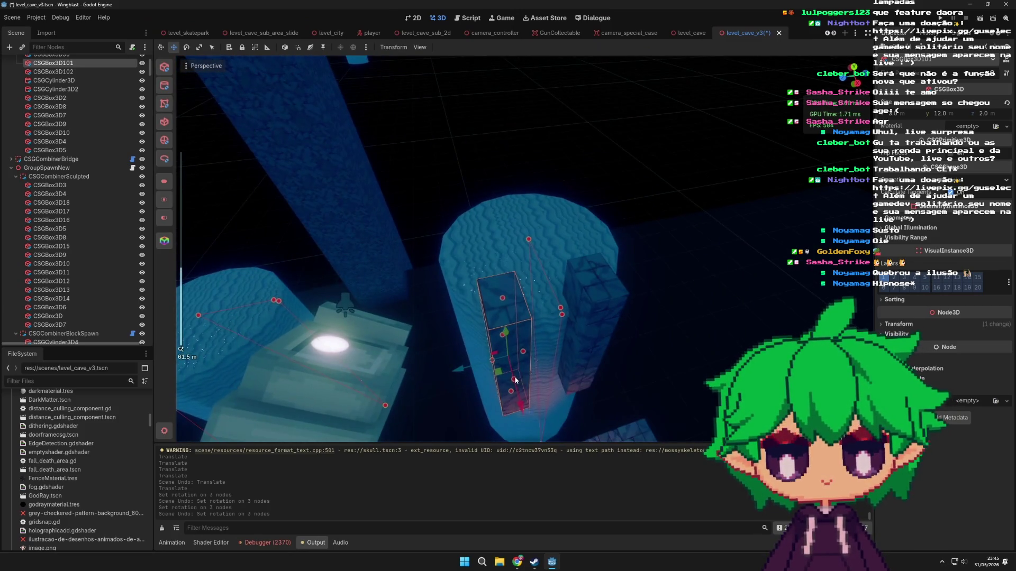
{"action": "left_click_drag", "start_coordinate": [512, 369], "coordinate": [615, 326]}
{"action": "left_click", "coordinate": [596, 335]}
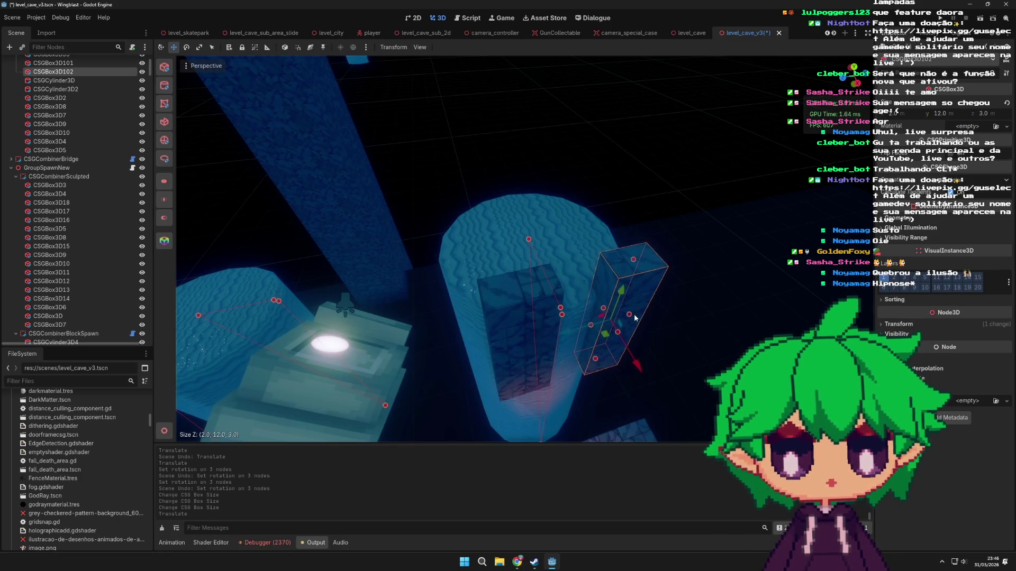
{"action": "scroll", "coordinate": [645, 345], "scroll_direction": "down", "scroll_amount": 4}
- Slide the big cylinder 3 units along Z
{"action": "left_click", "coordinate": [567, 260]}
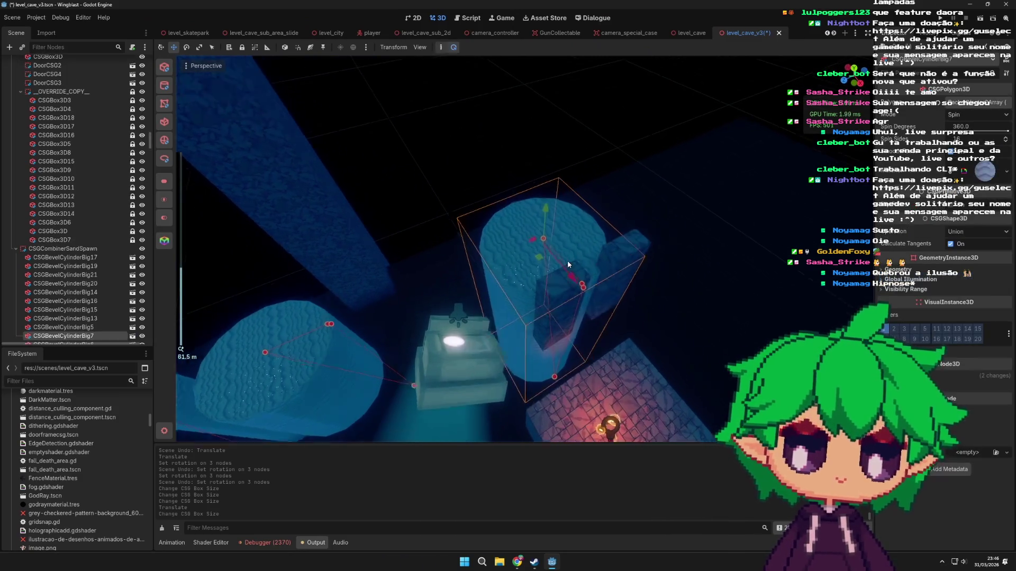
{"action": "left_click_drag", "start_coordinate": [543, 255], "coordinate": [673, 310]}
{"action": "scroll", "coordinate": [481, 295], "scroll_direction": "up", "scroll_amount": 5}
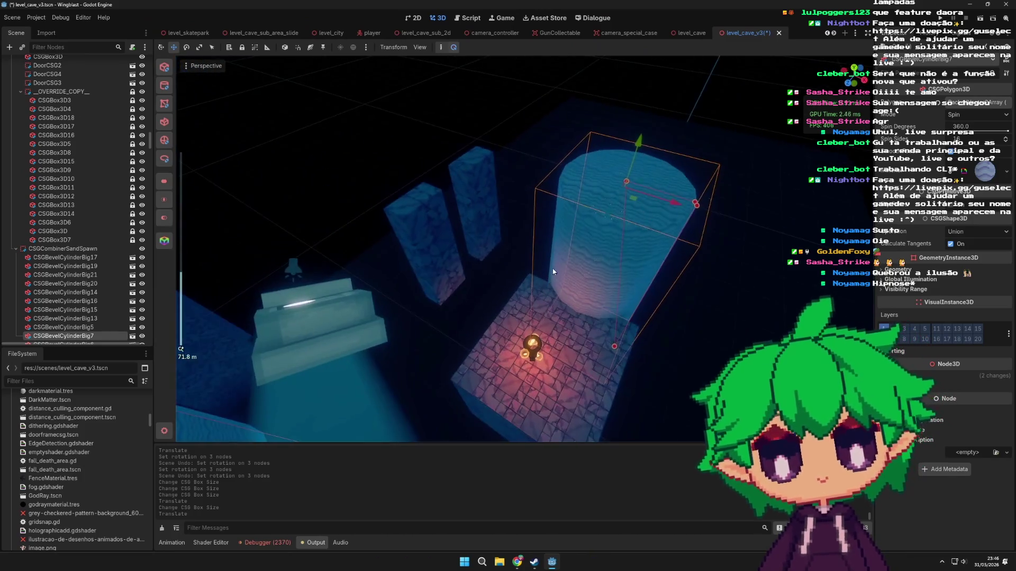
{"action": "mouse_move", "coordinate": [608, 214]}
{"action": "left_mouse_down"}
{"action": "mouse_move", "coordinate": [587, 228]}
{"action": "mouse_move", "coordinate": [596, 238]}
{"action": "left_mouse_up"}
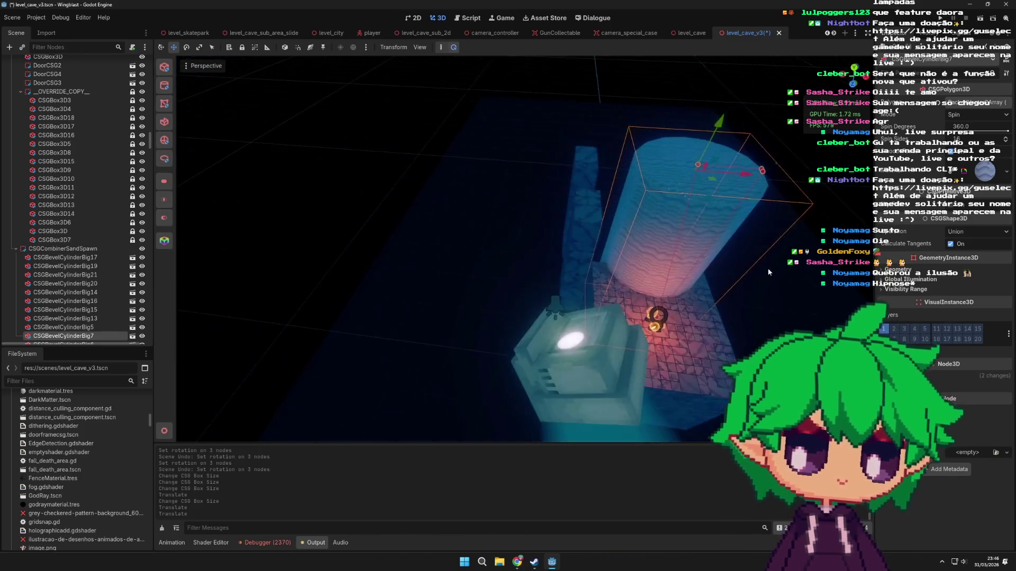
{"action": "scroll", "coordinate": [639, 328], "scroll_direction": "up", "scroll_amount": 3}
- Stretch the floor block CSGBox3D99 along its depth
{"action": "left_click", "coordinate": [638, 328]}
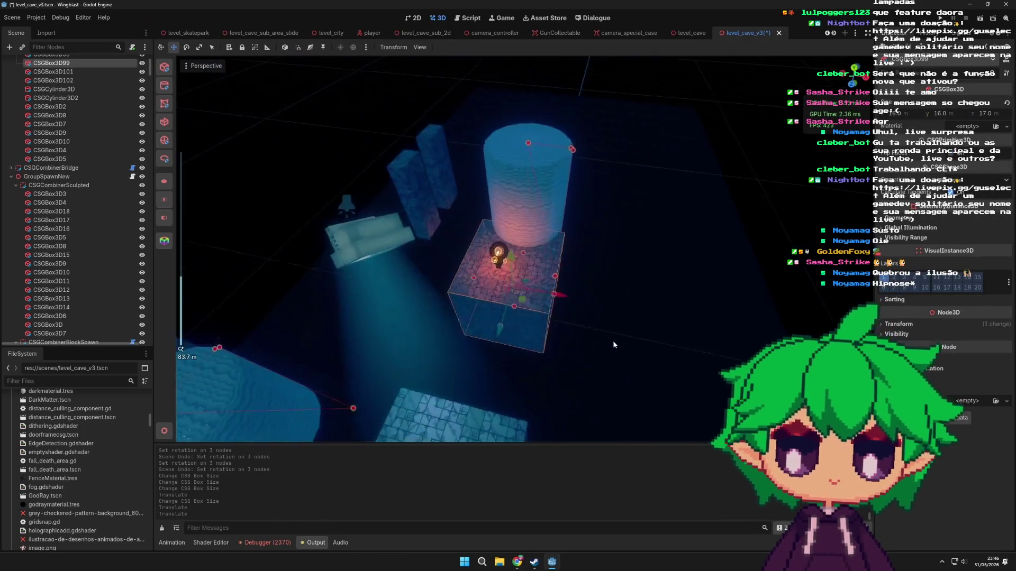
{"action": "mouse_move", "coordinate": [493, 276]}
{"action": "left_mouse_down"}
{"action": "mouse_move", "coordinate": [507, 272]}
{"action": "mouse_move", "coordinate": [472, 299]}
{"action": "mouse_move", "coordinate": [488, 290]}
{"action": "left_mouse_up"}
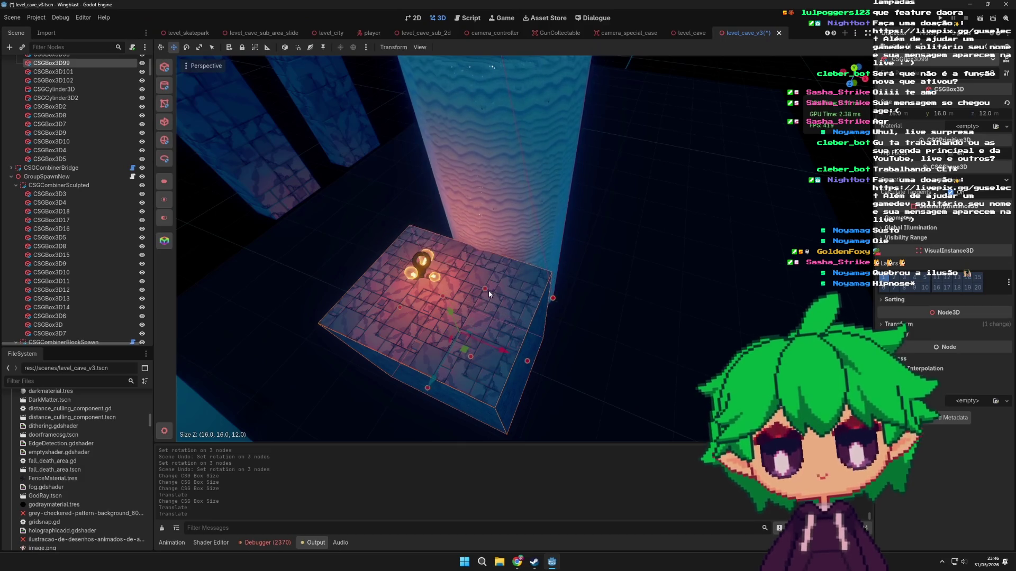
{"action": "scroll", "coordinate": [487, 291], "scroll_direction": "down", "scroll_amount": 6}
- Nudge pillar CSGBox3D102 and move the big cylinder 6 units back along Z
{"action": "left_click", "coordinate": [447, 185]}
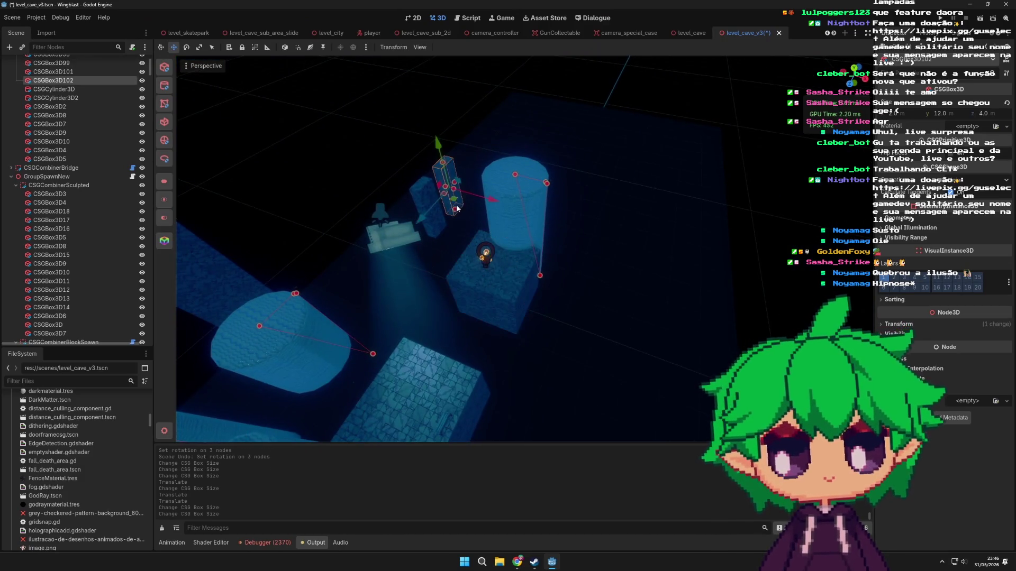
{"action": "scroll", "coordinate": [453, 190], "scroll_direction": "up", "scroll_amount": 2}
{"action": "left_click_drag", "start_coordinate": [527, 209], "coordinate": [522, 204]}
{"action": "scroll", "coordinate": [523, 204], "scroll_direction": "up", "scroll_amount": 2}
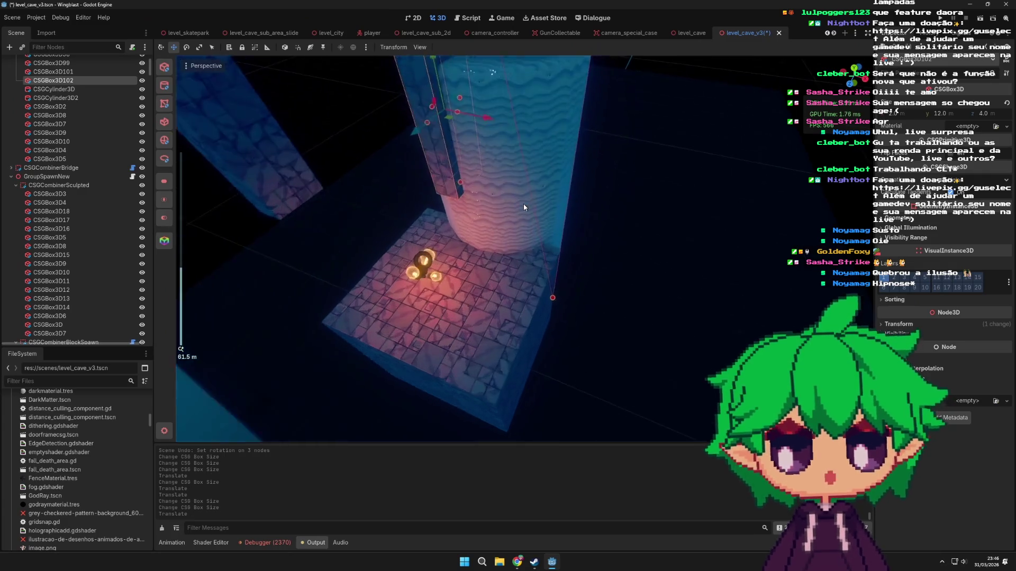
{"action": "left_click", "coordinate": [523, 204]}
{"action": "scroll", "coordinate": [634, 255], "scroll_direction": "up", "scroll_amount": 2}
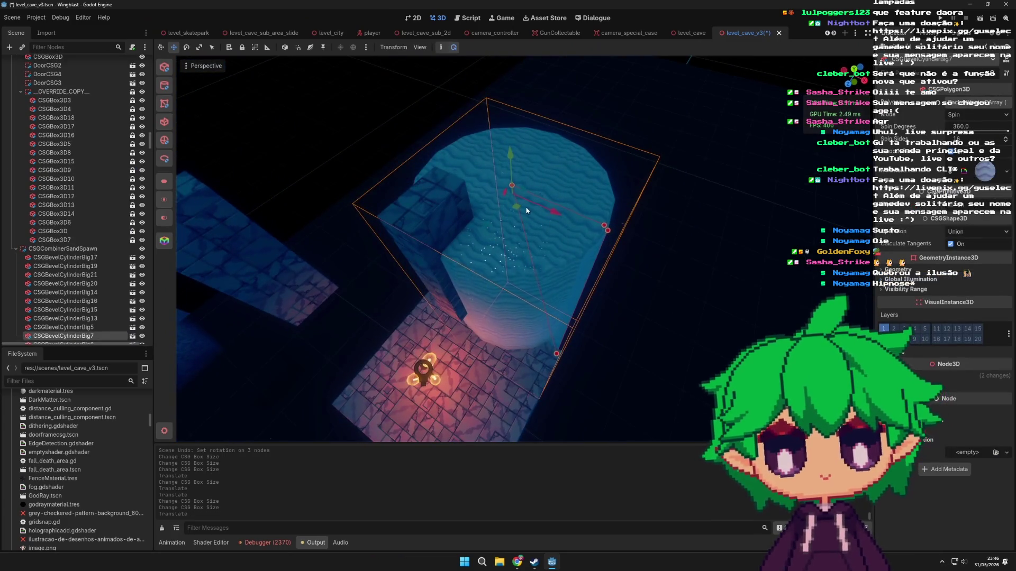
{"action": "left_click_drag", "start_coordinate": [485, 227], "coordinate": [550, 180]}
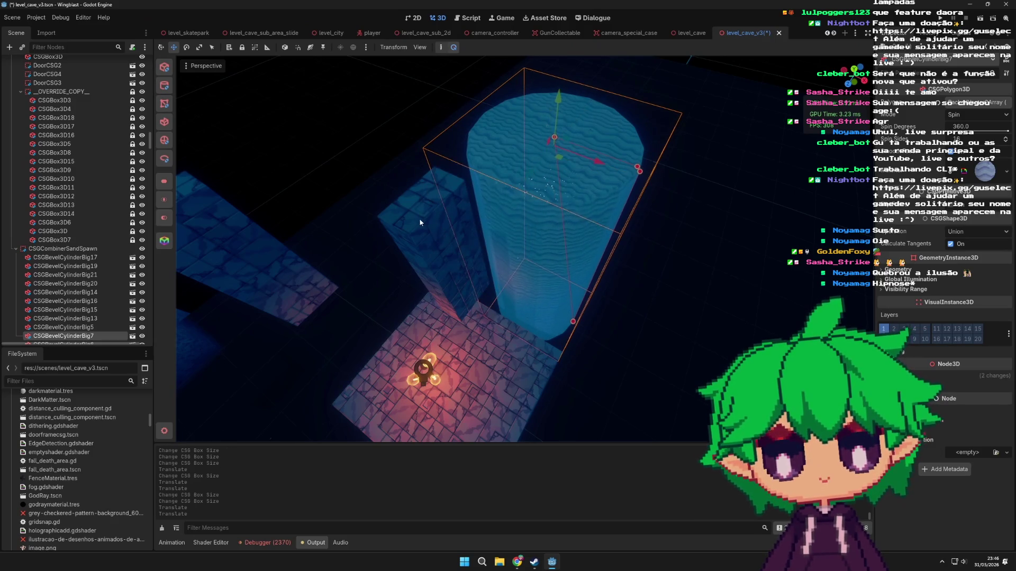
- Move pillar CSGBox3D102 against the cylinder and select pillar CSGBox3D101
{"action": "left_click", "coordinate": [441, 270]}
{"action": "left_click_drag", "start_coordinate": [420, 297], "coordinate": [462, 259]}
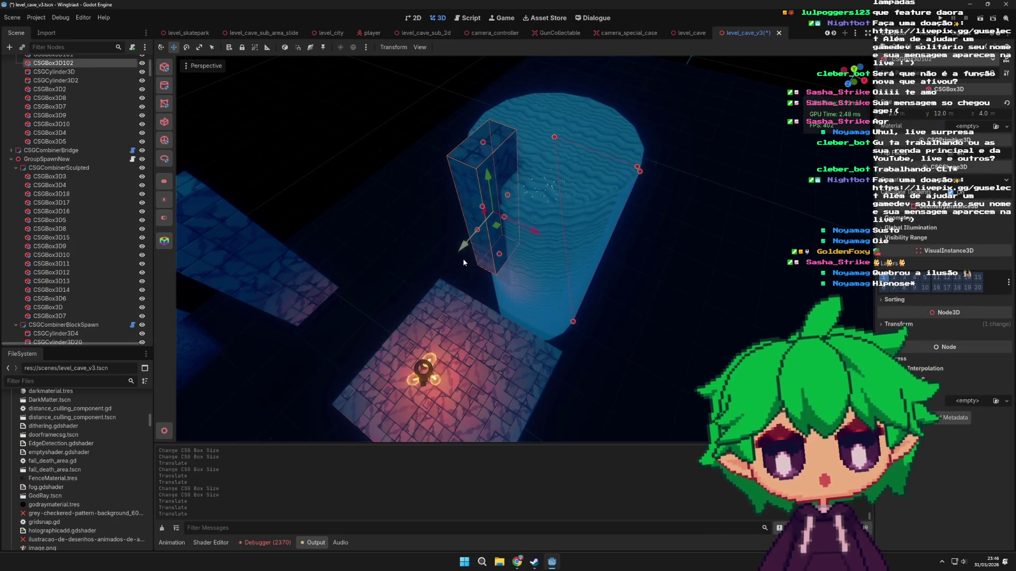
{"action": "scroll", "coordinate": [462, 259], "scroll_direction": "up", "scroll_amount": 2}
{"action": "left_click", "coordinate": [294, 208]}
{"action": "mouse_move", "coordinate": [382, 253]}
{"action": "left_mouse_down"}
{"action": "mouse_move", "coordinate": [461, 261]}
{"action": "mouse_move", "coordinate": [591, 297]}
{"action": "mouse_move", "coordinate": [465, 306]}
{"action": "mouse_move", "coordinate": [541, 233]}
{"action": "mouse_move", "coordinate": [650, 250]}
{"action": "mouse_move", "coordinate": [644, 267]}
{"action": "left_mouse_up"}
{"action": "scroll", "coordinate": [464, 306], "scroll_direction": "down", "scroll_amount": 2}
{"action": "scroll", "coordinate": [575, 254], "scroll_direction": "up", "scroll_amount": 2}
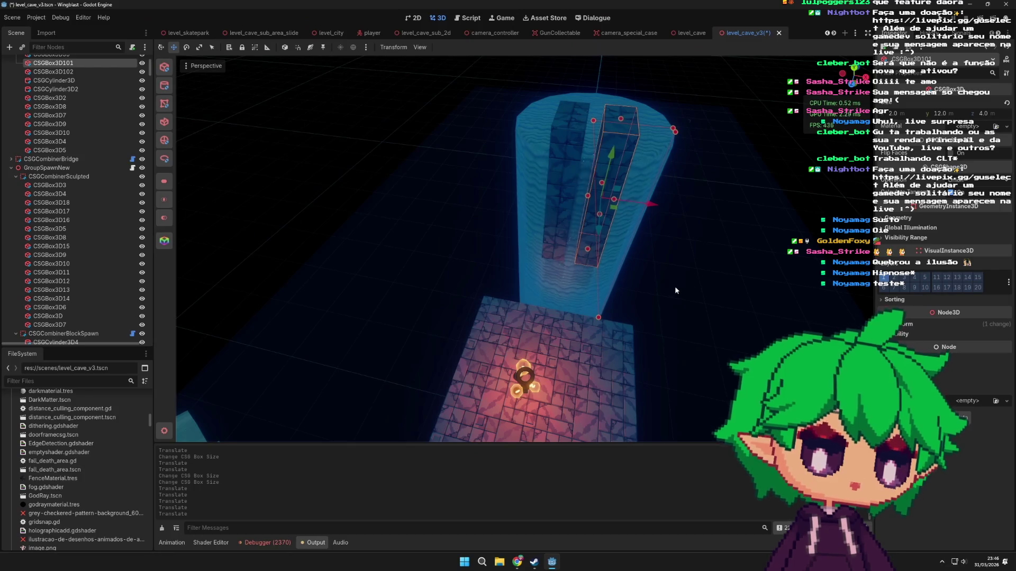
- Shift a box one unit along X and select the pillars CSGBox3D102 and CSGBox3D101
{"action": "scroll", "coordinate": [745, 279], "scroll_direction": "up", "scroll_amount": 5}
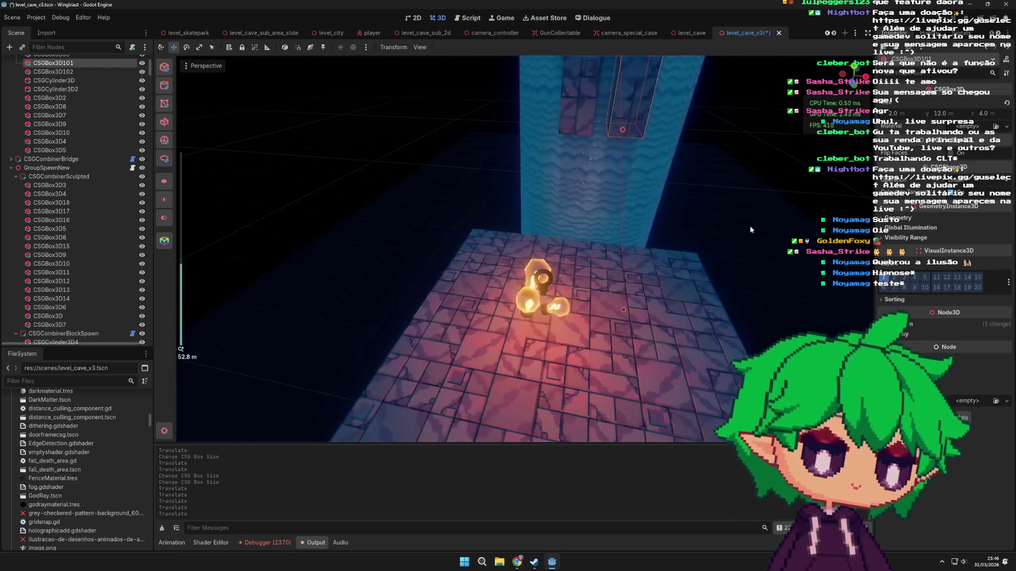
{"action": "left_click_drag", "start_coordinate": [624, 235], "coordinate": [638, 238]}
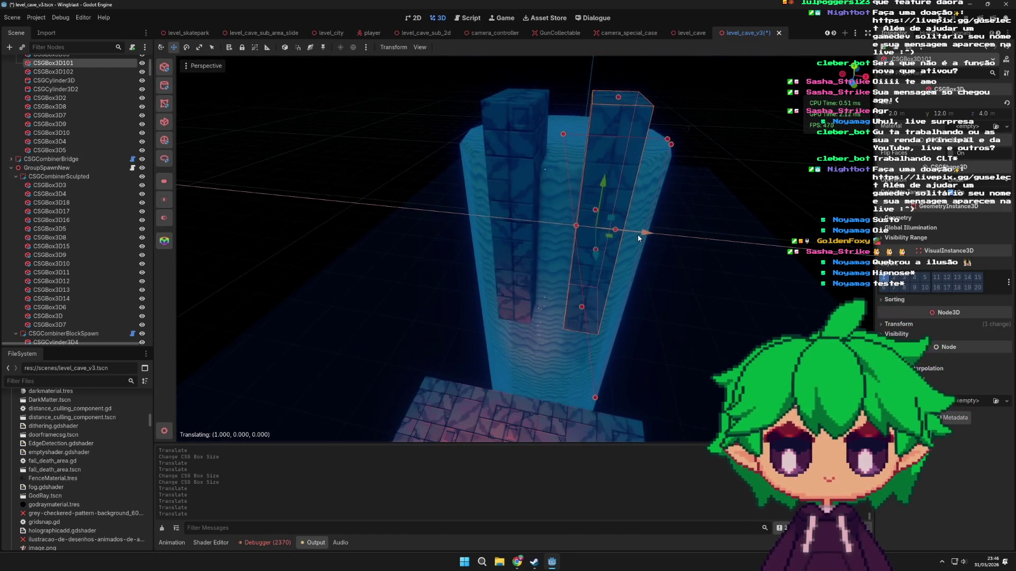
{"action": "left_click", "coordinate": [521, 136]}
{"action": "scroll", "coordinate": [635, 248], "scroll_direction": "down", "scroll_amount": 5}
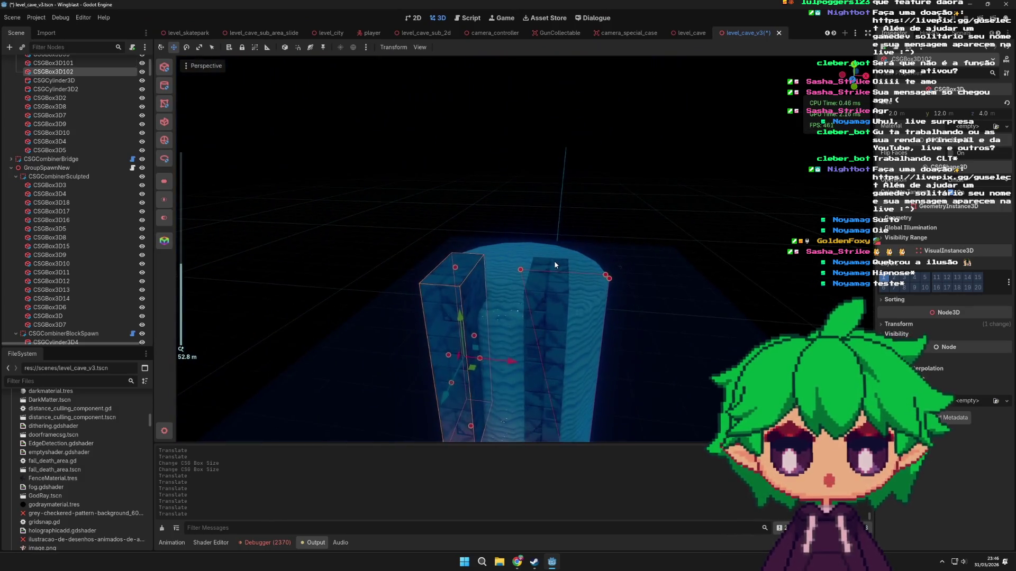
{"action": "left_click", "coordinate": [629, 300]}
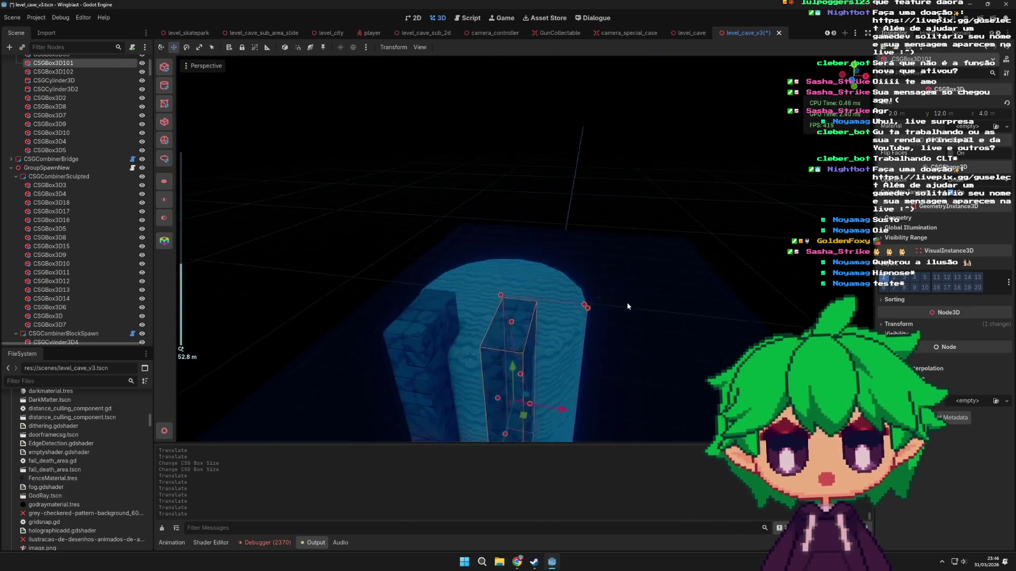
{"action": "scroll", "coordinate": [662, 269], "scroll_direction": "up", "scroll_amount": 5}
{"action": "scroll", "coordinate": [696, 228], "scroll_direction": "down", "scroll_amount": 5}
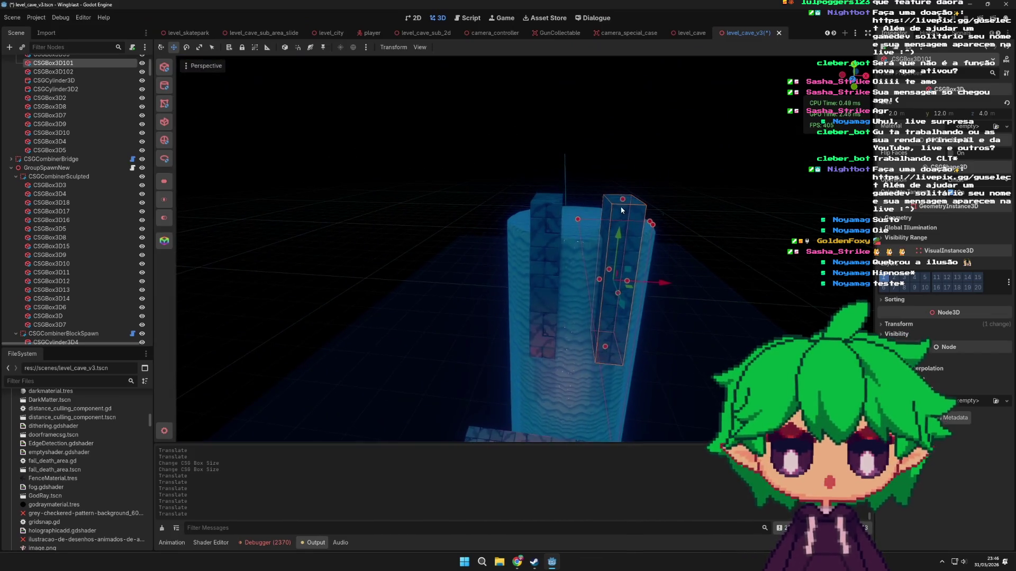
- Duplicate pillar CSGBox3D101, raise the copy, then remove it
{"action": "key", "text": "ctrl+d"}
{"action": "mouse_move", "coordinate": [626, 164]}
{"action": "left_mouse_down"}
{"action": "mouse_move", "coordinate": [627, 127]}
{"action": "mouse_move", "coordinate": [628, 144]}
{"action": "left_mouse_up"}
{"action": "key", "text": "ctrl+x"}
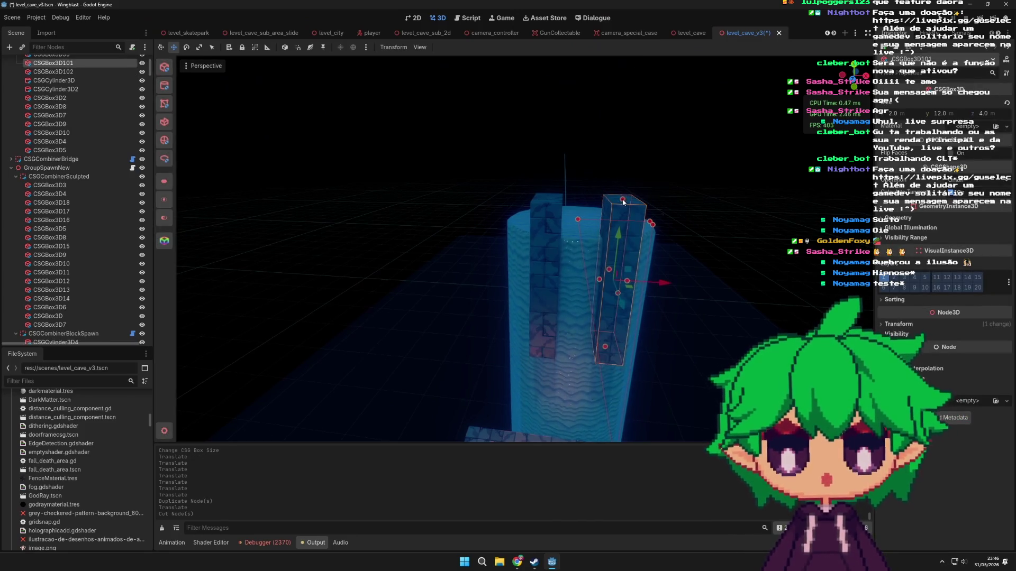
- Duplicate box CSGBox3D102 and raise the copy to 5 units above
{"action": "left_click", "coordinate": [536, 217]}
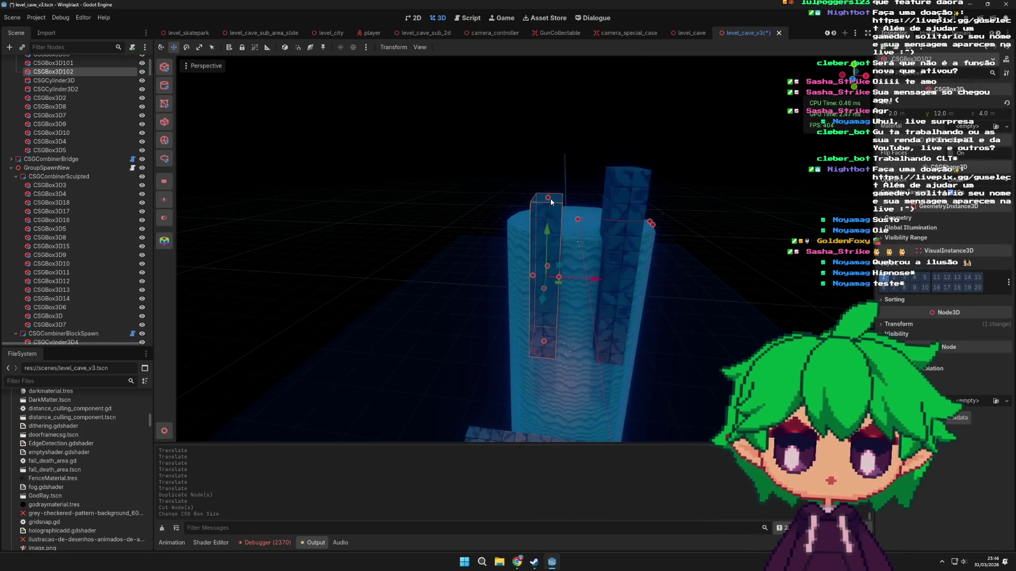
{"action": "key", "text": "ctrl+d"}
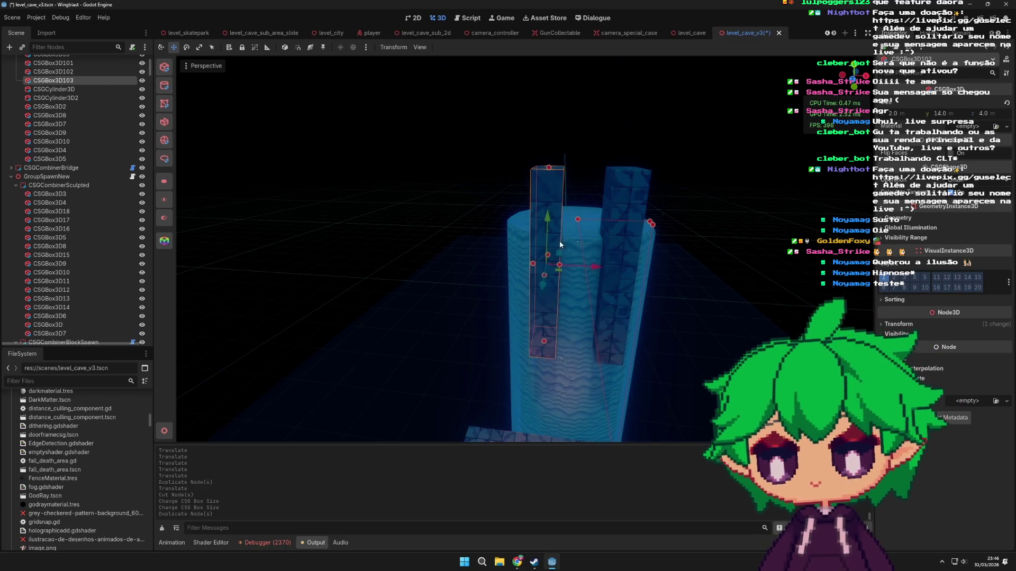
{"action": "left_click_drag", "start_coordinate": [547, 208], "coordinate": [542, 39]}
{"action": "mouse_move", "coordinate": [582, 218]}
{"action": "left_mouse_down"}
{"action": "mouse_move", "coordinate": [560, 195]}
{"action": "mouse_move", "coordinate": [561, 95]}
{"action": "left_mouse_up"}
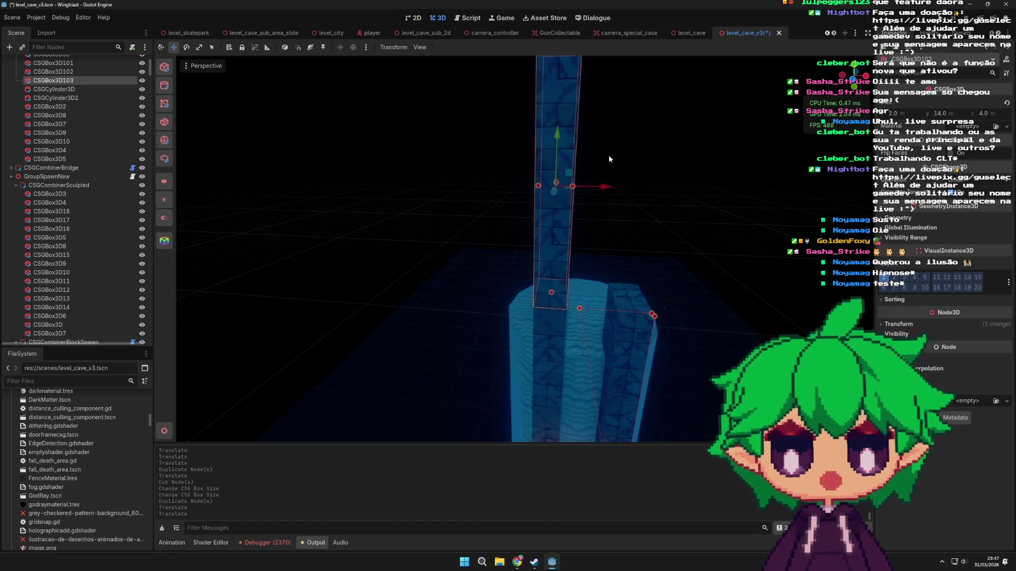
{"action": "scroll", "coordinate": [558, 119], "scroll_direction": "down", "scroll_amount": 3}
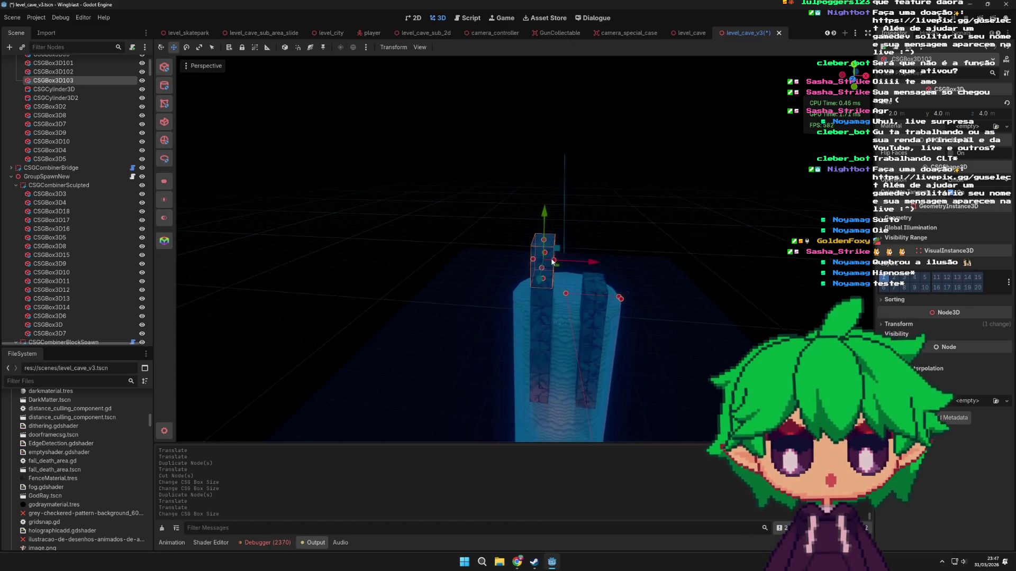
{"action": "scroll", "coordinate": [608, 267], "scroll_direction": "down", "scroll_amount": 3}
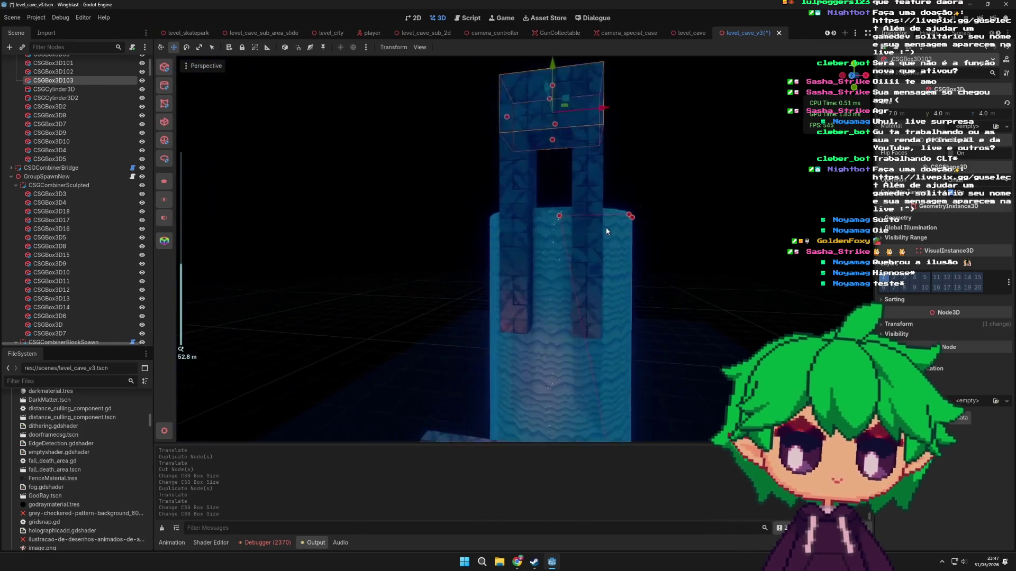
{"action": "scroll", "coordinate": [589, 246], "scroll_direction": "up", "scroll_amount": 2}
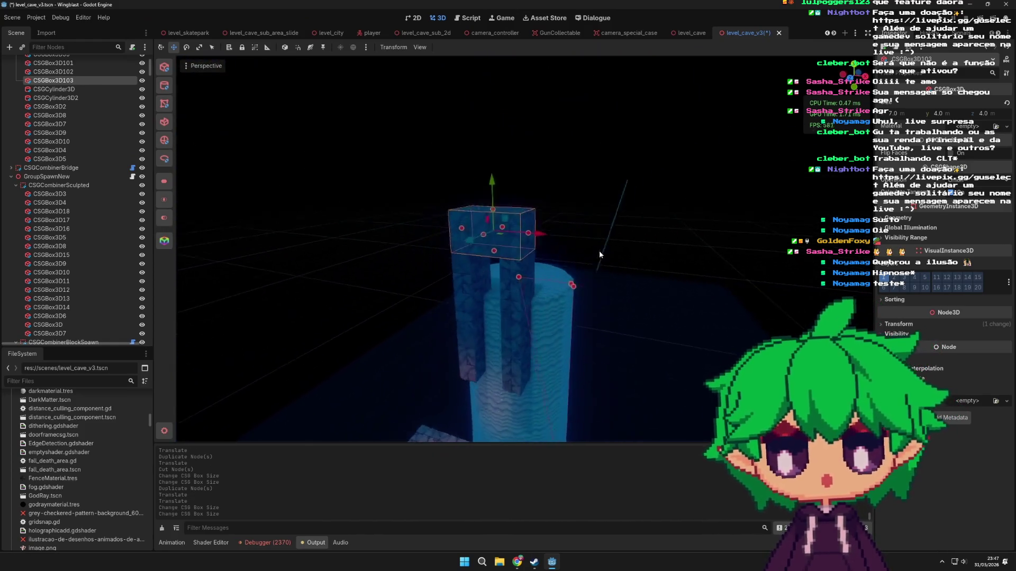
- Cut and paste the box back, move it left, and shorten it from bottom and top
{"action": "key", "text": "ctrl+x"}
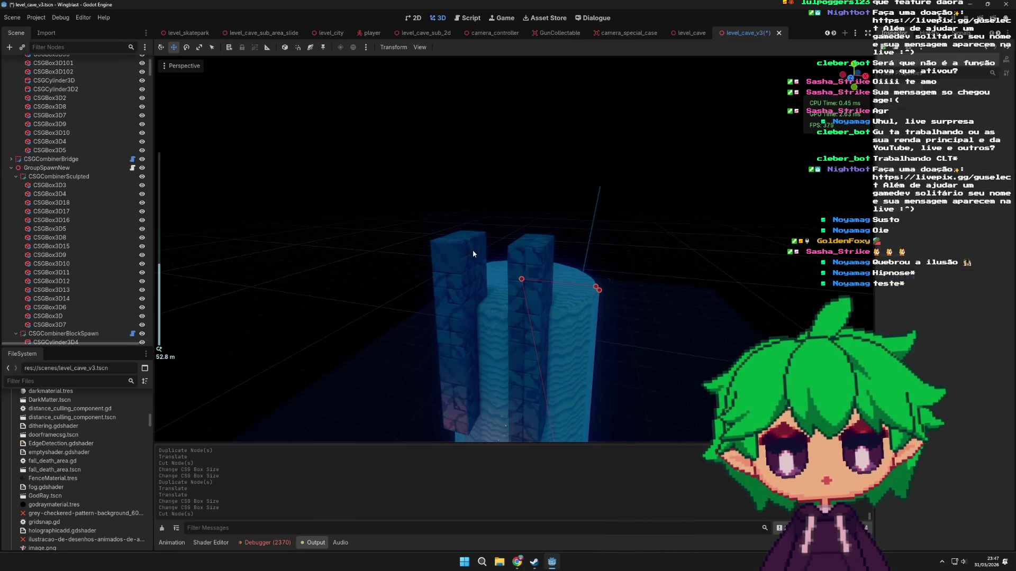
{"action": "key", "text": "ctrl+v"}
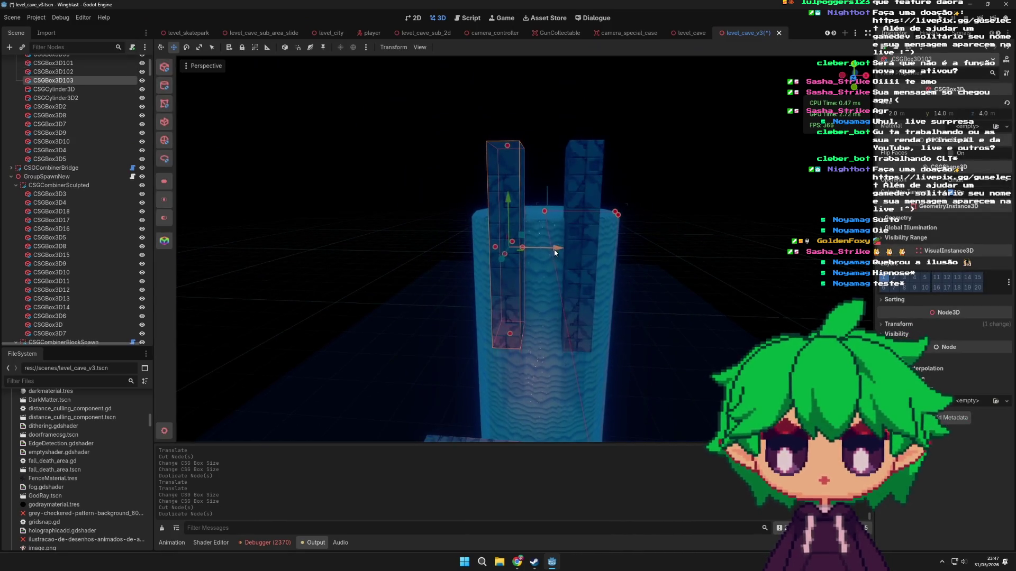
{"action": "left_click_drag", "start_coordinate": [555, 253], "coordinate": [527, 250]}
{"action": "left_click_drag", "start_coordinate": [486, 334], "coordinate": [489, 219]}
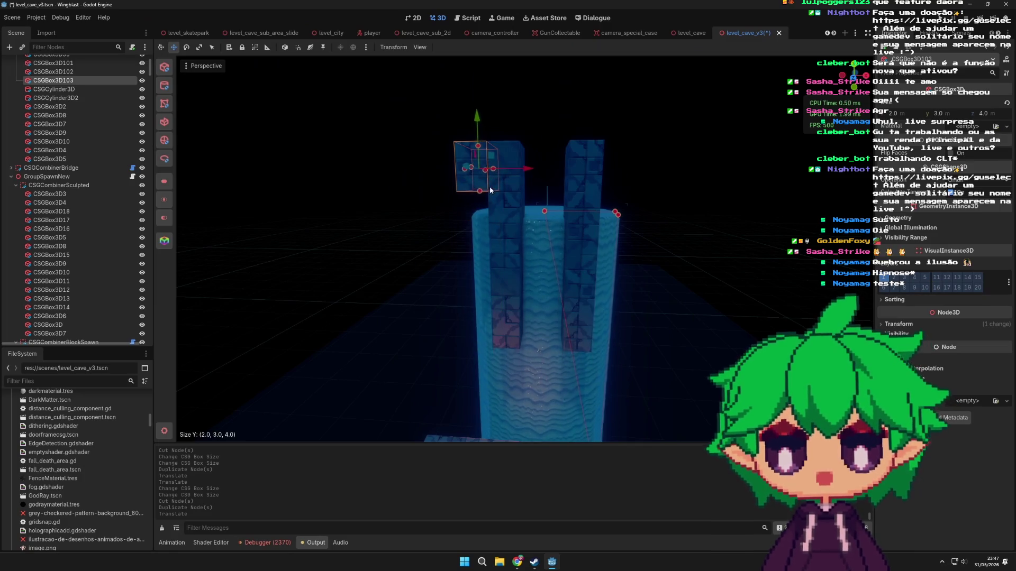
{"action": "mouse_move", "coordinate": [503, 187]}
{"action": "left_mouse_down"}
{"action": "mouse_move", "coordinate": [509, 240]}
{"action": "mouse_move", "coordinate": [532, 220]}
{"action": "mouse_move", "coordinate": [541, 246]}
{"action": "mouse_move", "coordinate": [567, 208]}
{"action": "left_mouse_up"}
{"action": "scroll", "coordinate": [567, 208], "scroll_direction": "up", "scroll_amount": 3}
{"action": "key", "text": "ctrl+x"}
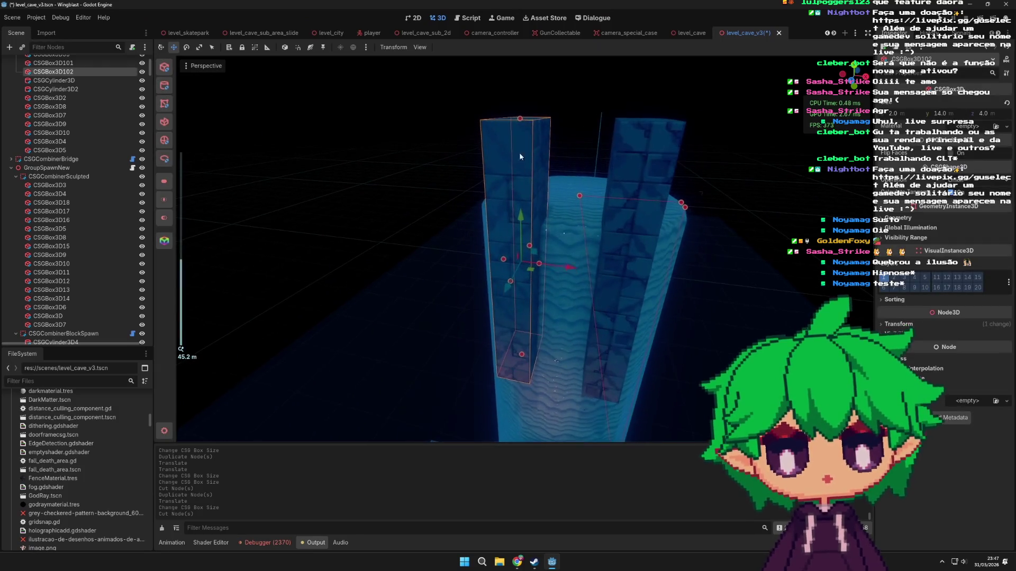
{"action": "left_click_drag", "start_coordinate": [519, 118], "coordinate": [517, 220]}
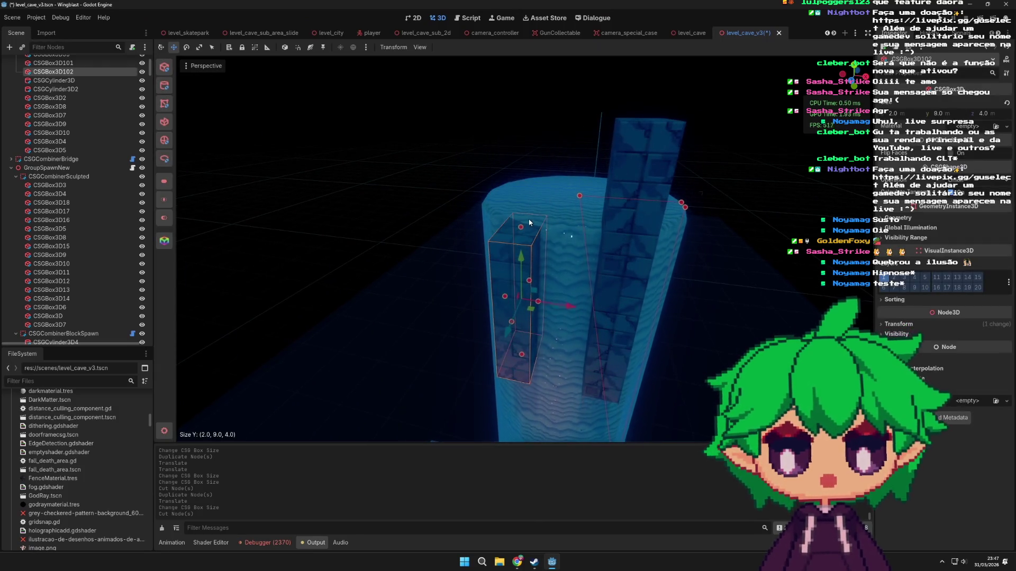
- Lower the right box to 9 high and widen the boxes to 5 across with depth 8
{"action": "left_click", "coordinate": [636, 160]}
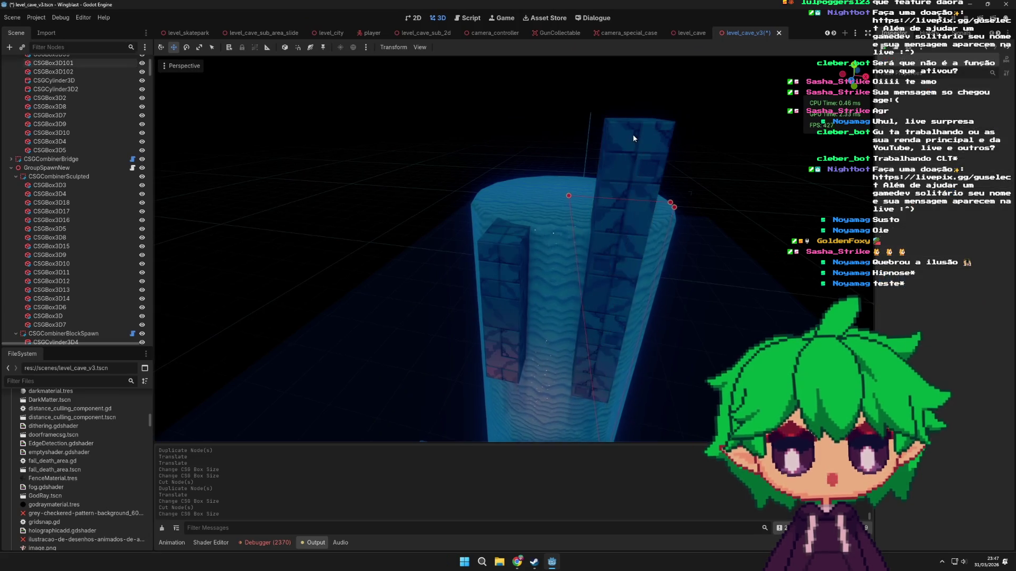
{"action": "left_click_drag", "start_coordinate": [645, 135], "coordinate": [640, 241]}
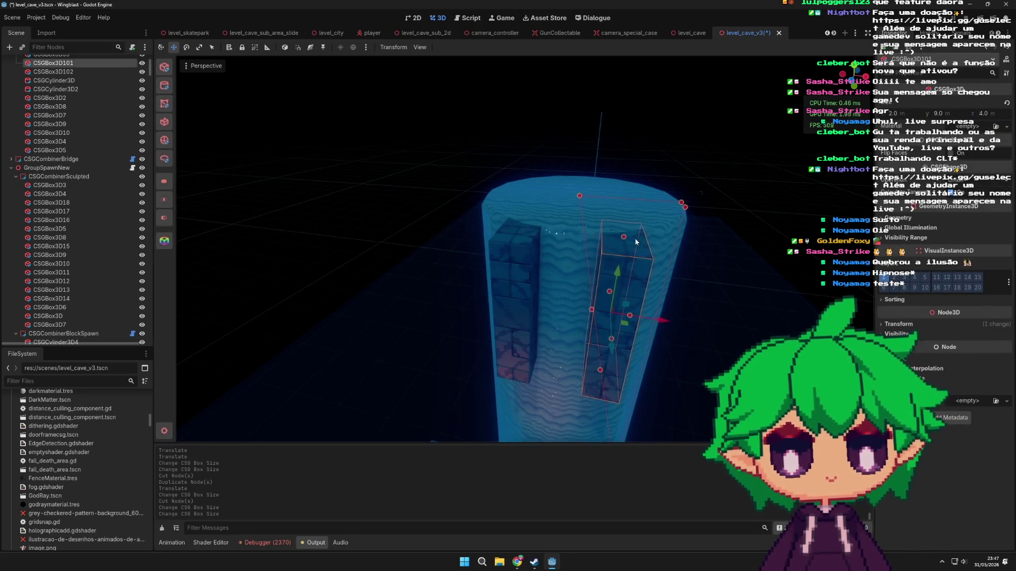
{"action": "left_click", "coordinate": [525, 254]}
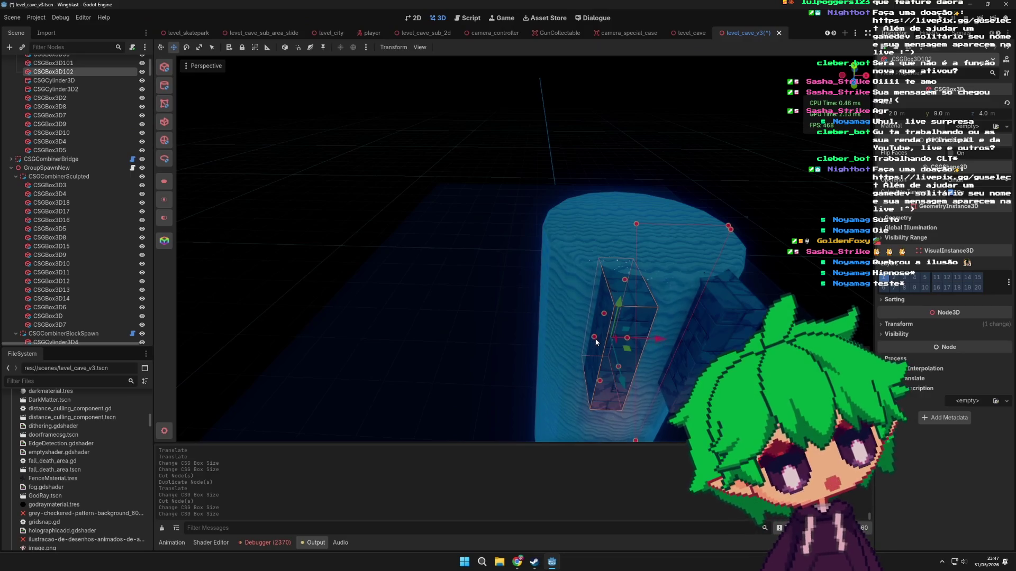
{"action": "left_click_drag", "start_coordinate": [593, 340], "coordinate": [543, 336]}
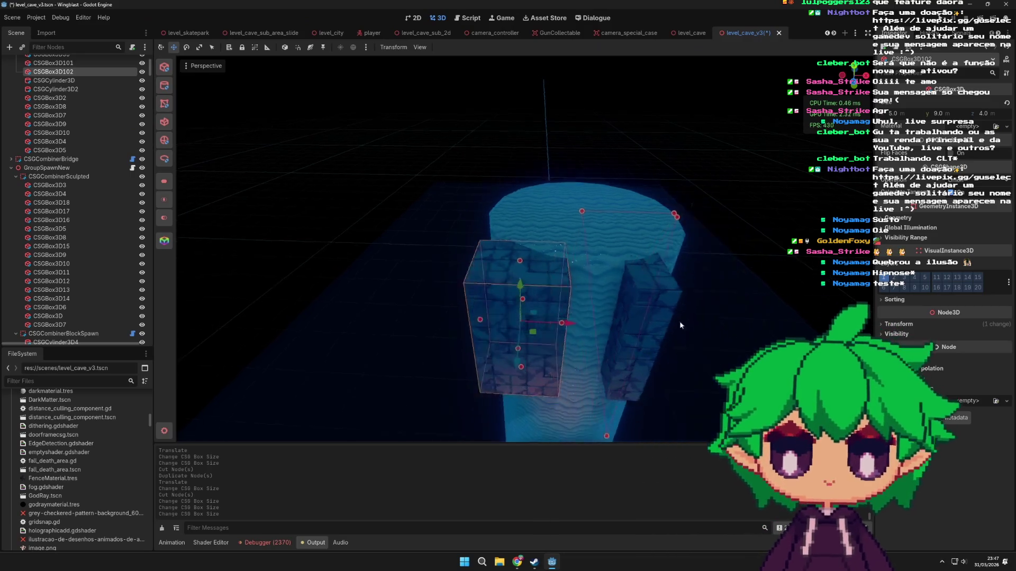
{"action": "left_click", "coordinate": [548, 291]}
{"action": "left_click_drag", "start_coordinate": [534, 298], "coordinate": [580, 300]}
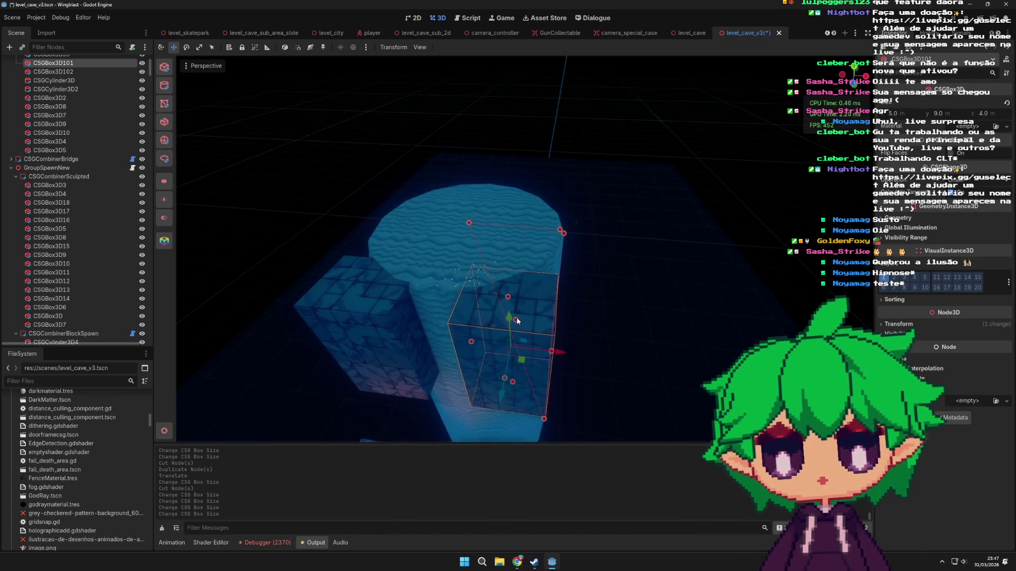
{"action": "left_click_drag", "start_coordinate": [526, 276], "coordinate": [527, 275]}
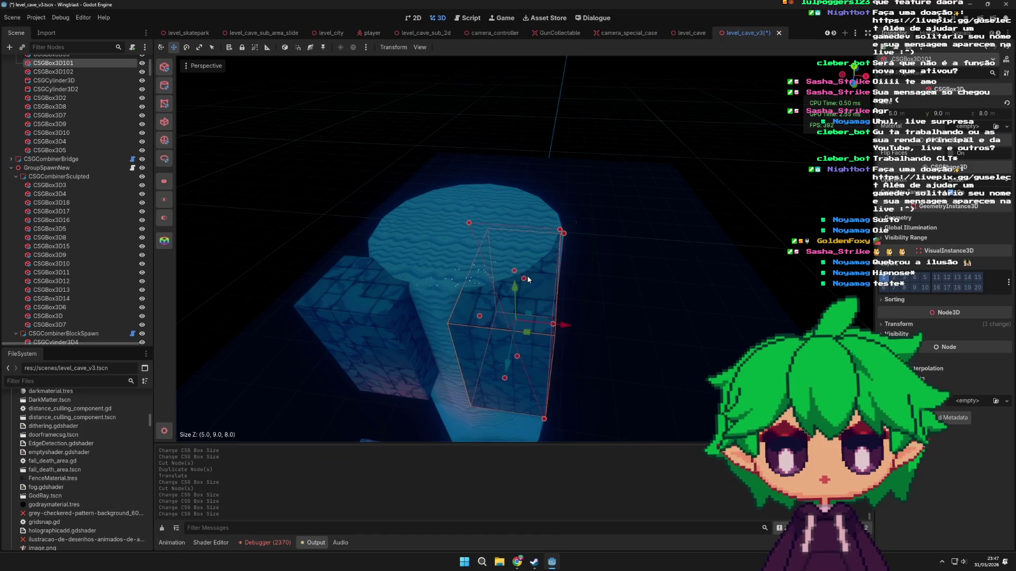
- Undo a stray change and deepen CSGBox3D102 to 8, giving a 5 × 9 × 8 block
{"action": "scroll", "coordinate": [506, 287], "scroll_direction": "up", "scroll_amount": 5}
{"action": "mouse_move", "coordinate": [449, 275]}
{"action": "left_mouse_down"}
{"action": "mouse_move", "coordinate": [496, 275]}
{"action": "mouse_move", "coordinate": [471, 268]}
{"action": "mouse_move", "coordinate": [472, 259]}
{"action": "mouse_move", "coordinate": [490, 281]}
{"action": "mouse_move", "coordinate": [474, 295]}
{"action": "mouse_move", "coordinate": [491, 297]}
{"action": "mouse_move", "coordinate": [529, 268]}
{"action": "mouse_move", "coordinate": [495, 296]}
{"action": "mouse_move", "coordinate": [485, 271]}
{"action": "left_mouse_up"}
{"action": "scroll", "coordinate": [492, 283], "scroll_direction": "down", "scroll_amount": 4}
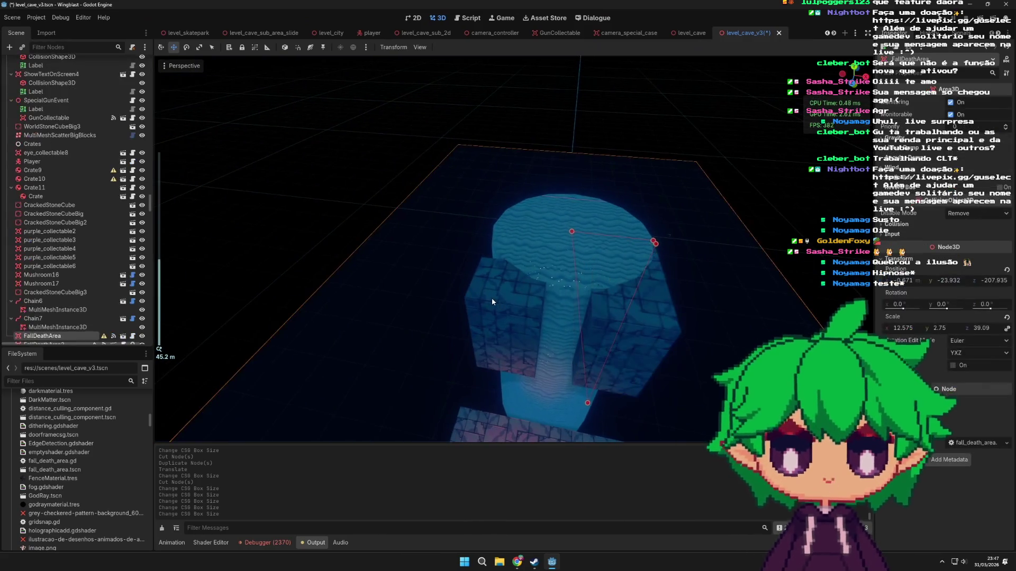
{"action": "key", "text": "ctrl+d"}
{"action": "key", "text": "ctrl+z"}
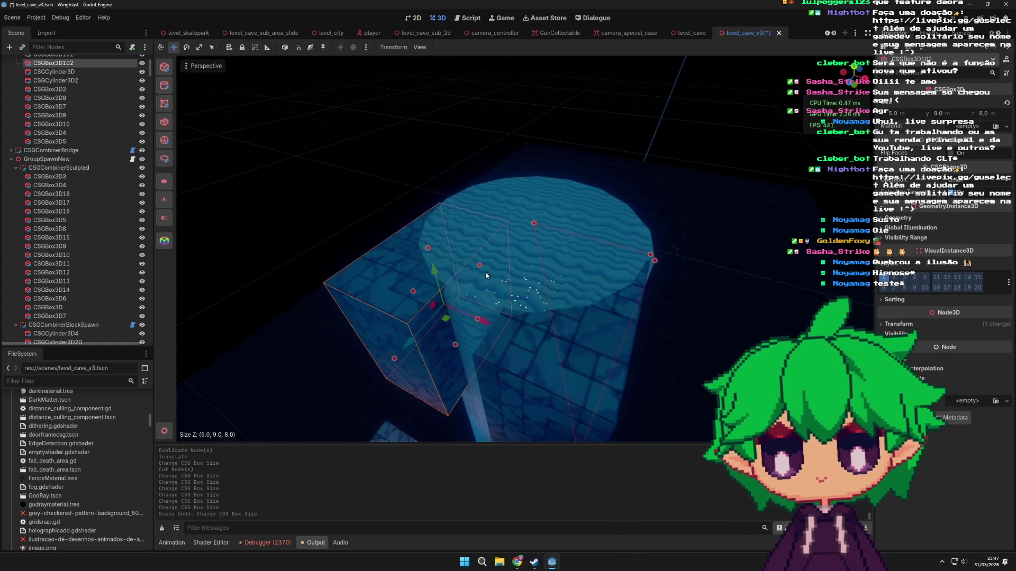
{"action": "scroll", "coordinate": [485, 272], "scroll_direction": "down", "scroll_amount": 5}
{"action": "mouse_move", "coordinate": [528, 313]}
{"action": "left_mouse_down"}
{"action": "mouse_move", "coordinate": [472, 326]}
{"action": "mouse_move", "coordinate": [558, 251]}
{"action": "mouse_move", "coordinate": [431, 303]}
{"action": "mouse_move", "coordinate": [683, 280]}
{"action": "mouse_move", "coordinate": [577, 302]}
{"action": "mouse_move", "coordinate": [612, 322]}
{"action": "mouse_move", "coordinate": [541, 338]}
{"action": "left_mouse_up"}
{"action": "left_click", "coordinate": [557, 252]}
{"action": "scroll", "coordinate": [682, 281], "scroll_direction": "up", "scroll_amount": 5}
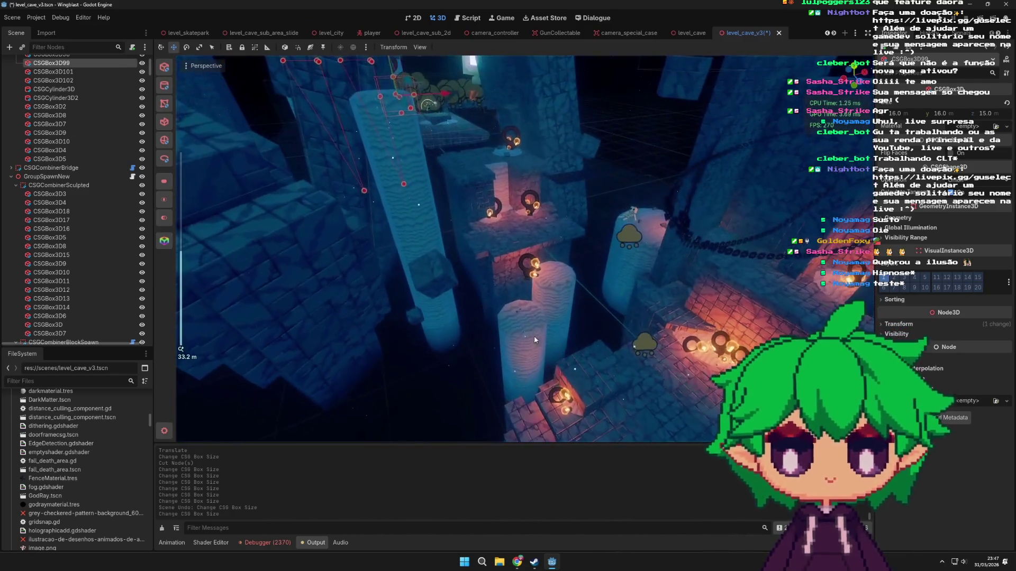
- Select a box in the lit brick area and look down the corridor past the pillars
{"action": "scroll", "coordinate": [543, 262], "scroll_direction": "up", "scroll_amount": 3}
{"action": "left_click", "coordinate": [560, 255]}
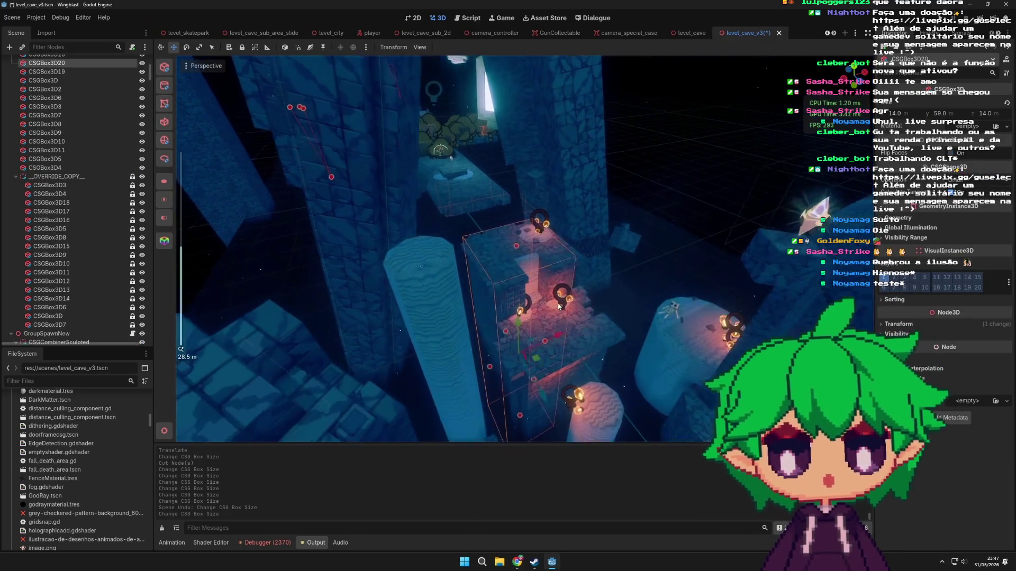
{"action": "scroll", "coordinate": [529, 280], "scroll_direction": "up", "scroll_amount": 2}
{"action": "mouse_move", "coordinate": [529, 283]}
{"action": "left_mouse_down"}
{"action": "mouse_move", "coordinate": [523, 258]}
{"action": "mouse_move", "coordinate": [535, 361]}
{"action": "mouse_move", "coordinate": [529, 328]}
{"action": "mouse_move", "coordinate": [437, 292]}
{"action": "mouse_move", "coordinate": [444, 265]}
{"action": "mouse_move", "coordinate": [563, 238]}
{"action": "mouse_move", "coordinate": [531, 268]}
{"action": "mouse_move", "coordinate": [607, 262]}
{"action": "mouse_move", "coordinate": [589, 286]}
{"action": "mouse_move", "coordinate": [620, 271]}
{"action": "mouse_move", "coordinate": [519, 274]}
{"action": "left_mouse_up"}
{"action": "scroll", "coordinate": [526, 273], "scroll_direction": "up", "scroll_amount": 3}
{"action": "scroll", "coordinate": [524, 269], "scroll_direction": "down", "scroll_amount": 3}
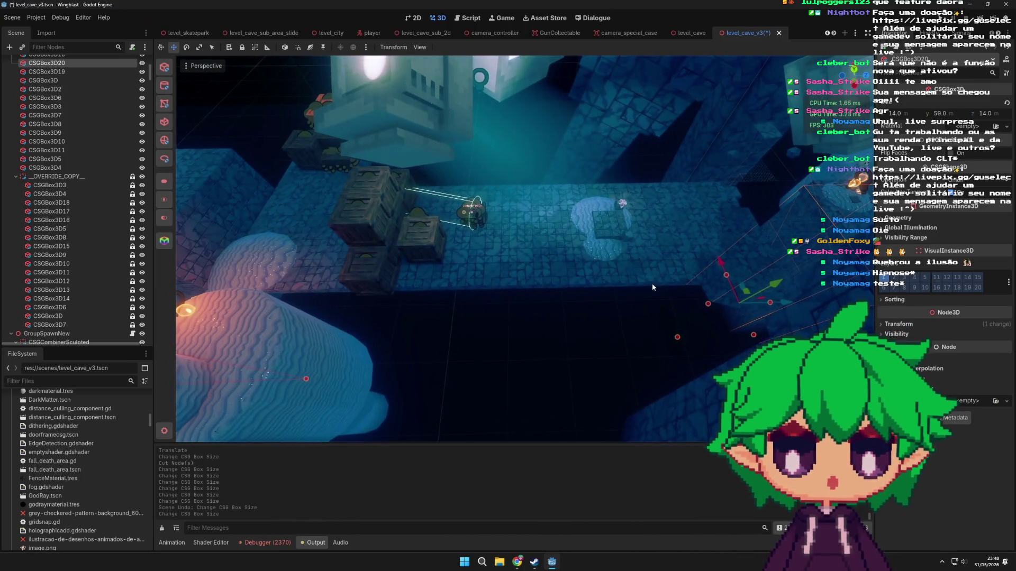
{"action": "mouse_move", "coordinate": [652, 287]}
{"action": "left_mouse_down"}
{"action": "mouse_move", "coordinate": [601, 334]}
{"action": "mouse_move", "coordinate": [491, 292]}
{"action": "mouse_move", "coordinate": [586, 314]}
{"action": "mouse_move", "coordinate": [544, 319]}
{"action": "mouse_move", "coordinate": [532, 365]}
{"action": "mouse_move", "coordinate": [545, 198]}
{"action": "mouse_move", "coordinate": [601, 310]}
{"action": "left_mouse_up"}
- Duplicate the corridor's subtraction box and move the copy along the corridor
{"action": "left_click", "coordinate": [634, 360]}
{"action": "mouse_move", "coordinate": [633, 361]}
{"action": "left_mouse_down"}
{"action": "mouse_move", "coordinate": [548, 403]}
{"action": "mouse_move", "coordinate": [504, 271]}
{"action": "mouse_move", "coordinate": [504, 233]}
{"action": "mouse_move", "coordinate": [476, 275]}
{"action": "left_mouse_up"}
{"action": "key", "text": "ctrl+d"}
{"action": "scroll", "coordinate": [490, 233], "scroll_direction": "up", "scroll_amount": 3}
{"action": "scroll", "coordinate": [566, 306], "scroll_direction": "down", "scroll_amount": 3}
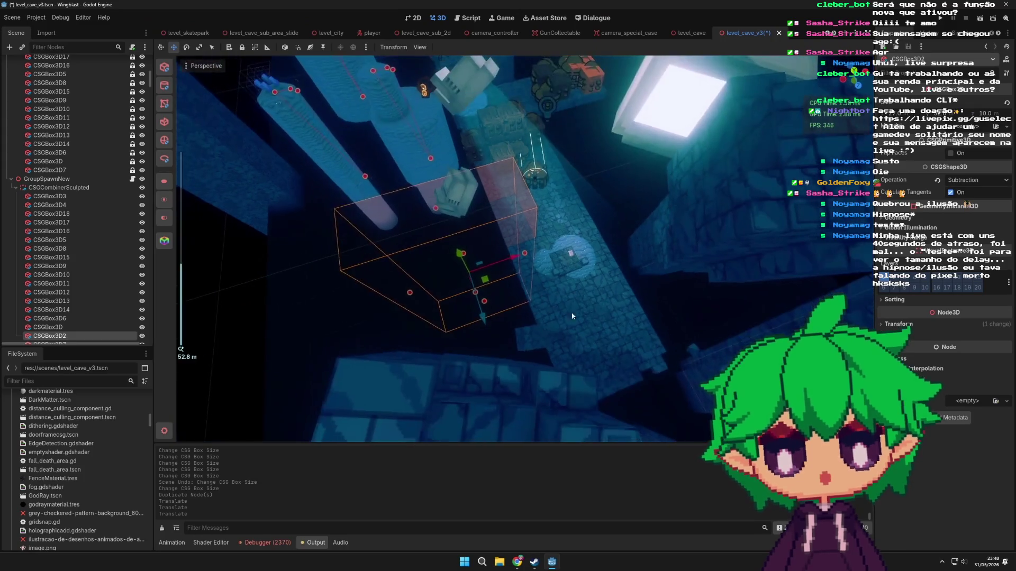
- Remove the stray copied box CSGBox3D2 and undo an accidental move of the original
{"action": "key", "text": "ctrl+x"}
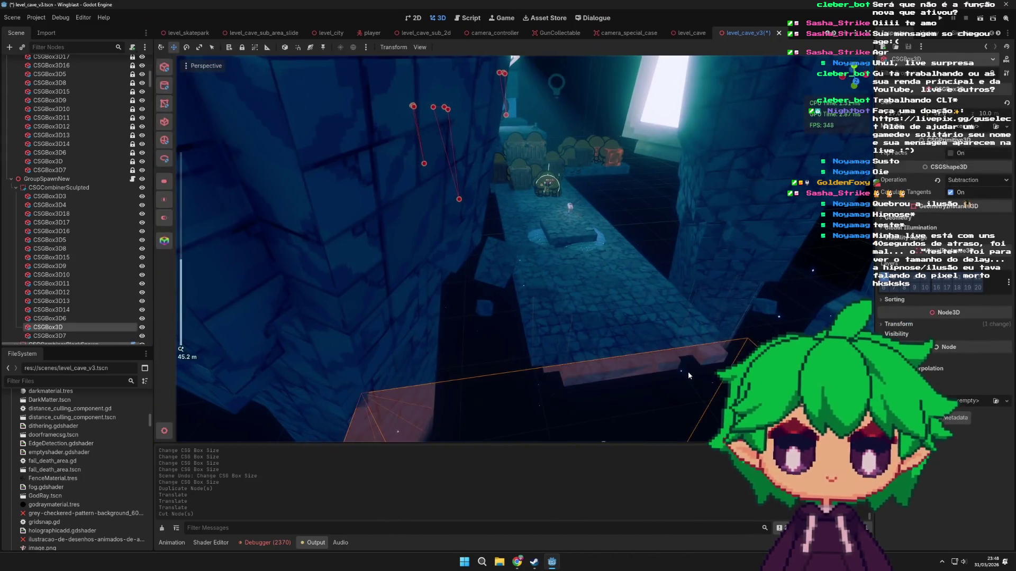
{"action": "left_click", "coordinate": [644, 358]}
{"action": "mouse_move", "coordinate": [644, 358]}
{"action": "left_mouse_down"}
{"action": "mouse_move", "coordinate": [586, 293]}
{"action": "mouse_move", "coordinate": [572, 339]}
{"action": "mouse_move", "coordinate": [458, 364]}
{"action": "left_mouse_up"}
{"action": "scroll", "coordinate": [563, 367], "scroll_direction": "down", "scroll_amount": 3}
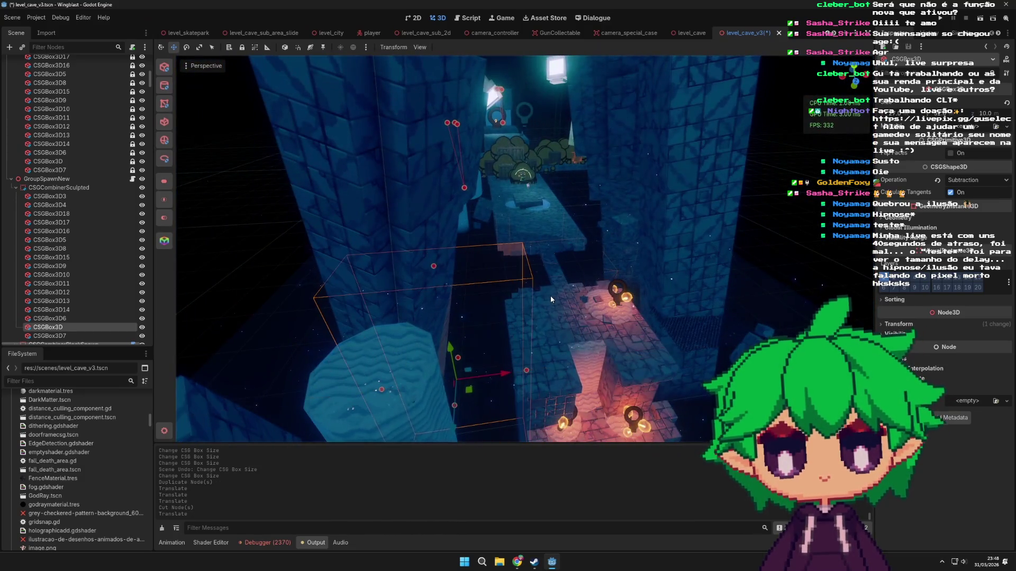
{"action": "scroll", "coordinate": [552, 298], "scroll_direction": "up", "scroll_amount": 3}
{"action": "scroll", "coordinate": [553, 298], "scroll_direction": "up", "scroll_amount": 2}
{"action": "key", "text": "ctrl+z"}
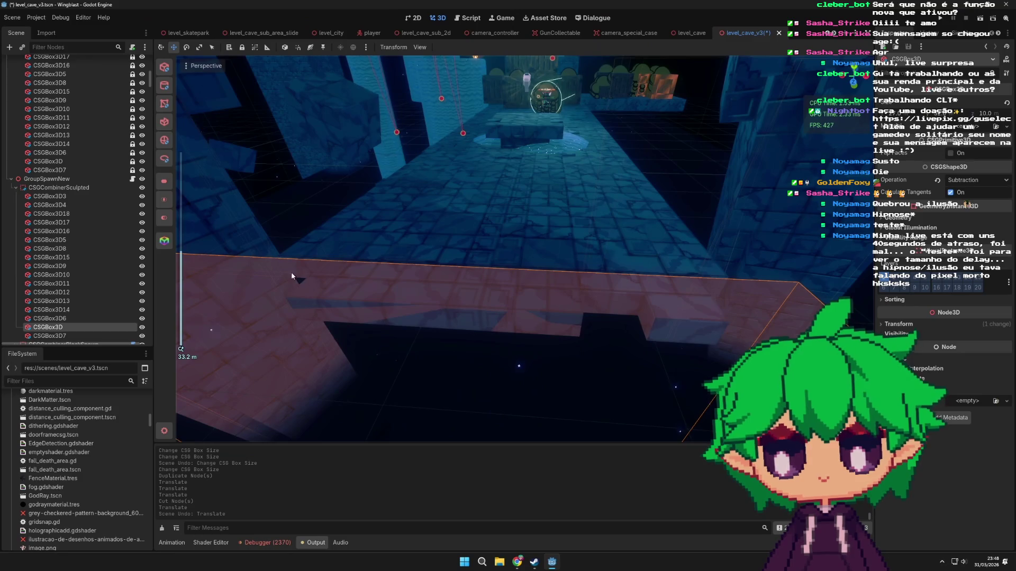
{"action": "scroll", "coordinate": [326, 306], "scroll_direction": "up", "scroll_amount": 2}
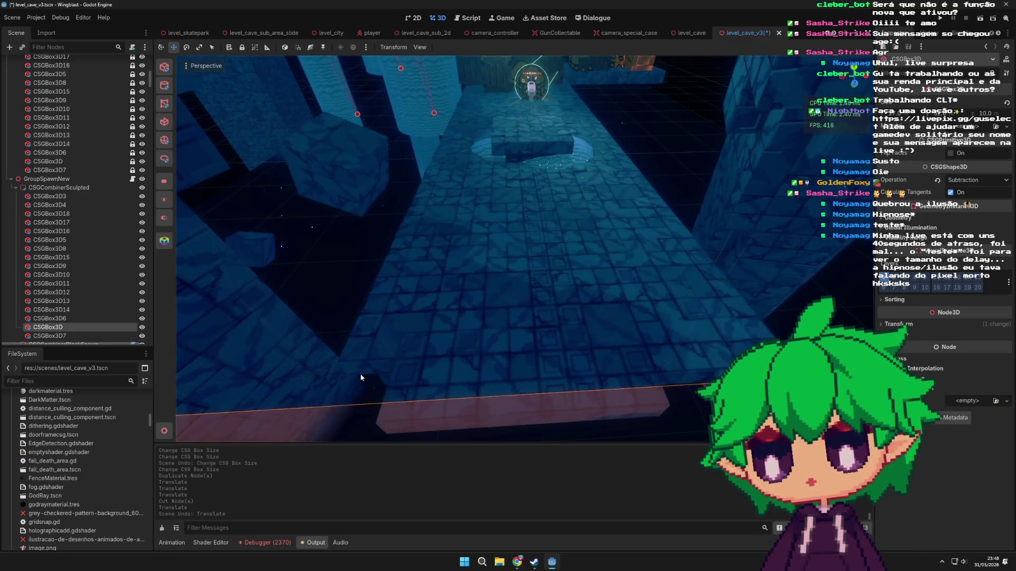
- Duplicate the thin slanted box CSGBox3D12, then move, resize and slide the copy along the corridor
{"action": "left_click", "coordinate": [361, 378]}
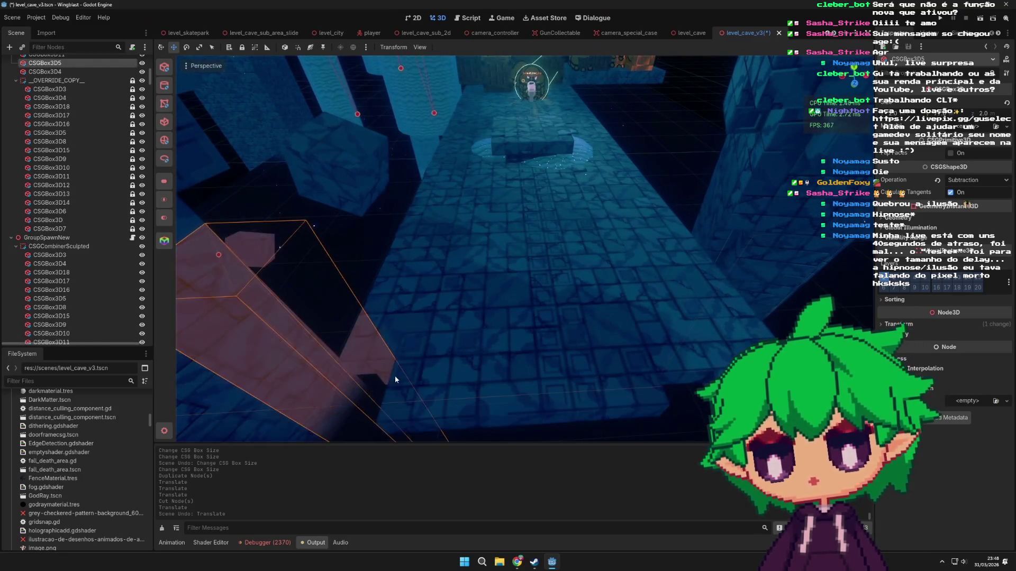
{"action": "scroll", "coordinate": [433, 334], "scroll_direction": "down", "scroll_amount": 3}
{"action": "key", "text": "ctrl+d"}
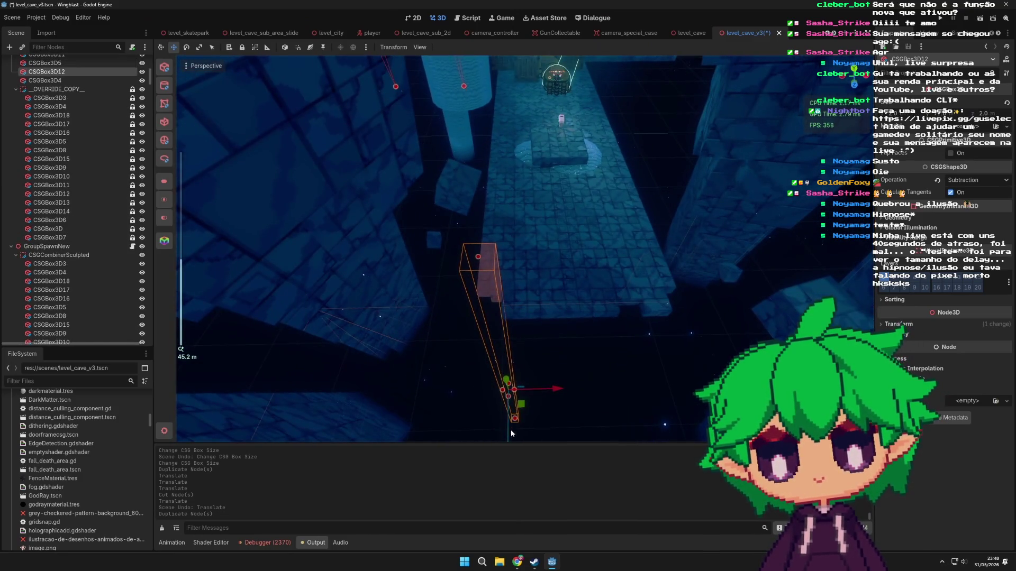
{"action": "scroll", "coordinate": [510, 418], "scroll_direction": "down", "scroll_amount": 2}
{"action": "left_click_drag", "start_coordinate": [511, 429], "coordinate": [511, 323]}
{"action": "scroll", "coordinate": [511, 320], "scroll_direction": "up", "scroll_amount": 2}
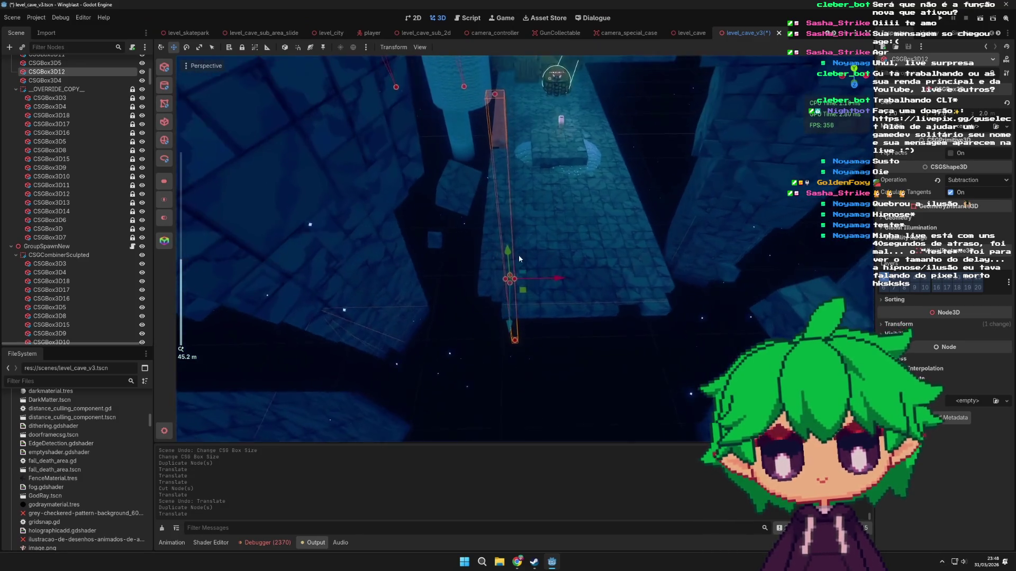
{"action": "scroll", "coordinate": [510, 318], "scroll_direction": "up", "scroll_amount": 6}
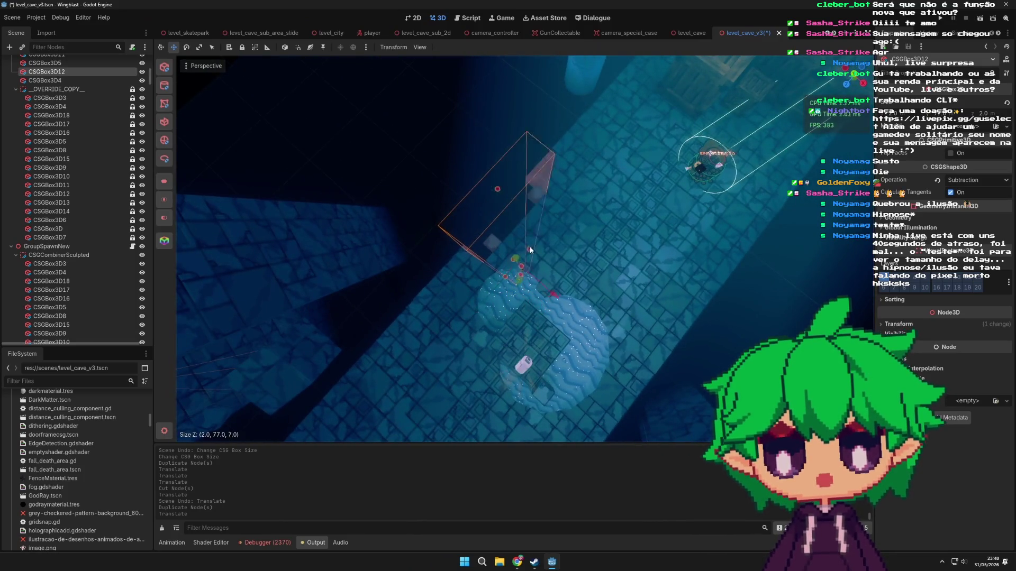
{"action": "left_click_drag", "start_coordinate": [538, 243], "coordinate": [528, 247]}
{"action": "scroll", "coordinate": [528, 248], "scroll_direction": "up", "scroll_amount": 6}
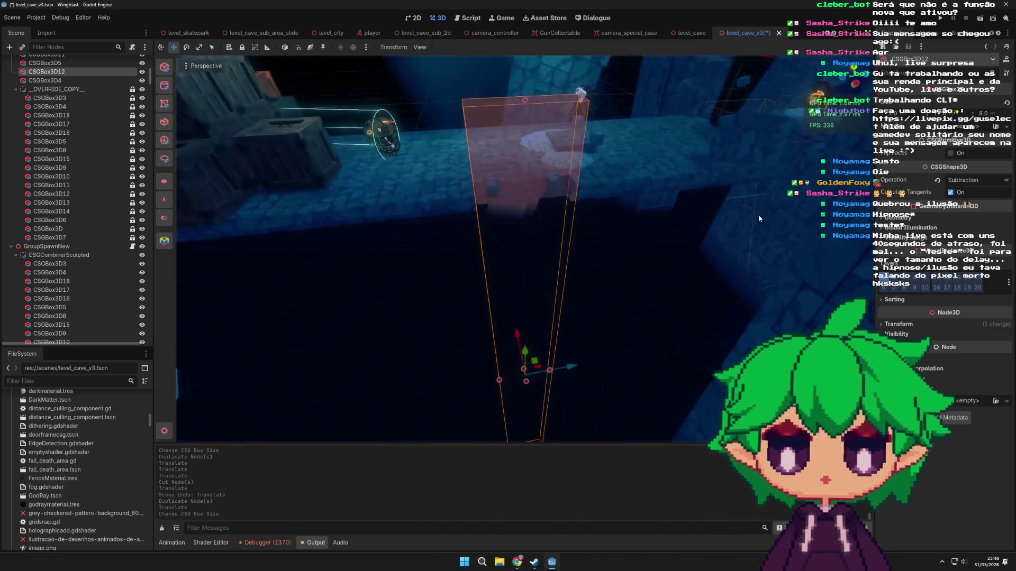
{"action": "scroll", "coordinate": [605, 210], "scroll_direction": "down", "scroll_amount": 5}
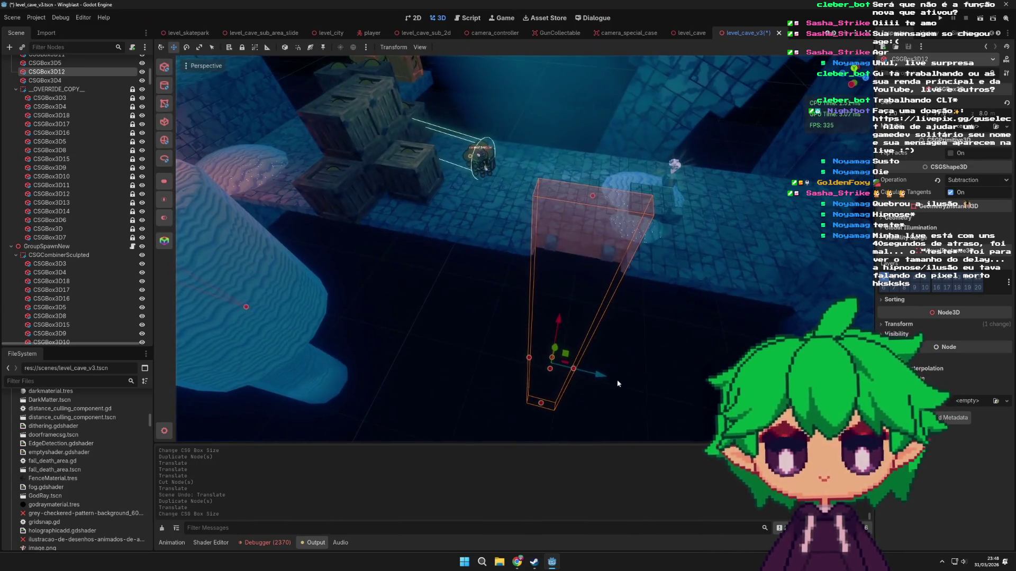
{"action": "mouse_move", "coordinate": [587, 392]}
{"action": "left_mouse_down"}
{"action": "mouse_move", "coordinate": [576, 369]}
{"action": "mouse_move", "coordinate": [555, 370]}
{"action": "left_mouse_up"}
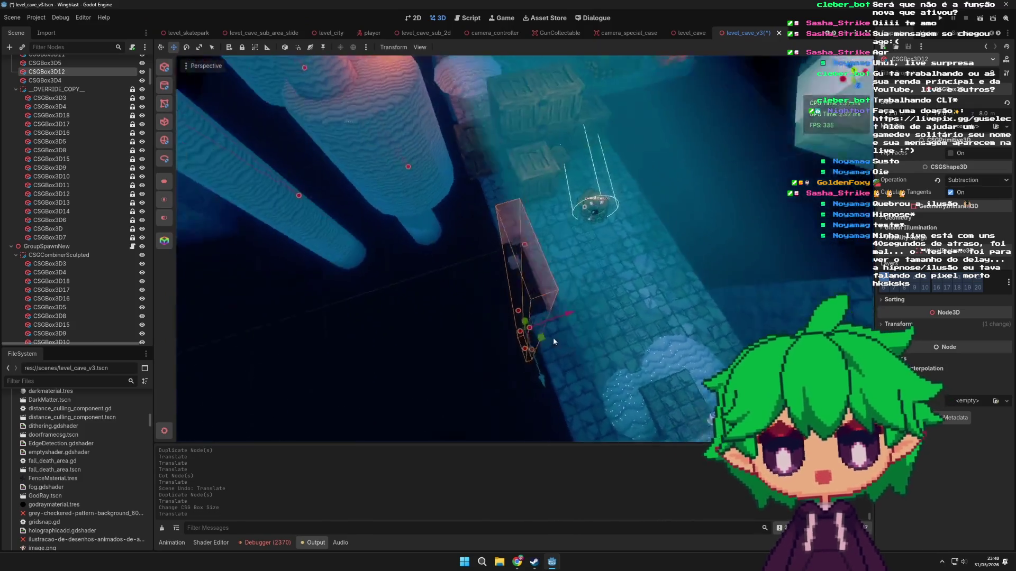
- Make two more copies of the thin box, one shifted across the corridor, and save level_cave_v3
{"action": "key", "text": "ctrl+d"}
{"action": "scroll", "coordinate": [566, 328], "scroll_direction": "up", "scroll_amount": 2}
{"action": "mouse_move", "coordinate": [540, 348]}
{"action": "left_mouse_down"}
{"action": "mouse_move", "coordinate": [615, 358]}
{"action": "mouse_move", "coordinate": [606, 370]}
{"action": "mouse_move", "coordinate": [519, 370]}
{"action": "left_mouse_up"}
{"action": "key", "text": "ctrl+d"}
{"action": "key", "text": "ctrl+d"}
{"action": "key", "text": "ctrl+d"}
{"action": "key", "text": "ctrl+s"}
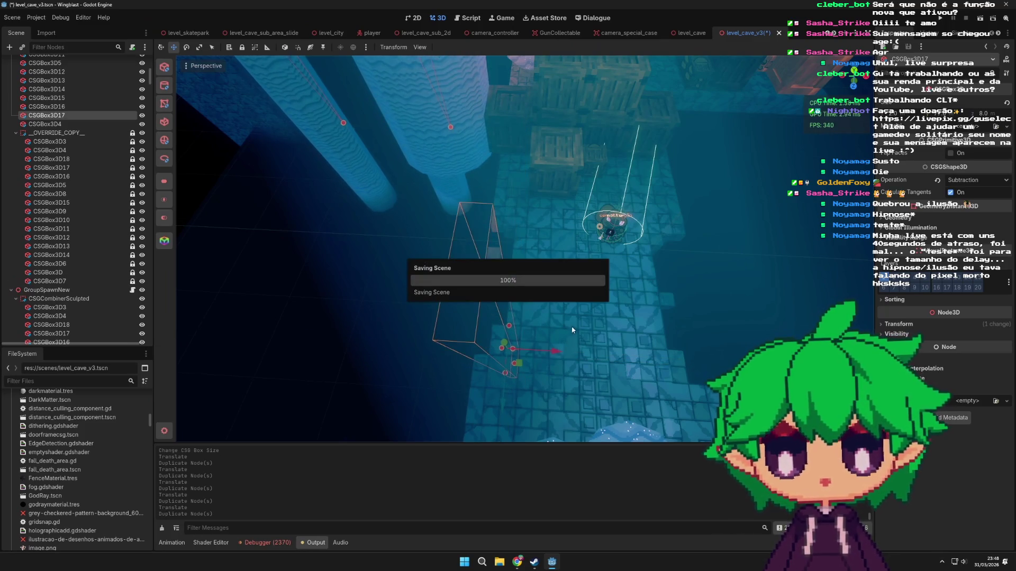
- Duplicate the CSG box, stretch the copy into a tall thin pillar beside the corridor, and save
{"action": "left_click_drag", "start_coordinate": [570, 293], "coordinate": [585, 316]}
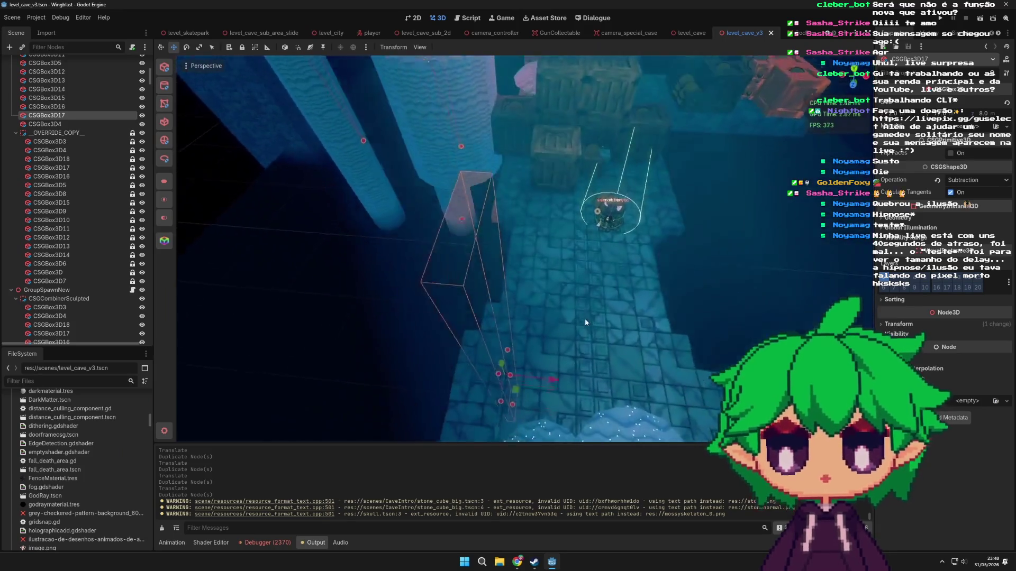
{"action": "key", "text": "ctrl+d"}
{"action": "left_click_drag", "start_coordinate": [564, 328], "coordinate": [601, 317]}
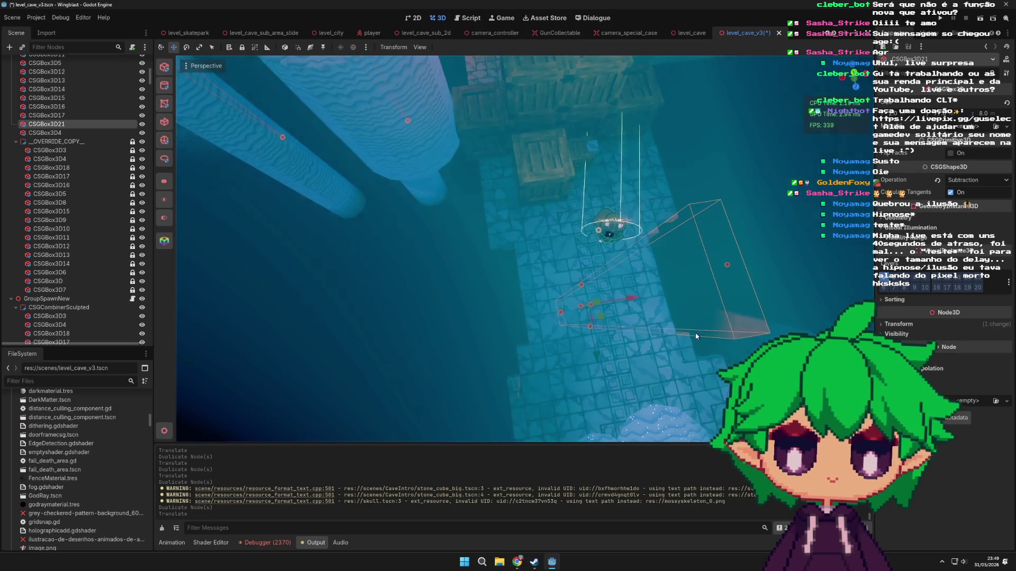
{"action": "key", "text": "f"}
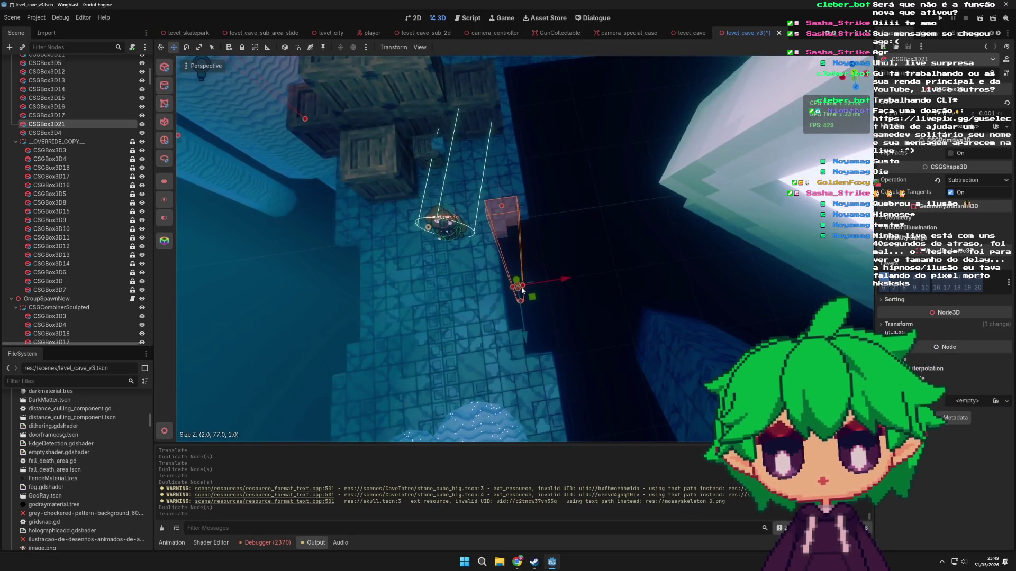
{"action": "left_click_drag", "start_coordinate": [523, 297], "coordinate": [523, 297]}
{"action": "mouse_move", "coordinate": [533, 300]}
{"action": "left_mouse_down"}
{"action": "mouse_move", "coordinate": [542, 233]}
{"action": "mouse_move", "coordinate": [540, 275]}
{"action": "left_mouse_up"}
{"action": "key", "text": "ctrl+s"}
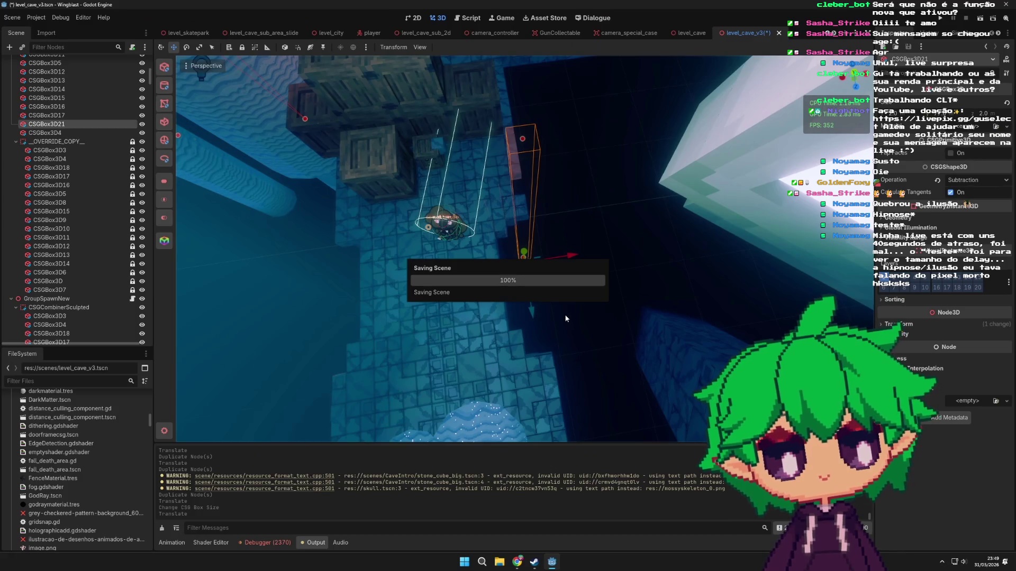
- Add two more duplicated pillars further across the bridge floor, saving after each
{"action": "key", "text": "f"}
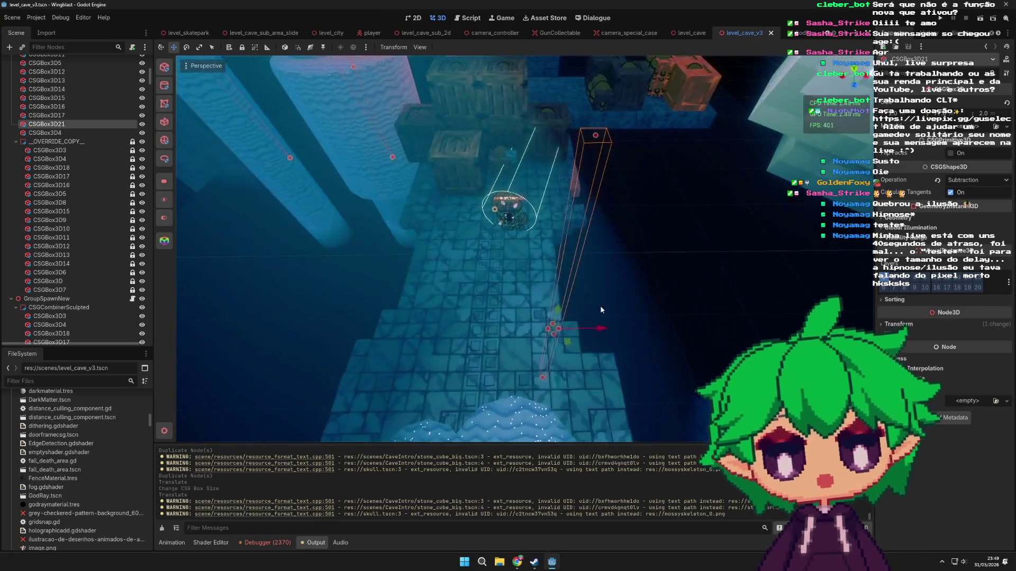
{"action": "key", "text": "ctrl+d"}
{"action": "mouse_move", "coordinate": [574, 319]}
{"action": "left_mouse_down"}
{"action": "mouse_move", "coordinate": [455, 365]}
{"action": "mouse_move", "coordinate": [465, 407]}
{"action": "mouse_move", "coordinate": [478, 412]}
{"action": "left_mouse_up"}
{"action": "key", "text": "ctrl+s"}
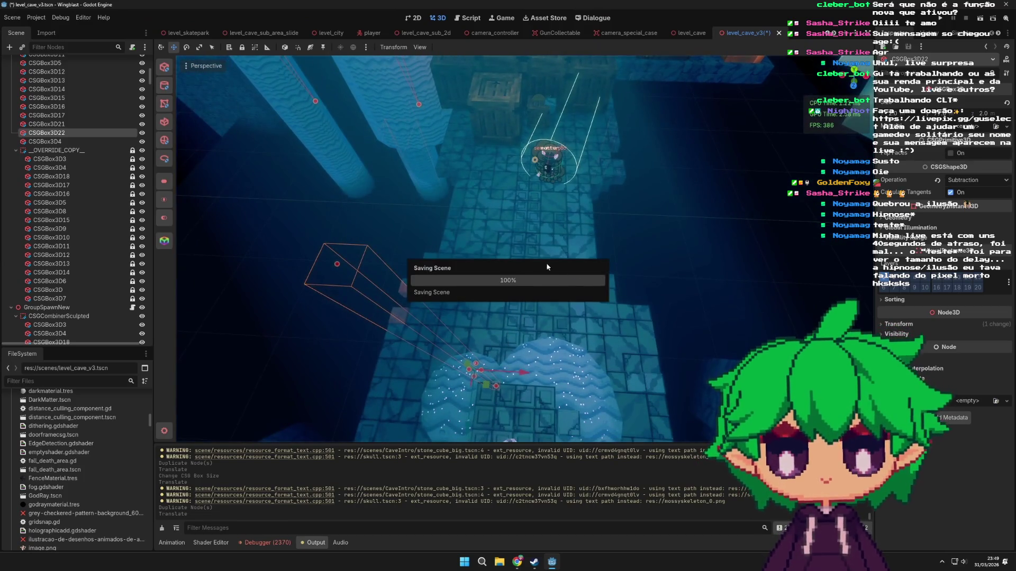
{"action": "key", "text": "ctrl+d"}
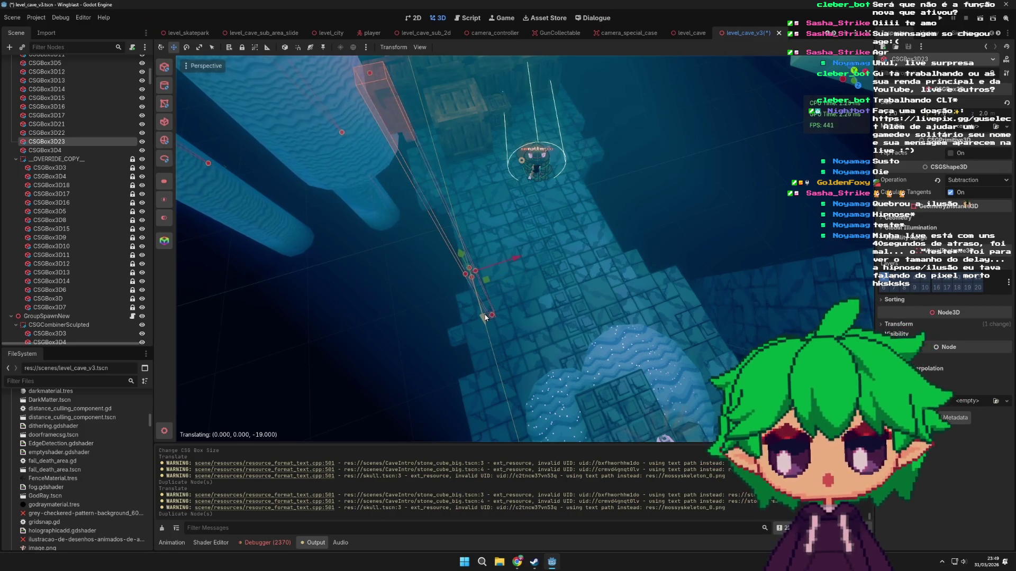
{"action": "left_click_drag", "start_coordinate": [486, 319], "coordinate": [486, 319]}
{"action": "key", "text": "ctrl+s"}
{"action": "scroll", "coordinate": [622, 298], "scroll_direction": "up", "scroll_amount": 3}
{"action": "mouse_move", "coordinate": [621, 297]}
{"action": "left_mouse_down"}
{"action": "mouse_move", "coordinate": [541, 246]}
{"action": "mouse_move", "coordinate": [570, 251]}
{"action": "mouse_move", "coordinate": [572, 262]}
{"action": "mouse_move", "coordinate": [513, 308]}
{"action": "mouse_move", "coordinate": [522, 324]}
{"action": "mouse_move", "coordinate": [558, 306]}
{"action": "mouse_move", "coordinate": [527, 234]}
{"action": "mouse_move", "coordinate": [557, 324]}
{"action": "mouse_move", "coordinate": [551, 164]}
{"action": "mouse_move", "coordinate": [544, 272]}
{"action": "left_mouse_up"}
{"action": "scroll", "coordinate": [551, 164], "scroll_direction": "down", "scroll_amount": 5}
- Duplicate a crate box and shorten it, then cut the unwanted copy
{"action": "scroll", "coordinate": [543, 272], "scroll_direction": "up", "scroll_amount": 5}
{"action": "left_click", "coordinate": [531, 215]}
{"action": "mouse_move", "coordinate": [532, 215]}
{"action": "left_mouse_down"}
{"action": "mouse_move", "coordinate": [526, 334]}
{"action": "mouse_move", "coordinate": [596, 286]}
{"action": "mouse_move", "coordinate": [528, 268]}
{"action": "mouse_move", "coordinate": [616, 272]}
{"action": "mouse_move", "coordinate": [474, 281]}
{"action": "left_mouse_up"}
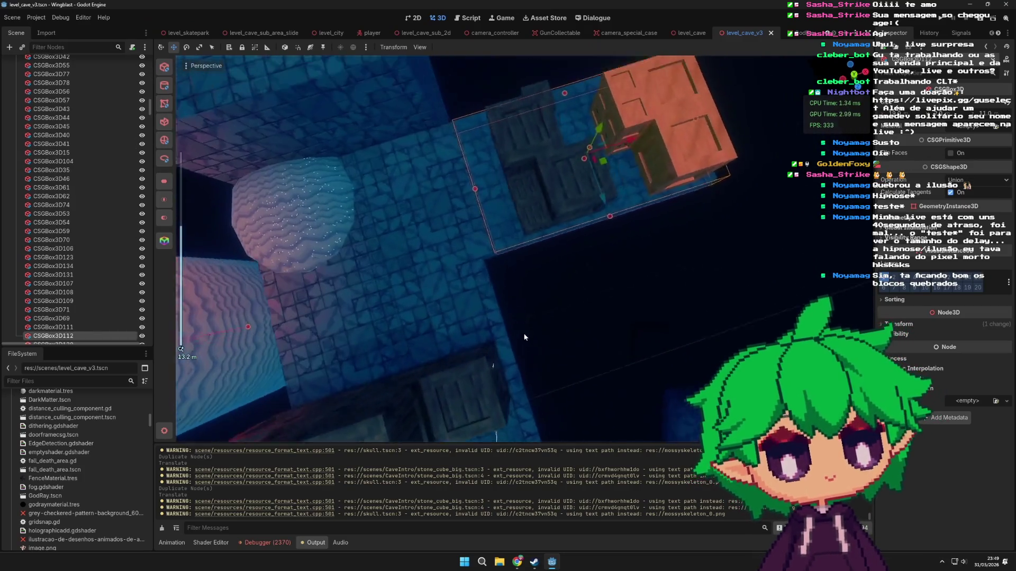
{"action": "key", "text": "ctrl+d"}
{"action": "left_click", "coordinate": [402, 248]}
{"action": "mouse_move", "coordinate": [402, 247]}
{"action": "left_mouse_down"}
{"action": "mouse_move", "coordinate": [519, 199]}
{"action": "mouse_move", "coordinate": [512, 297]}
{"action": "mouse_move", "coordinate": [392, 237]}
{"action": "left_mouse_up"}
{"action": "scroll", "coordinate": [512, 297], "scroll_direction": "up", "scroll_amount": 2}
{"action": "left_click_drag", "start_coordinate": [480, 317], "coordinate": [514, 338]}
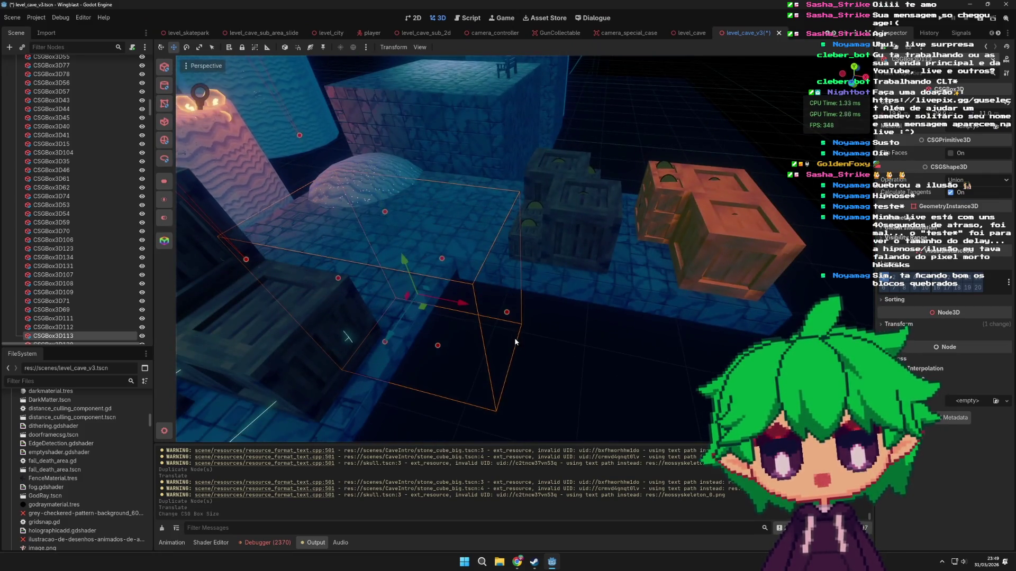
{"action": "key", "text": "ctrl+x"}
- Copy another box beside the crates as a width-10 slab, then duplicate it up and right
{"action": "left_click", "coordinate": [570, 292]}
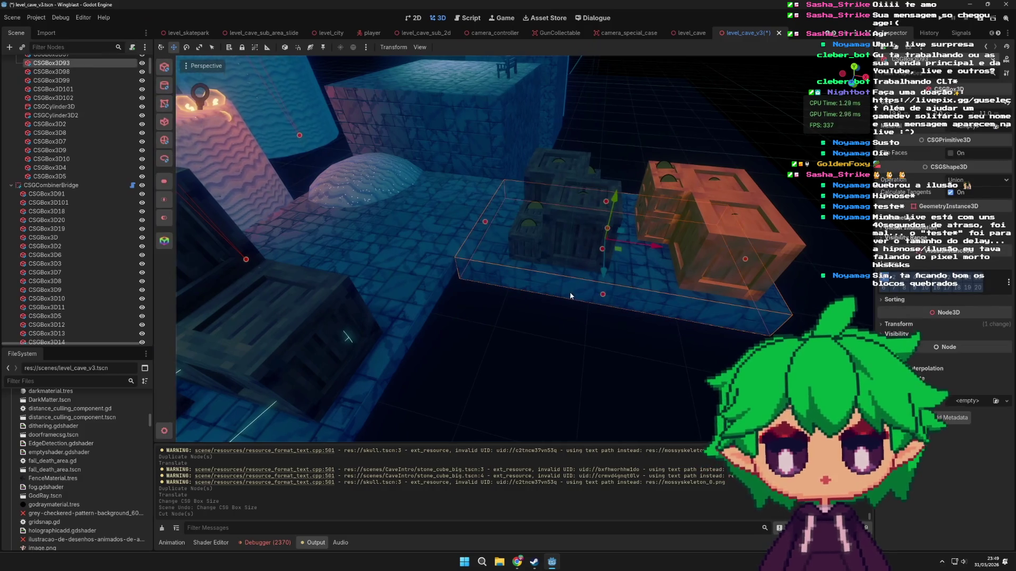
{"action": "key", "text": "ctrl+d"}
{"action": "mouse_move", "coordinate": [570, 292]}
{"action": "left_mouse_down"}
{"action": "mouse_move", "coordinate": [585, 255]}
{"action": "mouse_move", "coordinate": [350, 222]}
{"action": "mouse_move", "coordinate": [365, 237]}
{"action": "left_mouse_up"}
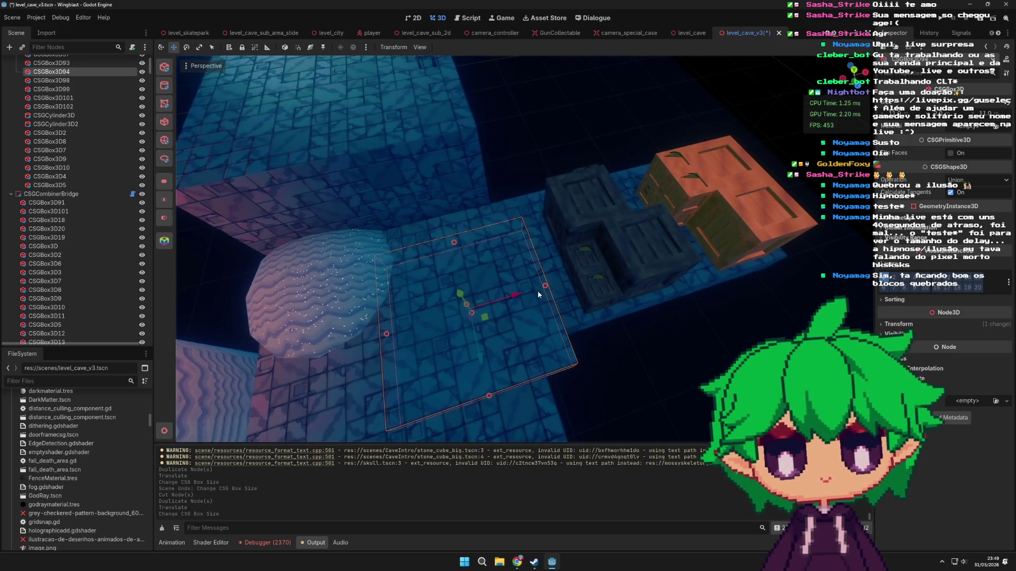
{"action": "left_click_drag", "start_coordinate": [541, 287], "coordinate": [528, 291]}
{"action": "left_click_drag", "start_coordinate": [487, 393], "coordinate": [478, 385]}
{"action": "key", "text": "ctrl+d"}
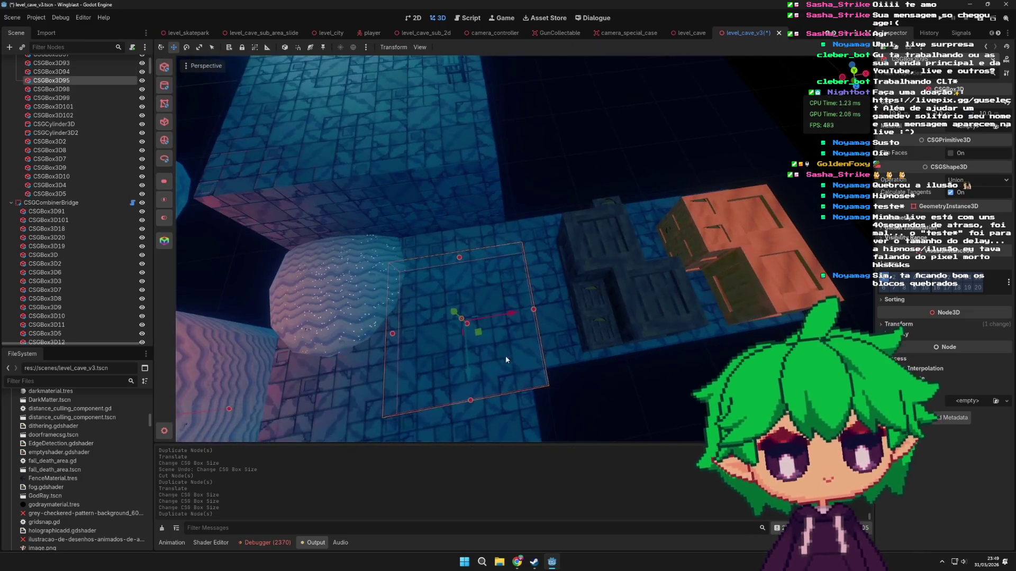
{"action": "left_click_drag", "start_coordinate": [480, 335], "coordinate": [584, 279]}
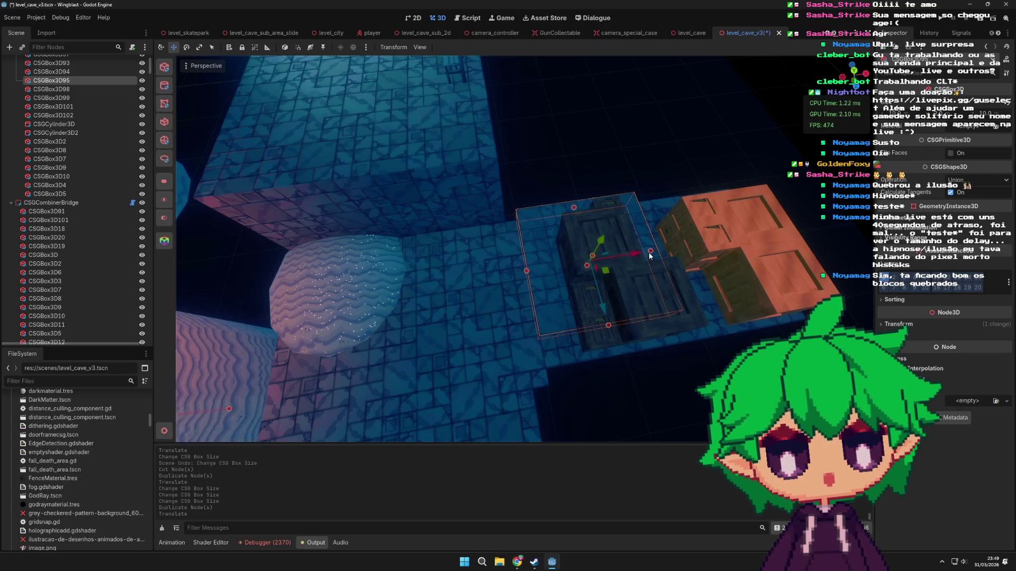
- Reselect the new box CSGBox3D95 and save the scene
{"action": "left_click", "coordinate": [557, 192]}
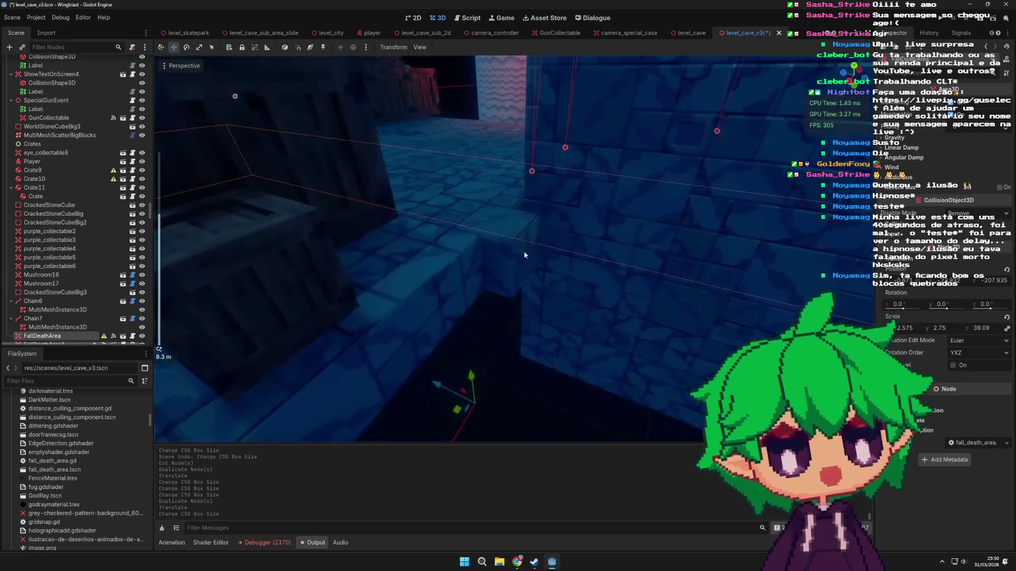
{"action": "left_click", "coordinate": [526, 253]}
{"action": "scroll", "coordinate": [475, 209], "scroll_direction": "down", "scroll_amount": 10}
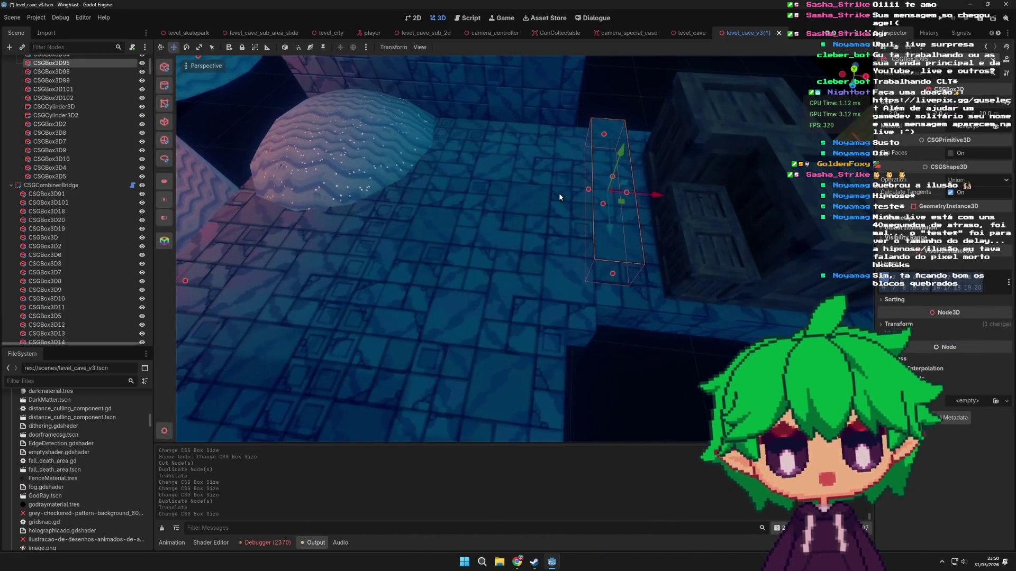
{"action": "key", "text": "ctrl+s"}
- Switch the viewport to Display Wireframe and orbit around the selected box
{"action": "scroll", "coordinate": [540, 221], "scroll_direction": "down", "scroll_amount": 1}
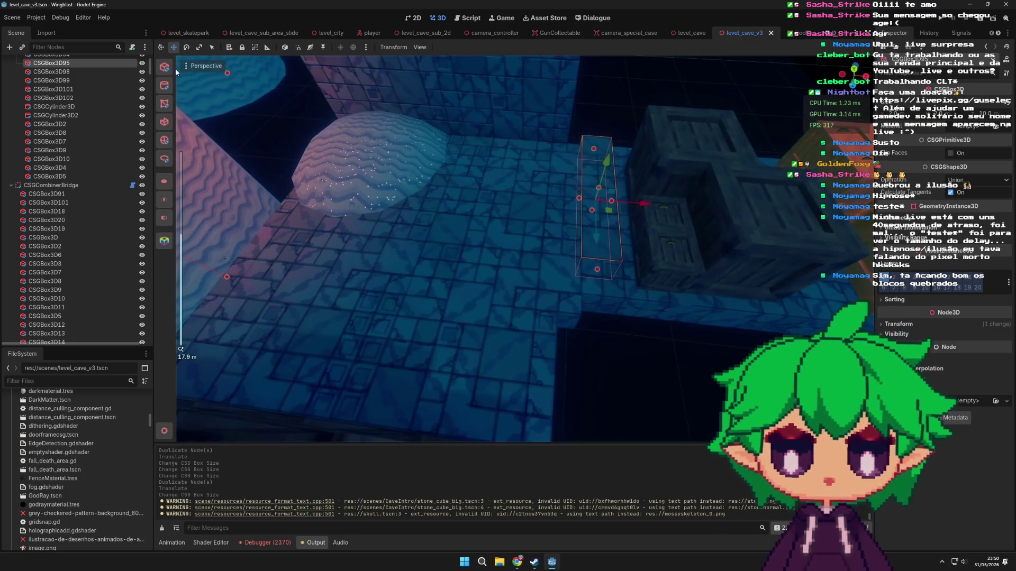
{"action": "left_click", "coordinate": [204, 65]}
{"action": "left_click", "coordinate": [255, 200]}
{"action": "mouse_move", "coordinate": [350, 212]}
{"action": "left_mouse_down"}
{"action": "mouse_move", "coordinate": [506, 234]}
{"action": "mouse_move", "coordinate": [389, 186]}
{"action": "mouse_move", "coordinate": [373, 160]}
{"action": "mouse_move", "coordinate": [555, 280]}
{"action": "left_mouse_up"}
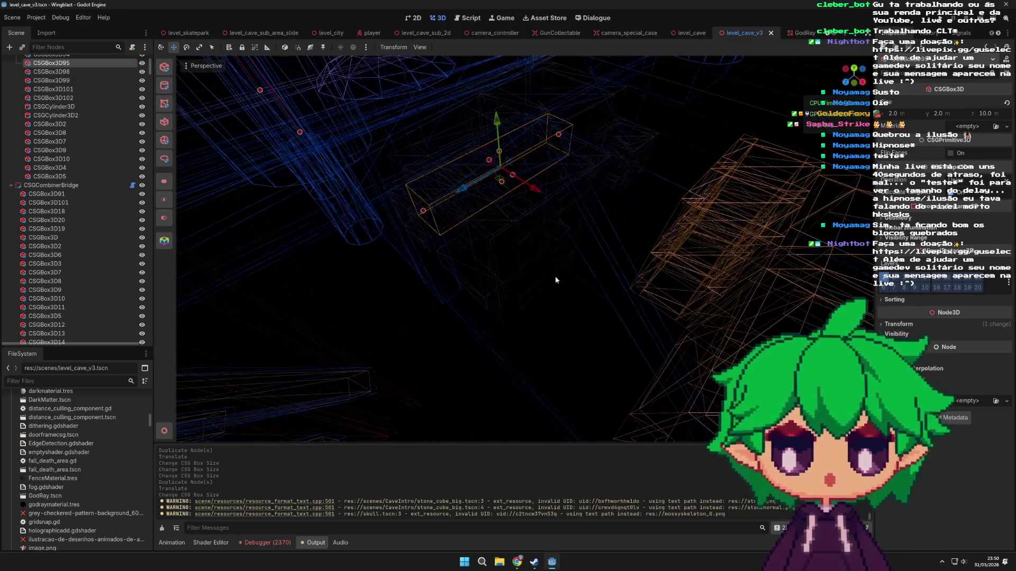
- Select the GodRayMesh2 god-ray mesh and toggle its visibility off and back on
{"action": "mouse_move", "coordinate": [648, 243]}
{"action": "left_mouse_down"}
{"action": "mouse_move", "coordinate": [686, 168]}
{"action": "mouse_move", "coordinate": [607, 173]}
{"action": "mouse_move", "coordinate": [517, 219]}
{"action": "mouse_move", "coordinate": [530, 234]}
{"action": "mouse_move", "coordinate": [507, 199]}
{"action": "mouse_move", "coordinate": [430, 307]}
{"action": "mouse_move", "coordinate": [477, 371]}
{"action": "mouse_move", "coordinate": [545, 281]}
{"action": "mouse_move", "coordinate": [605, 237]}
{"action": "mouse_move", "coordinate": [561, 240]}
{"action": "mouse_move", "coordinate": [486, 313]}
{"action": "mouse_move", "coordinate": [401, 301]}
{"action": "mouse_move", "coordinate": [566, 208]}
{"action": "mouse_move", "coordinate": [578, 234]}
{"action": "mouse_move", "coordinate": [456, 179]}
{"action": "left_mouse_up"}
{"action": "scroll", "coordinate": [431, 306], "scroll_direction": "down", "scroll_amount": 8}
{"action": "scroll", "coordinate": [606, 236], "scroll_direction": "up", "scroll_amount": 5}
{"action": "scroll", "coordinate": [566, 208], "scroll_direction": "up", "scroll_amount": 3}
{"action": "left_click", "coordinate": [500, 212]}
{"action": "scroll", "coordinate": [500, 212], "scroll_direction": "down", "scroll_amount": 3}
{"action": "scroll", "coordinate": [487, 228], "scroll_direction": "up", "scroll_amount": 4}
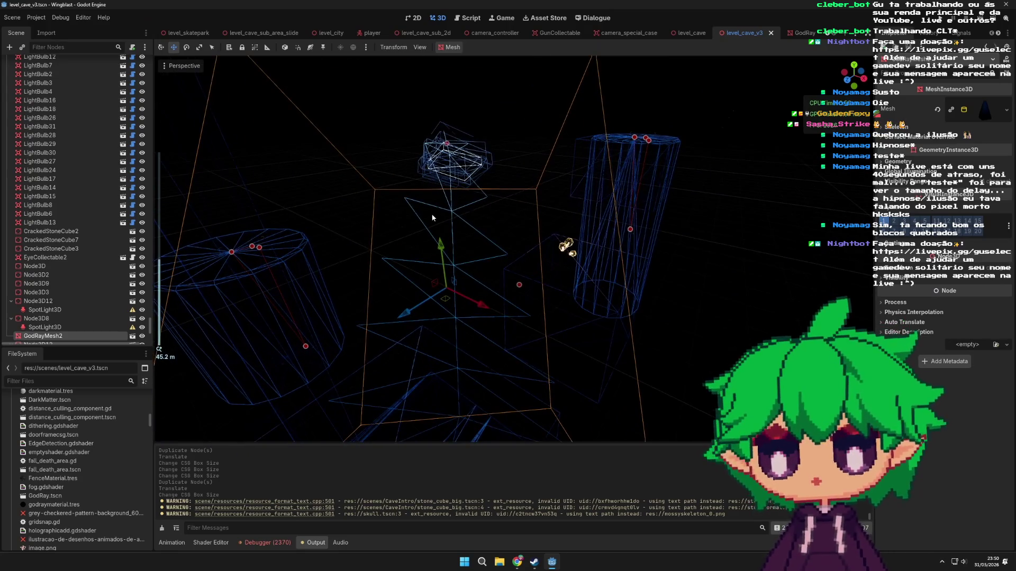
{"action": "scroll", "coordinate": [420, 232], "scroll_direction": "down", "scroll_amount": 3}
{"action": "mouse_move", "coordinate": [420, 232]}
{"action": "left_mouse_down"}
{"action": "mouse_move", "coordinate": [453, 255]}
{"action": "mouse_move", "coordinate": [351, 250]}
{"action": "left_mouse_up"}
{"action": "scroll", "coordinate": [452, 255], "scroll_direction": "up", "scroll_amount": 3}
{"action": "scroll", "coordinate": [113, 323], "scroll_direction": "down", "scroll_amount": 2}
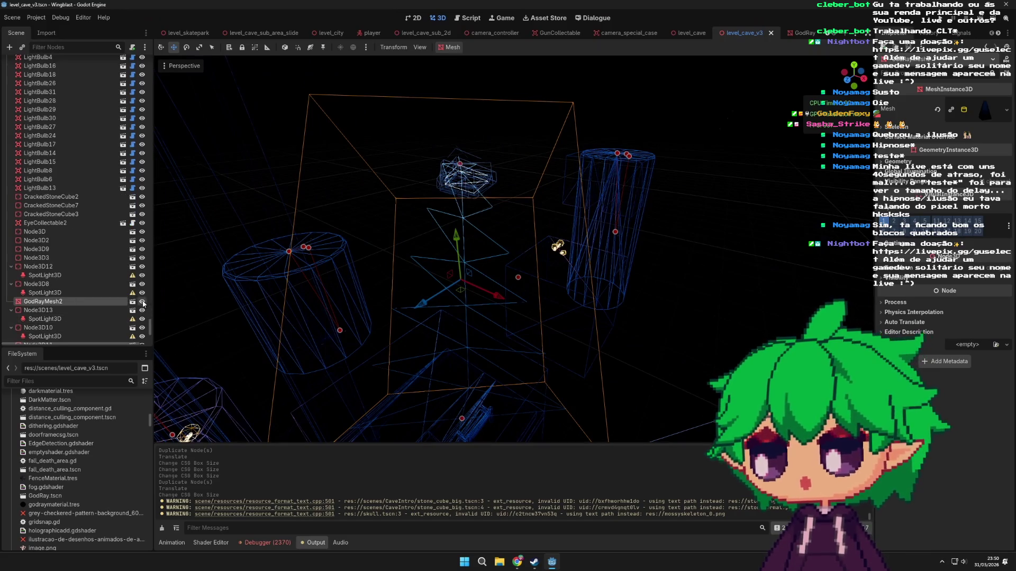
{"action": "double_click", "coordinate": [143, 302]}
- Lower GodRayMesh2's radial segments twice and reduce its rings from 4 to 3
{"action": "left_click", "coordinate": [982, 111]}
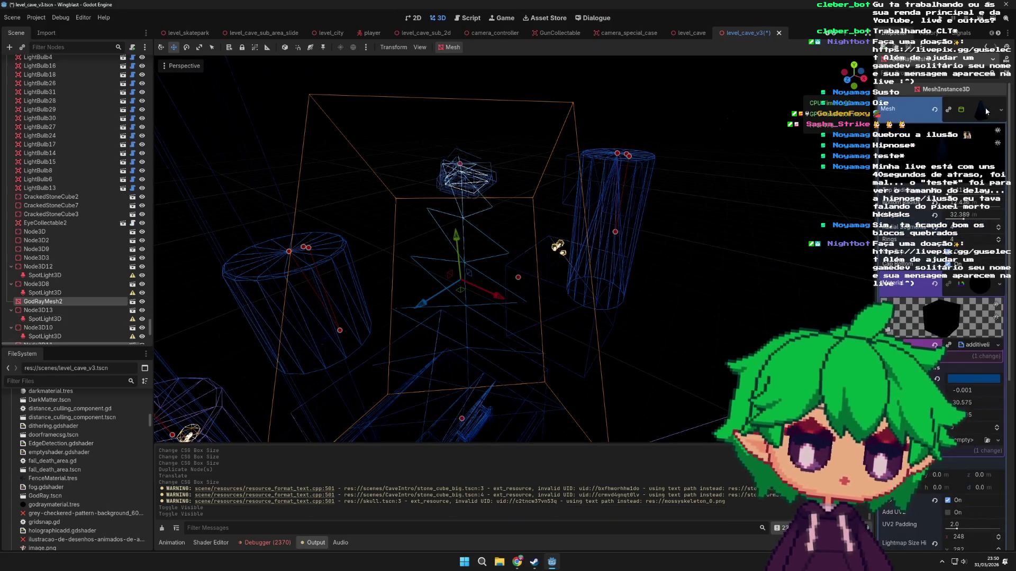
{"action": "left_click", "coordinate": [998, 234]}
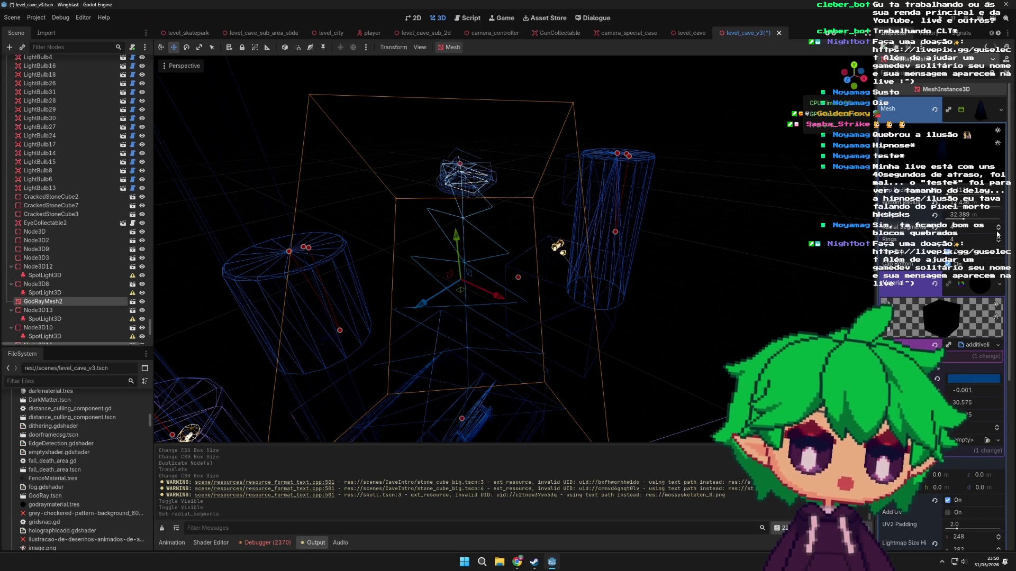
{"action": "left_click", "coordinate": [999, 233]}
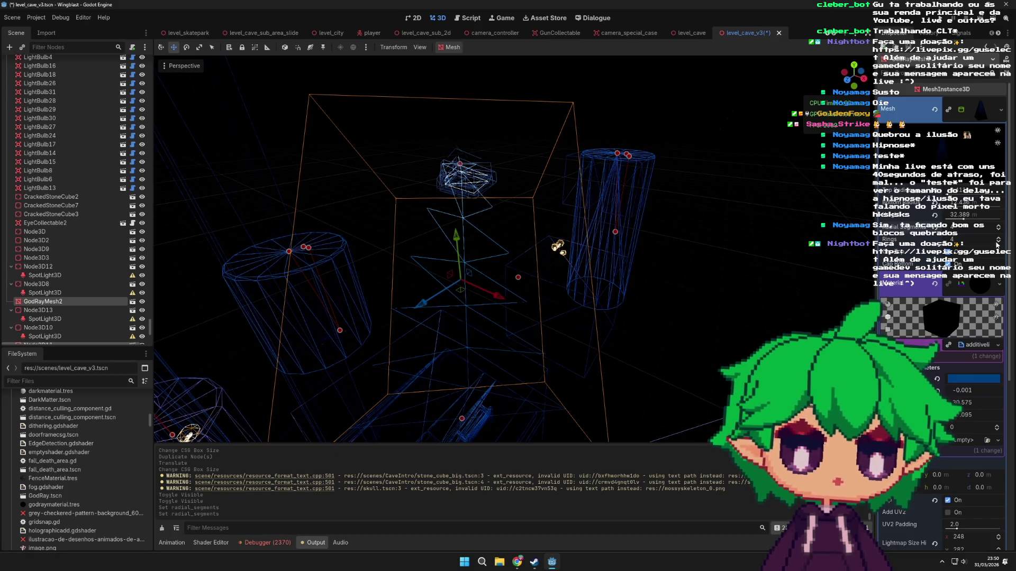
{"action": "left_click", "coordinate": [998, 244]}
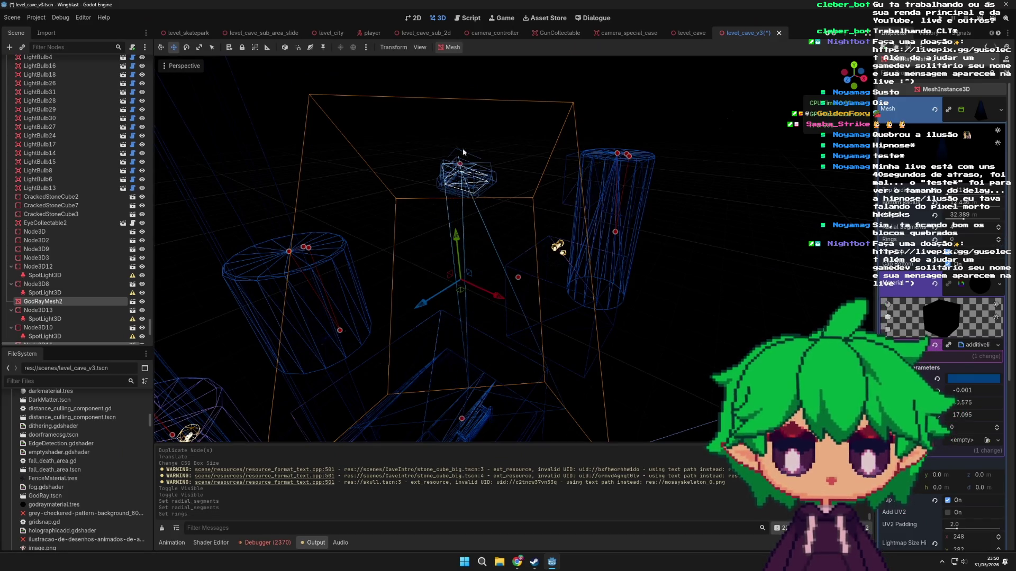
{"action": "left_click", "coordinate": [186, 66]}
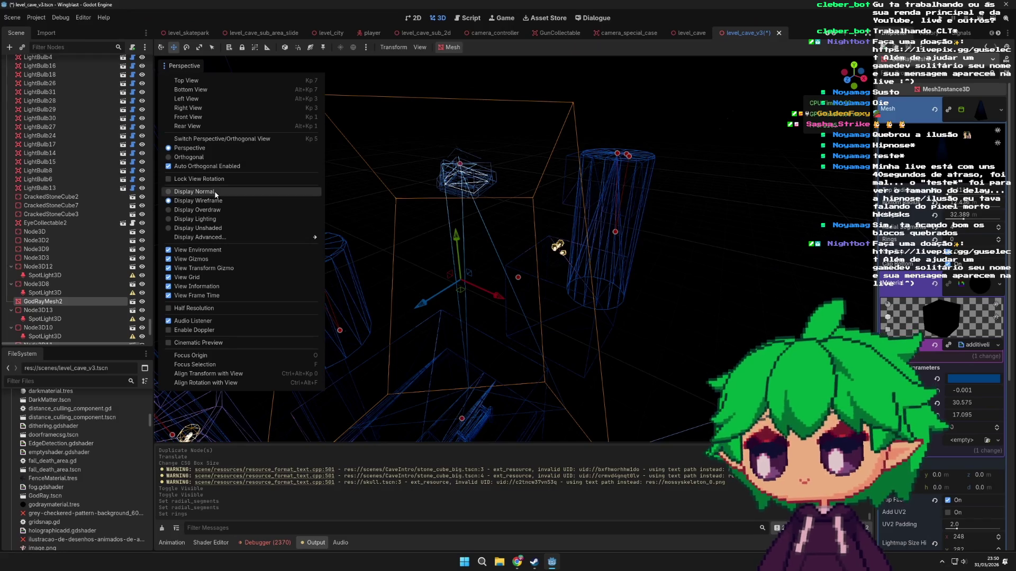
- Return the viewport to normal shading and adjust the god-ray mesh's ring count again
{"action": "left_click", "coordinate": [216, 194]}
{"action": "left_click", "coordinate": [609, 18]}
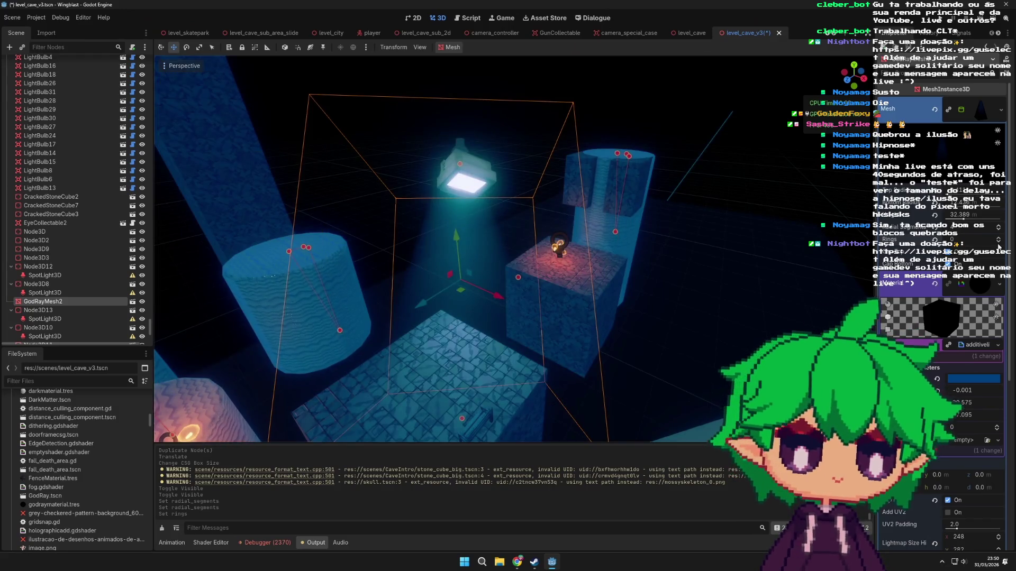
{"action": "left_click", "coordinate": [998, 240]}
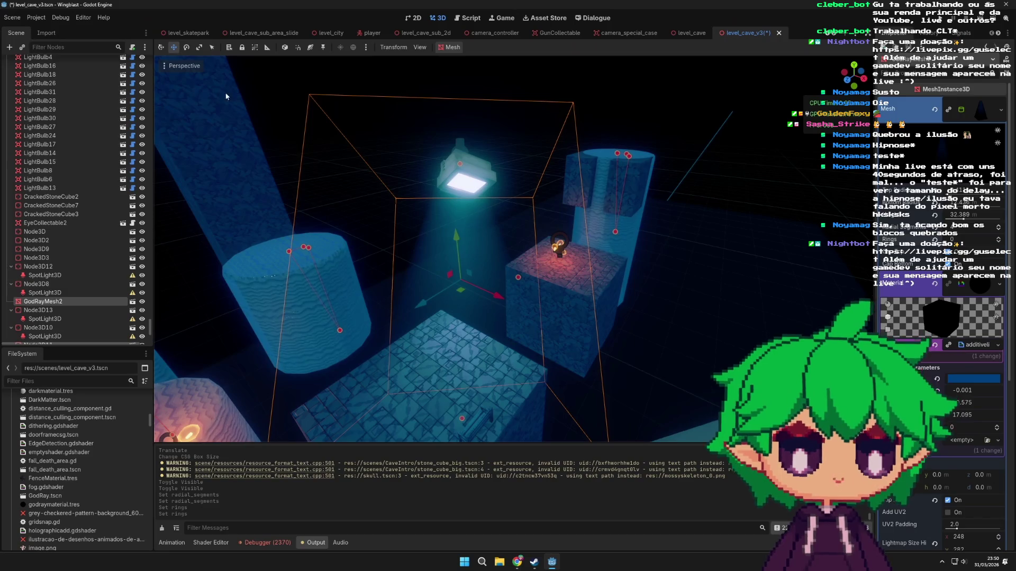
- Preview the scene in wireframe, switch back to normal display, and select floor tile CSGBox3D99
{"action": "left_click", "coordinate": [181, 67]}
{"action": "left_click", "coordinate": [218, 204]}
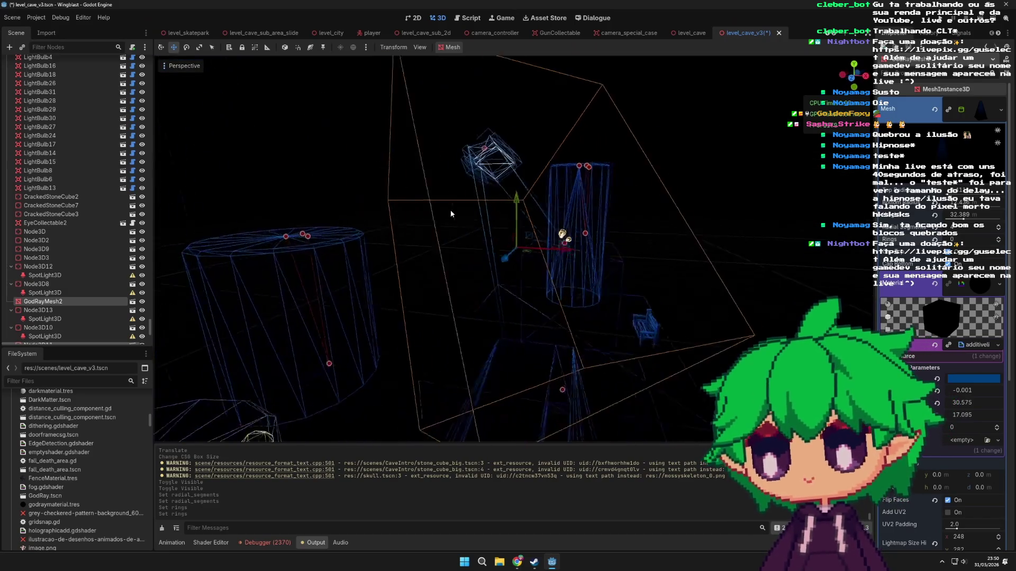
{"action": "mouse_move", "coordinate": [466, 191]}
{"action": "left_mouse_down"}
{"action": "mouse_move", "coordinate": [455, 265]}
{"action": "mouse_move", "coordinate": [374, 328]}
{"action": "mouse_move", "coordinate": [246, 113]}
{"action": "left_mouse_up"}
{"action": "left_click", "coordinate": [182, 66]}
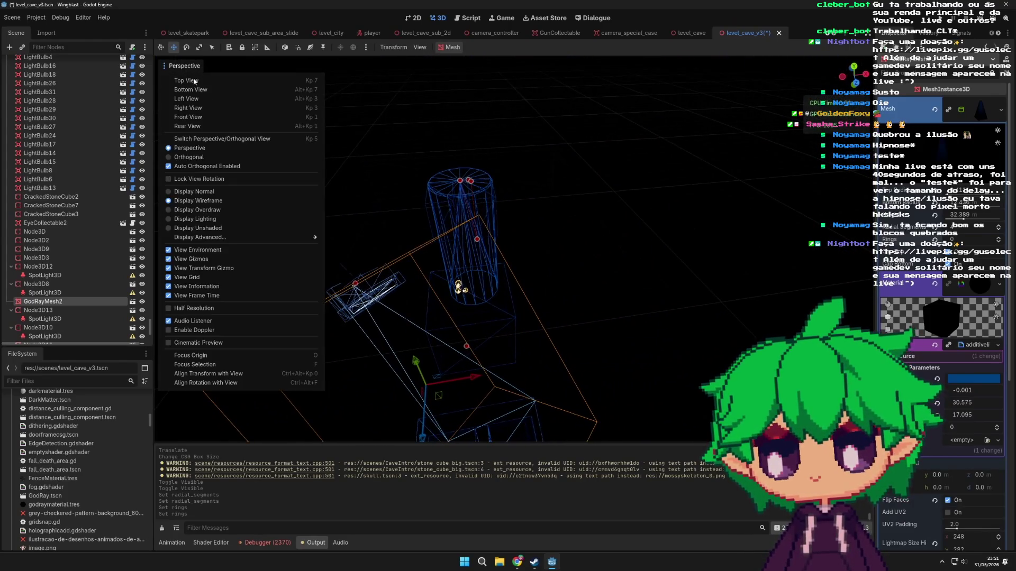
{"action": "left_click", "coordinate": [212, 191]}
{"action": "scroll", "coordinate": [611, 274], "scroll_direction": "up", "scroll_amount": 5}
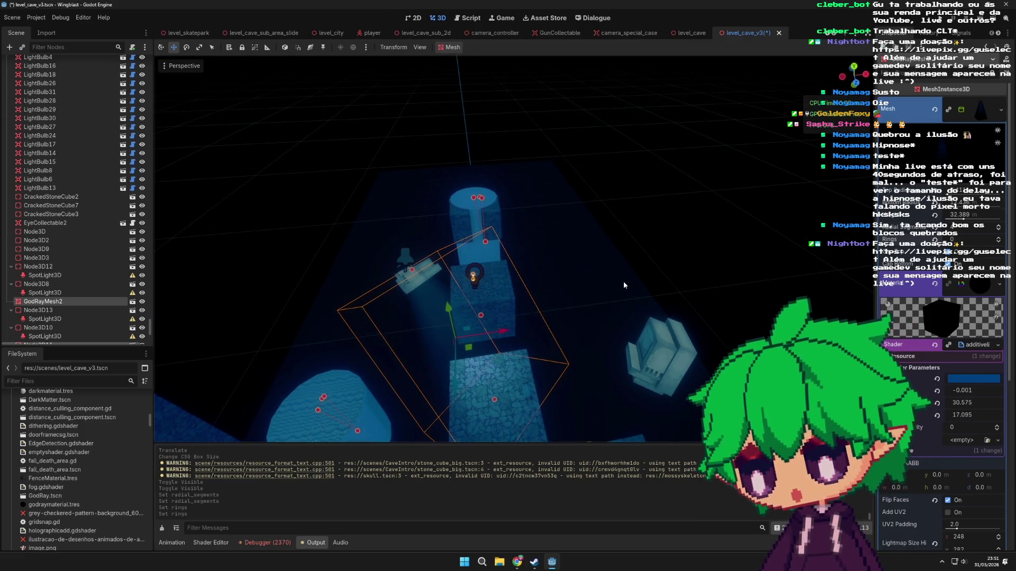
{"action": "scroll", "coordinate": [624, 283], "scroll_direction": "up", "scroll_amount": 5}
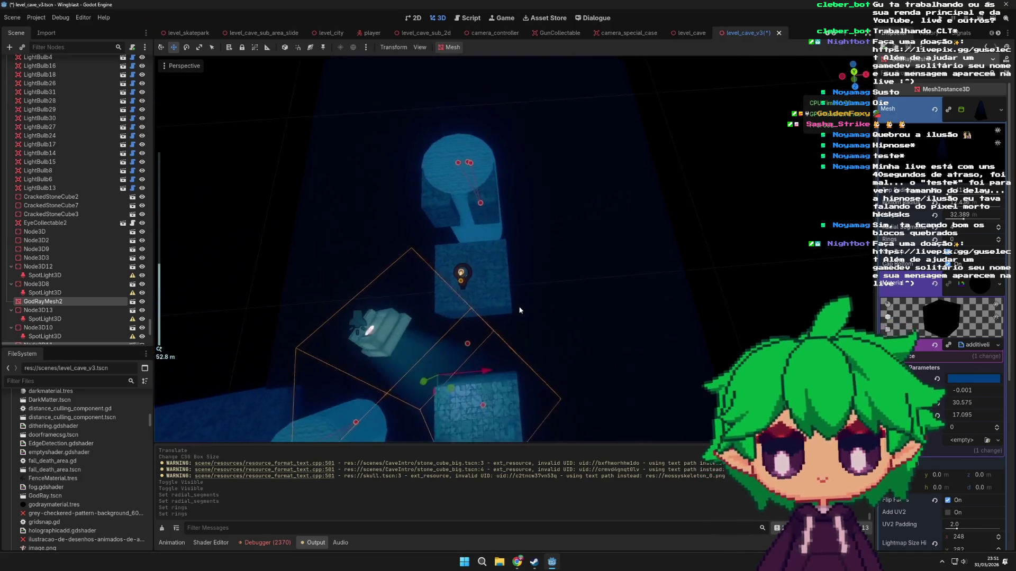
{"action": "left_click", "coordinate": [511, 322]}
{"action": "mouse_move", "coordinate": [511, 326]}
{"action": "left_mouse_down"}
{"action": "mouse_move", "coordinate": [582, 212]}
{"action": "mouse_move", "coordinate": [532, 306]}
{"action": "left_mouse_up"}
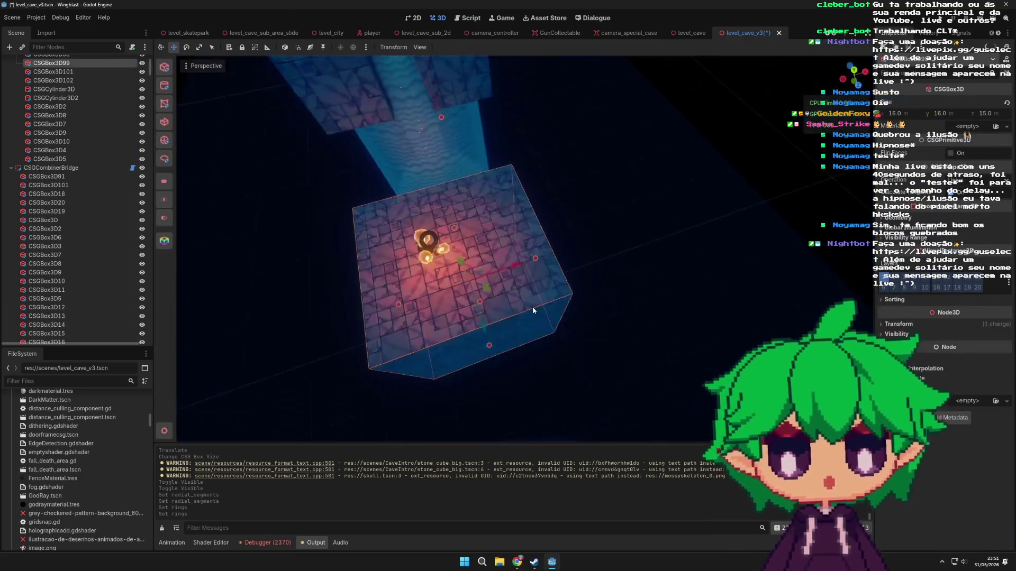
- Raise LightBulb31's light range, place it at the back of the block top, and save
{"action": "scroll", "coordinate": [608, 352], "scroll_direction": "down", "scroll_amount": 5}
{"action": "mouse_move", "coordinate": [610, 356]}
{"action": "left_mouse_down"}
{"action": "mouse_move", "coordinate": [608, 232]}
{"action": "mouse_move", "coordinate": [610, 314]}
{"action": "mouse_move", "coordinate": [582, 275]}
{"action": "mouse_move", "coordinate": [575, 287]}
{"action": "mouse_move", "coordinate": [586, 286]}
{"action": "mouse_move", "coordinate": [529, 267]}
{"action": "left_mouse_up"}
{"action": "scroll", "coordinate": [582, 275], "scroll_direction": "up", "scroll_amount": 3}
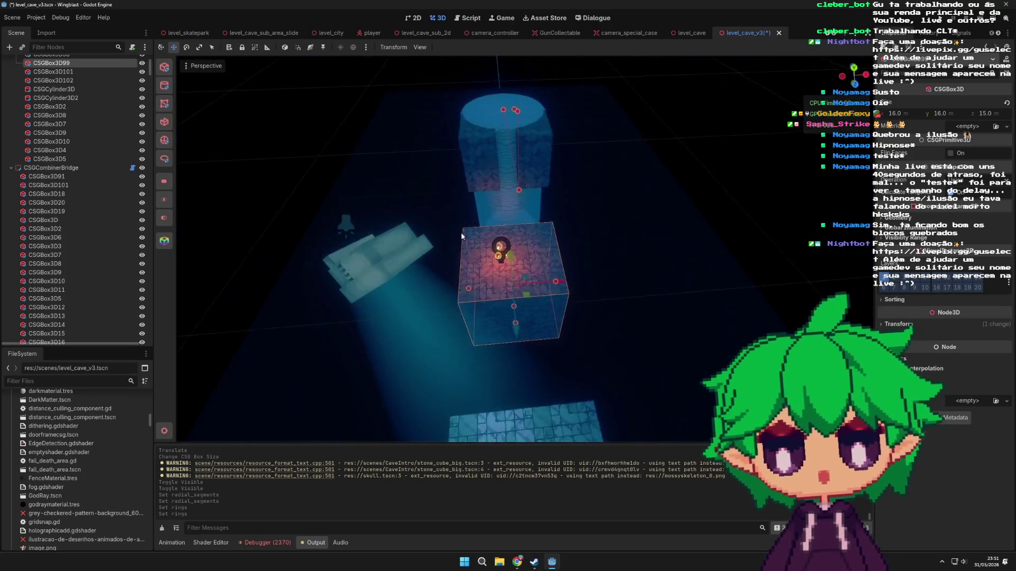
{"action": "scroll", "coordinate": [529, 267], "scroll_direction": "up", "scroll_amount": 3}
{"action": "left_click", "coordinate": [467, 252]}
{"action": "mouse_move", "coordinate": [467, 252]}
{"action": "left_mouse_down"}
{"action": "mouse_move", "coordinate": [483, 223]}
{"action": "mouse_move", "coordinate": [533, 249]}
{"action": "left_mouse_up"}
{"action": "scroll", "coordinate": [483, 224], "scroll_direction": "down", "scroll_amount": 3}
{"action": "scroll", "coordinate": [533, 249], "scroll_direction": "up", "scroll_amount": 3}
{"action": "left_click_drag", "start_coordinate": [958, 123], "coordinate": [984, 124]}
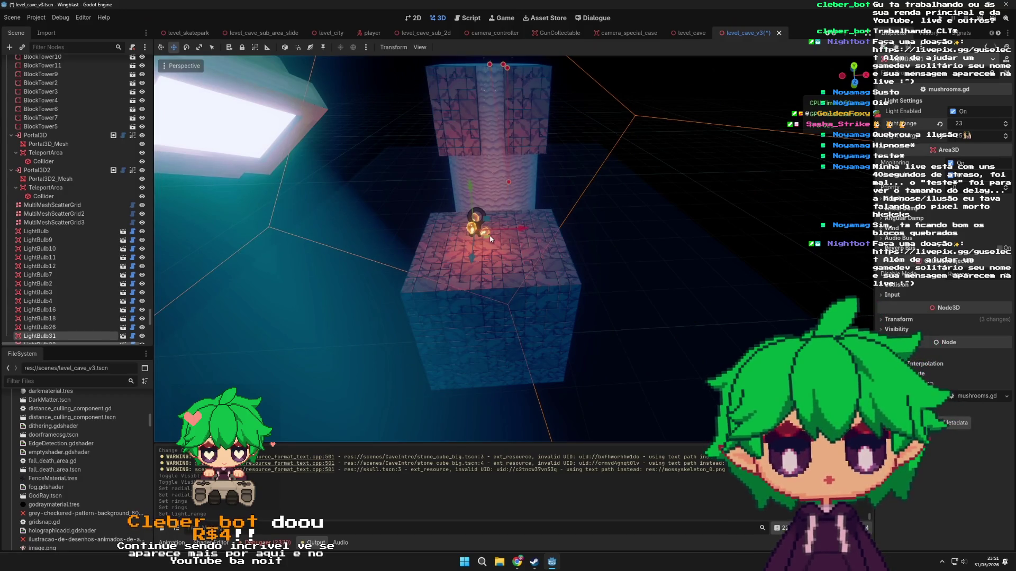
{"action": "left_click_drag", "start_coordinate": [490, 239], "coordinate": [438, 284]}
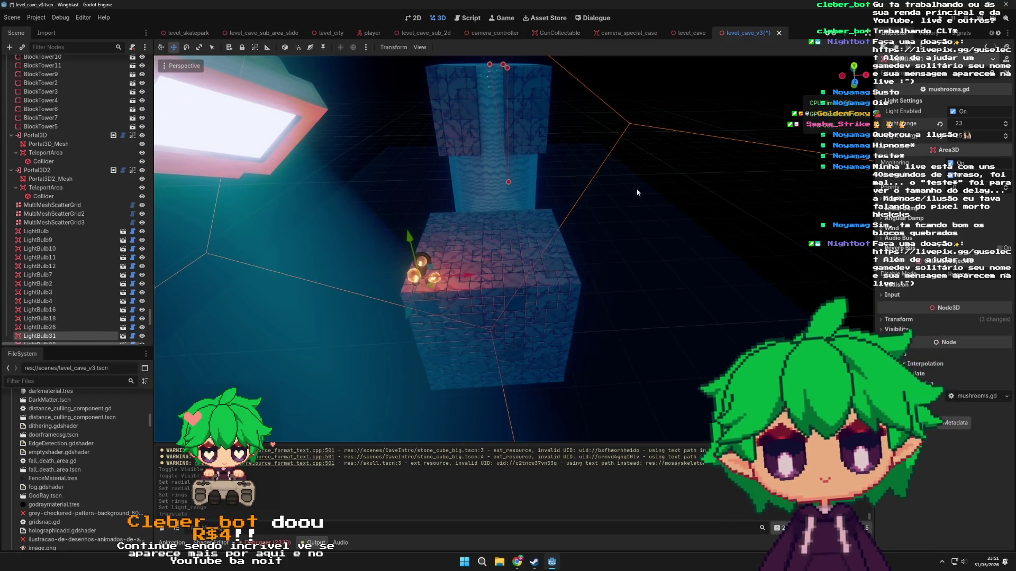
{"action": "mouse_move", "coordinate": [958, 123]}
{"action": "left_mouse_down"}
{"action": "mouse_move", "coordinate": [979, 124]}
{"action": "mouse_move", "coordinate": [953, 123]}
{"action": "left_mouse_up"}
{"action": "mouse_move", "coordinate": [433, 289]}
{"action": "left_mouse_down"}
{"action": "mouse_move", "coordinate": [427, 237]}
{"action": "mouse_move", "coordinate": [446, 227]}
{"action": "left_mouse_up"}
{"action": "scroll", "coordinate": [446, 227], "scroll_direction": "down", "scroll_amount": 5}
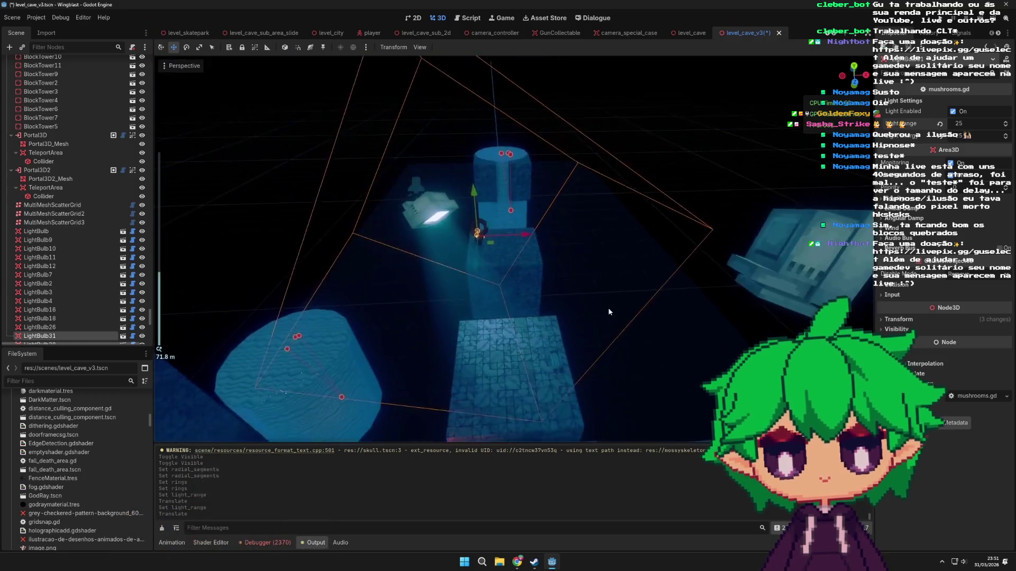
{"action": "key", "text": "ctrl+s"}
- Cut the cylinder node from the scene, save, and select the cube CSGBox3D99
{"action": "mouse_move", "coordinate": [684, 291]}
{"action": "left_mouse_down"}
{"action": "mouse_move", "coordinate": [467, 243]}
{"action": "mouse_move", "coordinate": [645, 299]}
{"action": "mouse_move", "coordinate": [558, 319]}
{"action": "mouse_move", "coordinate": [656, 265]}
{"action": "mouse_move", "coordinate": [592, 237]}
{"action": "mouse_move", "coordinate": [629, 291]}
{"action": "mouse_move", "coordinate": [586, 285]}
{"action": "mouse_move", "coordinate": [709, 249]}
{"action": "mouse_move", "coordinate": [673, 262]}
{"action": "mouse_move", "coordinate": [689, 244]}
{"action": "mouse_move", "coordinate": [637, 222]}
{"action": "mouse_move", "coordinate": [549, 285]}
{"action": "left_mouse_up"}
{"action": "left_click", "coordinate": [508, 280]}
{"action": "scroll", "coordinate": [582, 298], "scroll_direction": "up", "scroll_amount": 3}
{"action": "key", "text": "ctrl+x"}
{"action": "left_click", "coordinate": [592, 237]}
{"action": "key", "text": "ctrl+s"}
{"action": "left_click", "coordinate": [550, 288]}
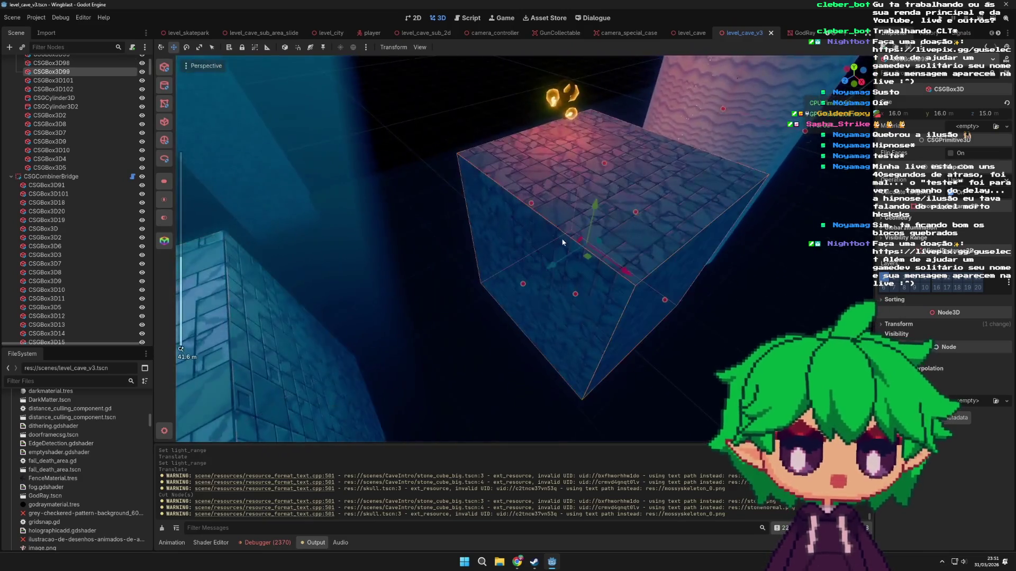
- Save, then duplicate the stone cube and set the copy's Operation to Subtraction
{"action": "key", "text": "ctrl+s"}
{"action": "mouse_move", "coordinate": [677, 235]}
{"action": "left_mouse_down"}
{"action": "mouse_move", "coordinate": [774, 192]}
{"action": "mouse_move", "coordinate": [465, 334]}
{"action": "mouse_move", "coordinate": [516, 347]}
{"action": "mouse_move", "coordinate": [493, 273]}
{"action": "mouse_move", "coordinate": [554, 289]}
{"action": "left_mouse_up"}
{"action": "key", "text": "ctrl+d"}
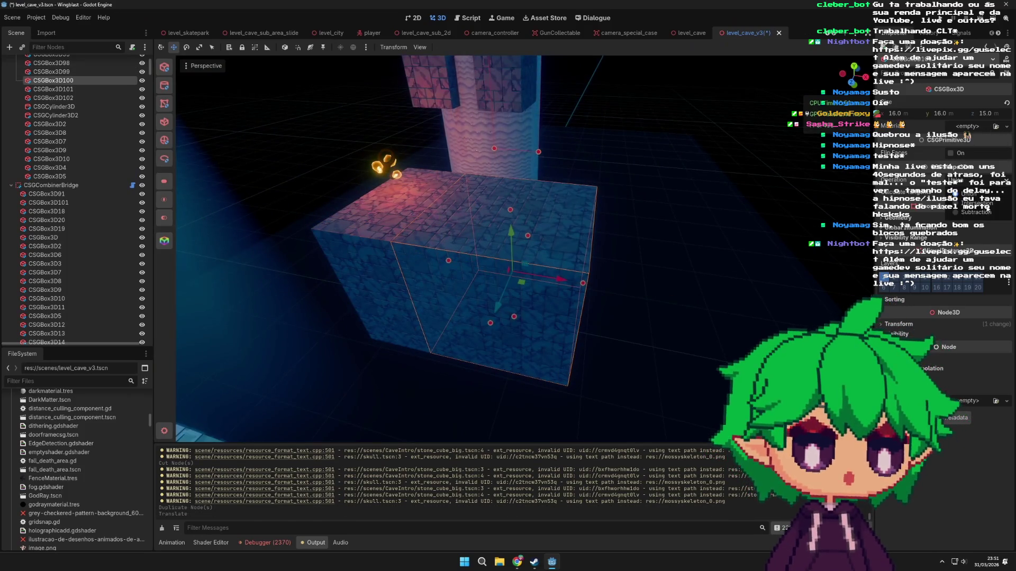
{"action": "left_click", "coordinate": [976, 212]}
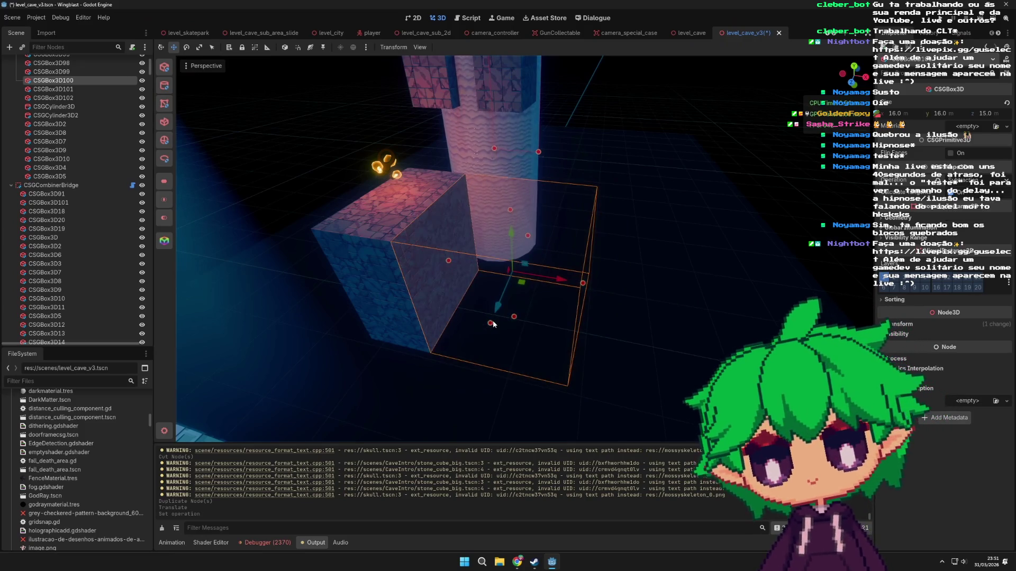
- Shrink the subtracting box's depth to 13, then make it taller and raise its lower face
{"action": "left_click_drag", "start_coordinate": [490, 324], "coordinate": [497, 318]}
{"action": "left_click_drag", "start_coordinate": [515, 238], "coordinate": [506, 239]}
{"action": "left_click_drag", "start_coordinate": [447, 205], "coordinate": [446, 210]}
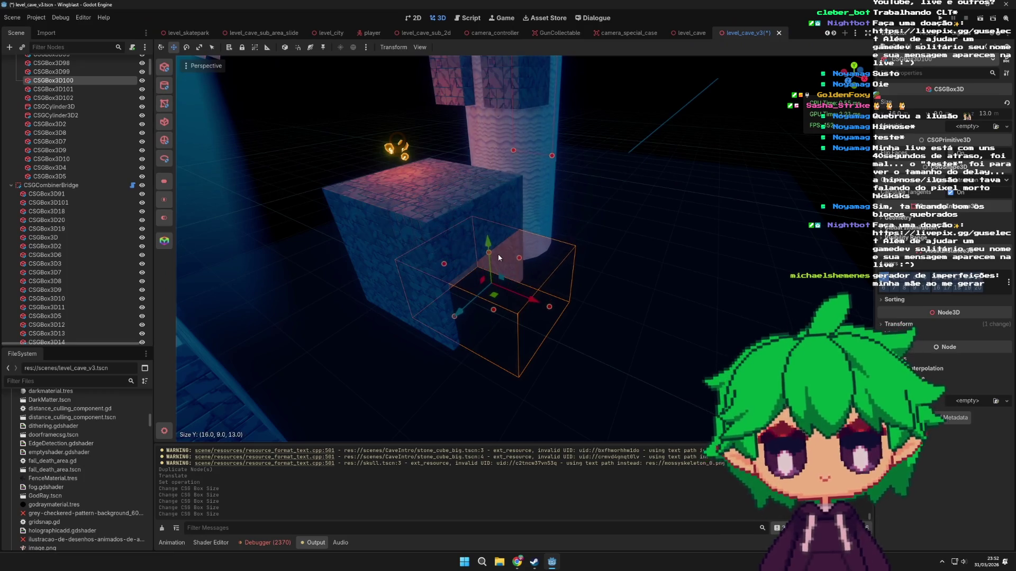
{"action": "left_click_drag", "start_coordinate": [498, 256], "coordinate": [490, 216]}
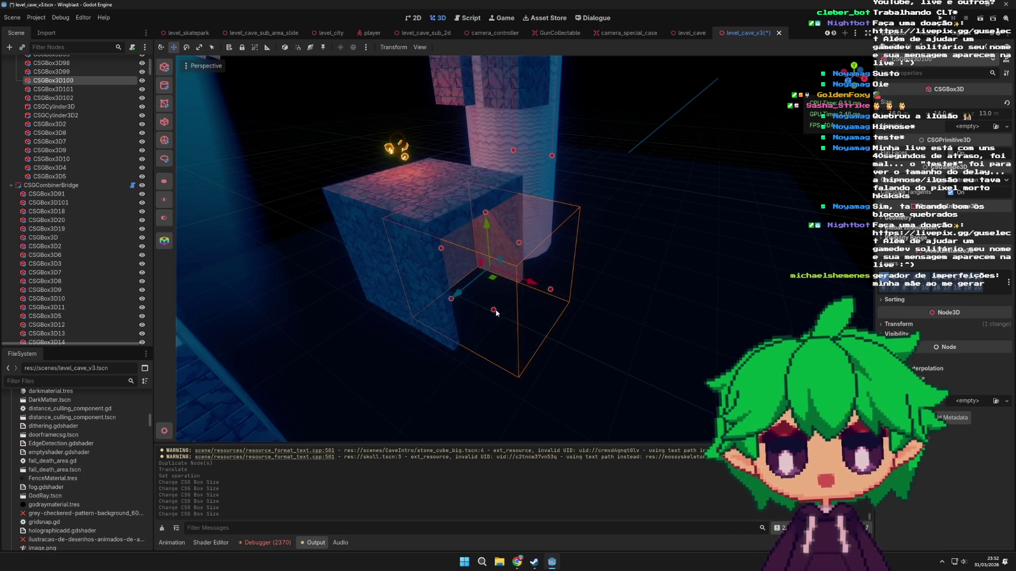
{"action": "left_click_drag", "start_coordinate": [496, 313], "coordinate": [490, 283]}
{"action": "scroll", "coordinate": [490, 287], "scroll_direction": "up", "scroll_amount": 5}
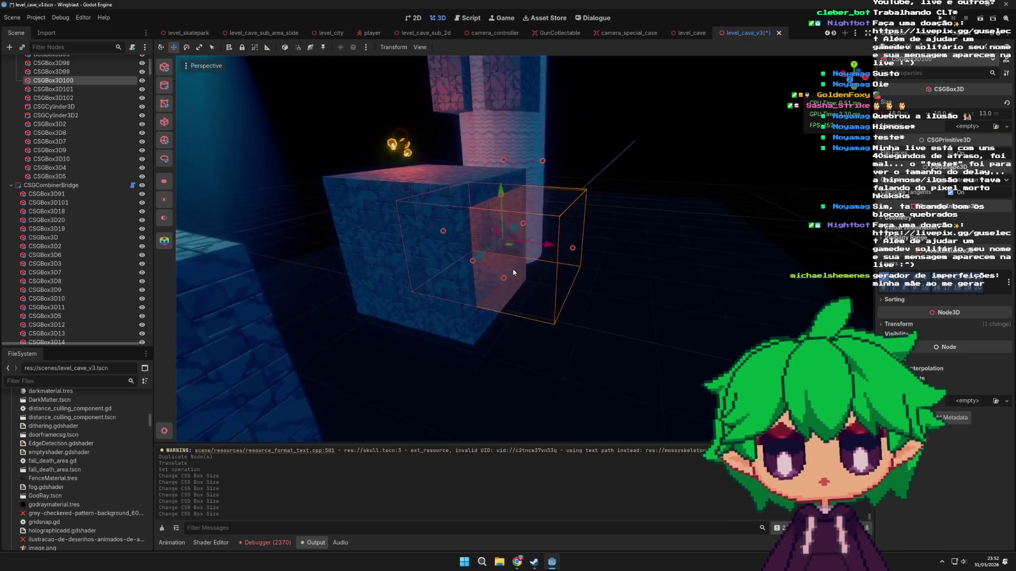
{"action": "left_click_drag", "start_coordinate": [514, 237], "coordinate": [459, 157]}
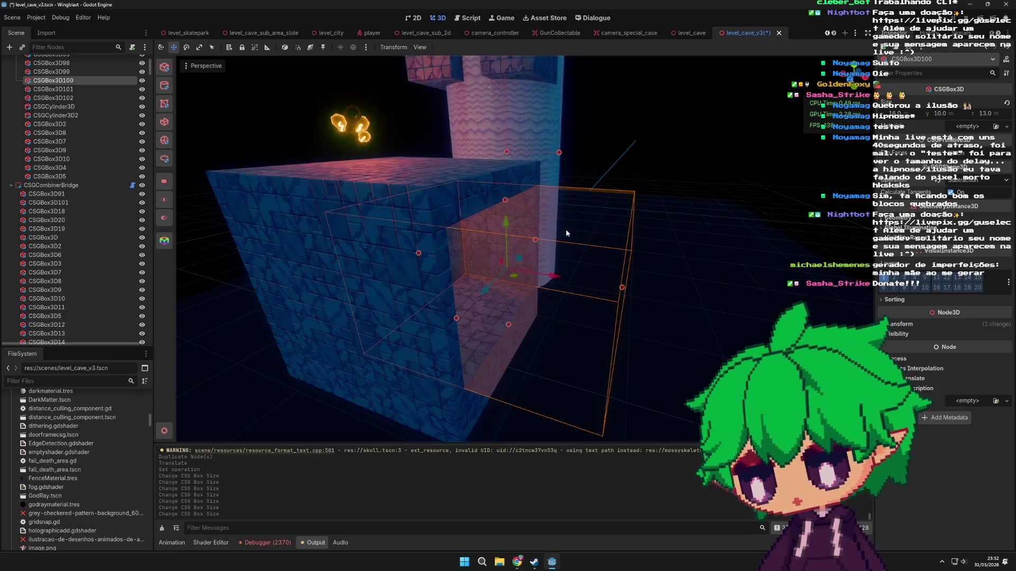
{"action": "scroll", "coordinate": [493, 320], "scroll_direction": "up", "scroll_amount": 3}
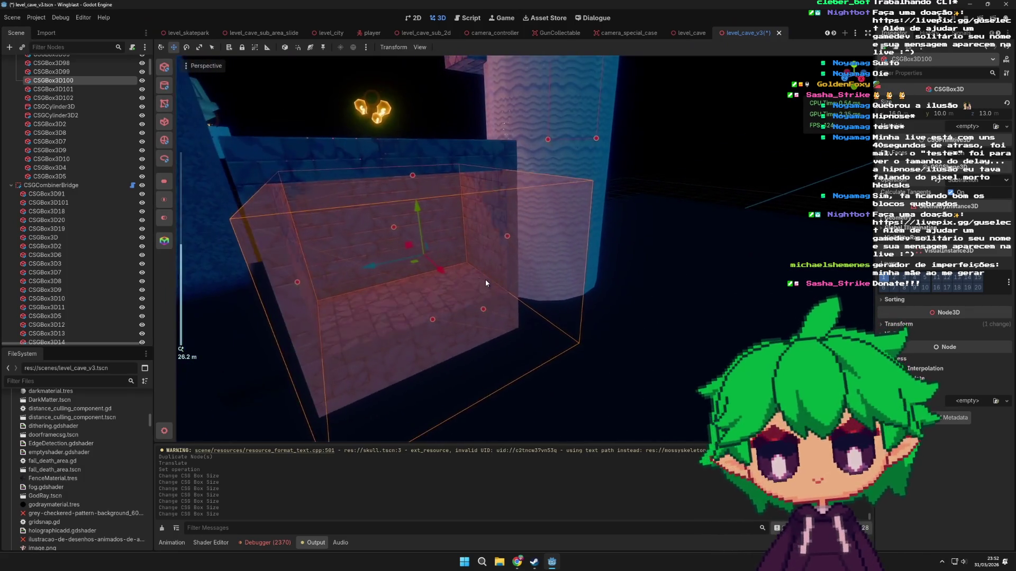
- Move the subtracting box -8 on X onto the stone cube
{"action": "scroll", "coordinate": [516, 313], "scroll_direction": "down", "scroll_amount": 4}
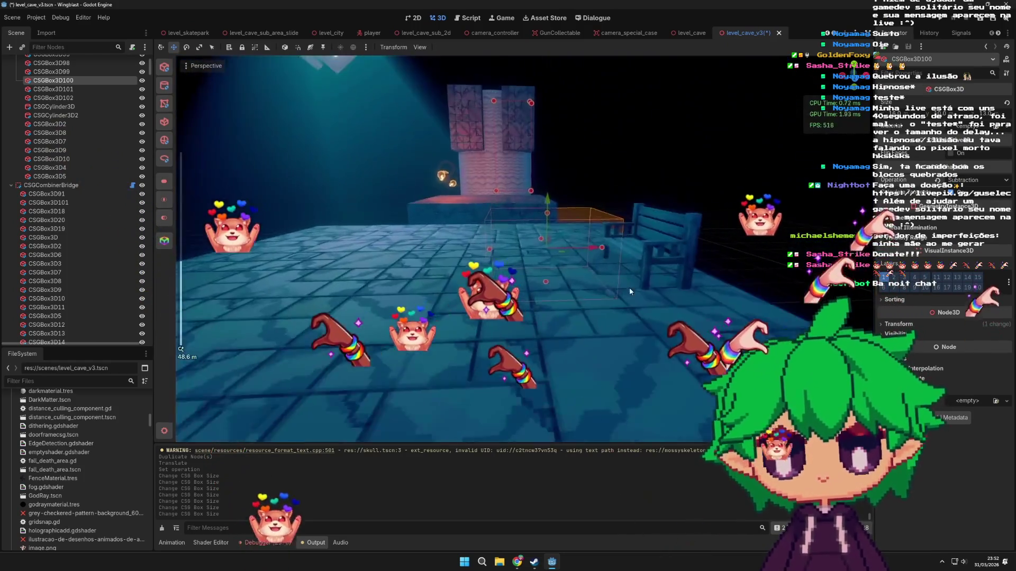
{"action": "mouse_move", "coordinate": [630, 288]}
{"action": "left_mouse_down"}
{"action": "mouse_move", "coordinate": [576, 297]}
{"action": "mouse_move", "coordinate": [611, 287]}
{"action": "mouse_move", "coordinate": [567, 287]}
{"action": "mouse_move", "coordinate": [542, 341]}
{"action": "left_mouse_up"}
{"action": "scroll", "coordinate": [537, 357], "scroll_direction": "down", "scroll_amount": 2}
{"action": "scroll", "coordinate": [537, 357], "scroll_direction": "up", "scroll_amount": 3}
{"action": "mouse_move", "coordinate": [590, 318]}
{"action": "left_mouse_down"}
{"action": "mouse_move", "coordinate": [649, 312]}
{"action": "mouse_move", "coordinate": [556, 306]}
{"action": "mouse_move", "coordinate": [631, 284]}
{"action": "mouse_move", "coordinate": [616, 291]}
{"action": "left_mouse_up"}
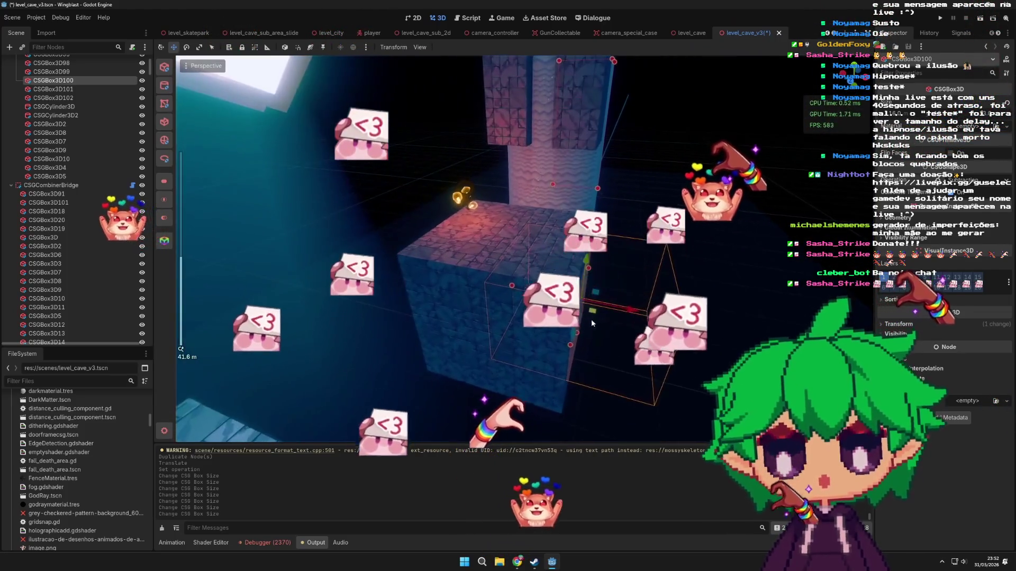
{"action": "scroll", "coordinate": [619, 285], "scroll_direction": "up", "scroll_amount": 3}
{"action": "scroll", "coordinate": [617, 290], "scroll_direction": "up", "scroll_amount": 2}
{"action": "left_click_drag", "start_coordinate": [543, 344], "coordinate": [545, 333]}
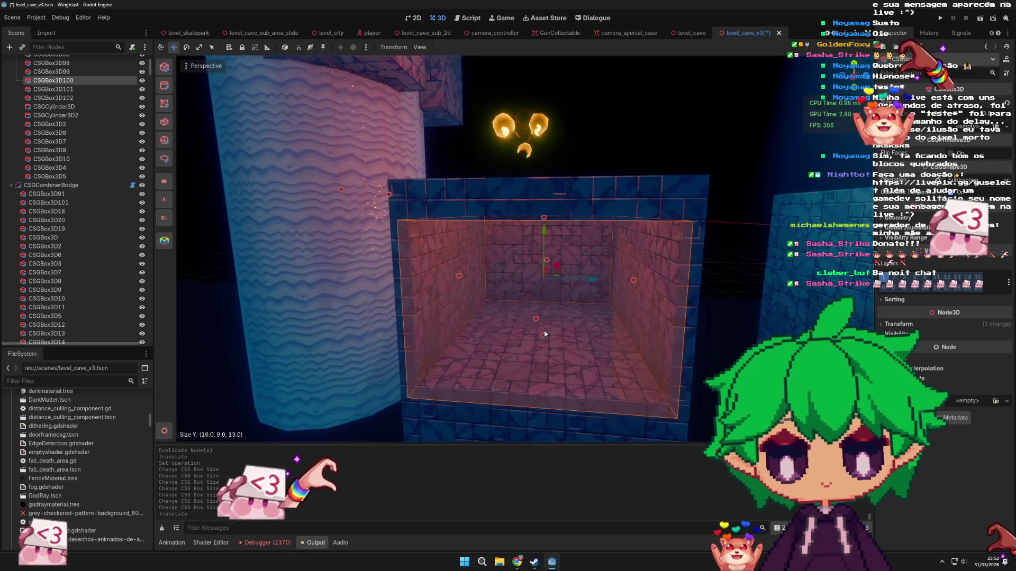
- Resize the subtracting box to 16 × 8 × 11 to carve the alcove, and save
{"action": "left_click_drag", "start_coordinate": [459, 276], "coordinate": [470, 278]}
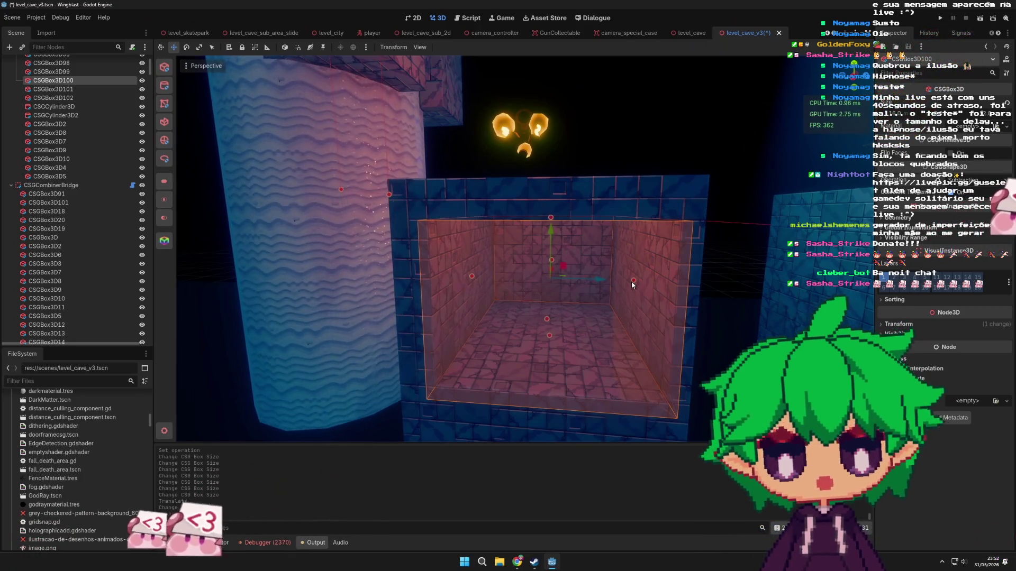
{"action": "left_click_drag", "start_coordinate": [631, 282], "coordinate": [621, 283]}
{"action": "mouse_move", "coordinate": [639, 334]}
{"action": "left_mouse_down"}
{"action": "mouse_move", "coordinate": [659, 296]}
{"action": "mouse_move", "coordinate": [592, 332]}
{"action": "mouse_move", "coordinate": [541, 306]}
{"action": "mouse_move", "coordinate": [635, 231]}
{"action": "left_mouse_up"}
{"action": "scroll", "coordinate": [592, 332], "scroll_direction": "up", "scroll_amount": 5}
{"action": "scroll", "coordinate": [560, 326], "scroll_direction": "down", "scroll_amount": 5}
{"action": "scroll", "coordinate": [559, 326], "scroll_direction": "up", "scroll_amount": 3}
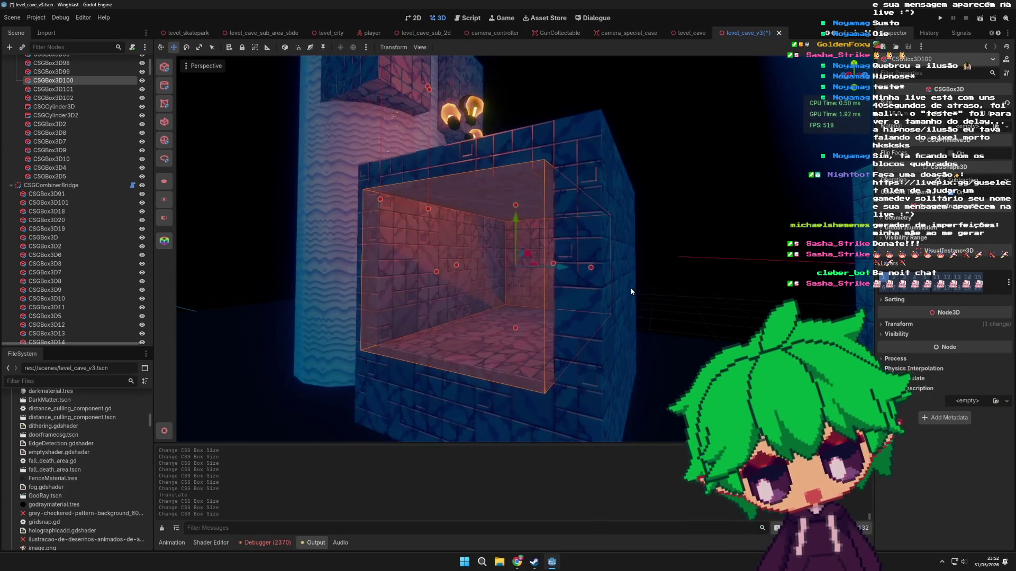
{"action": "mouse_move", "coordinate": [589, 321]}
{"action": "left_mouse_down"}
{"action": "mouse_move", "coordinate": [541, 337]}
{"action": "mouse_move", "coordinate": [606, 341]}
{"action": "mouse_move", "coordinate": [563, 350]}
{"action": "mouse_move", "coordinate": [591, 317]}
{"action": "left_mouse_up"}
{"action": "mouse_move", "coordinate": [533, 332]}
{"action": "left_mouse_down"}
{"action": "mouse_move", "coordinate": [535, 309]}
{"action": "mouse_move", "coordinate": [537, 321]}
{"action": "left_mouse_up"}
{"action": "mouse_move", "coordinate": [537, 211]}
{"action": "left_mouse_down"}
{"action": "mouse_move", "coordinate": [518, 334]}
{"action": "mouse_move", "coordinate": [628, 317]}
{"action": "mouse_move", "coordinate": [595, 323]}
{"action": "left_mouse_up"}
{"action": "key", "text": "ctrl+s"}
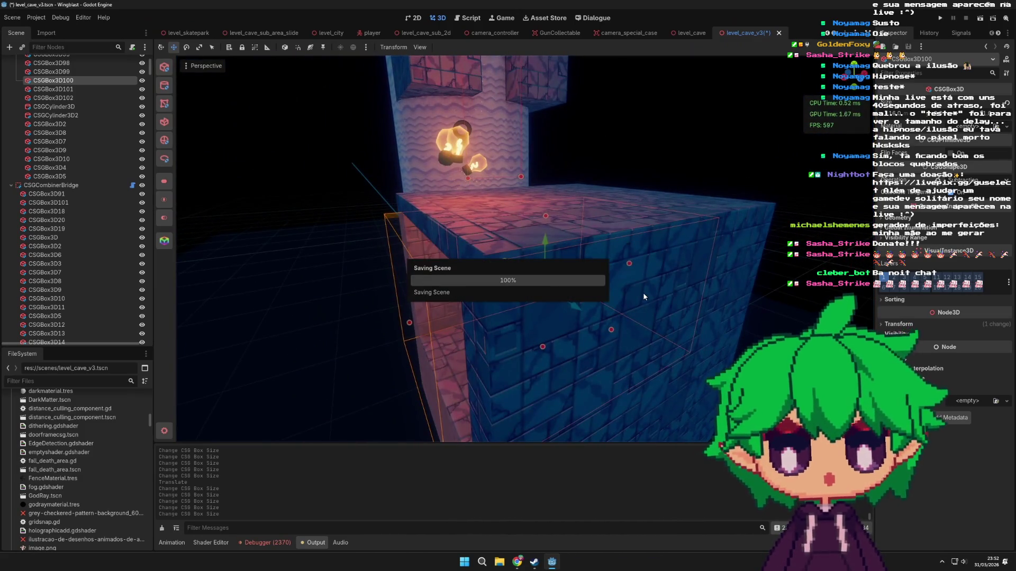
- Undo LightBulb31's accidental move and save level_cave_v3
{"action": "scroll", "coordinate": [643, 292], "scroll_direction": "down", "scroll_amount": 5}
{"action": "left_click", "coordinate": [523, 334]}
{"action": "scroll", "coordinate": [523, 333], "scroll_direction": "up", "scroll_amount": 5}
{"action": "mouse_move", "coordinate": [526, 314]}
{"action": "left_mouse_down"}
{"action": "mouse_move", "coordinate": [583, 277]}
{"action": "mouse_move", "coordinate": [589, 288]}
{"action": "mouse_move", "coordinate": [586, 121]}
{"action": "left_mouse_up"}
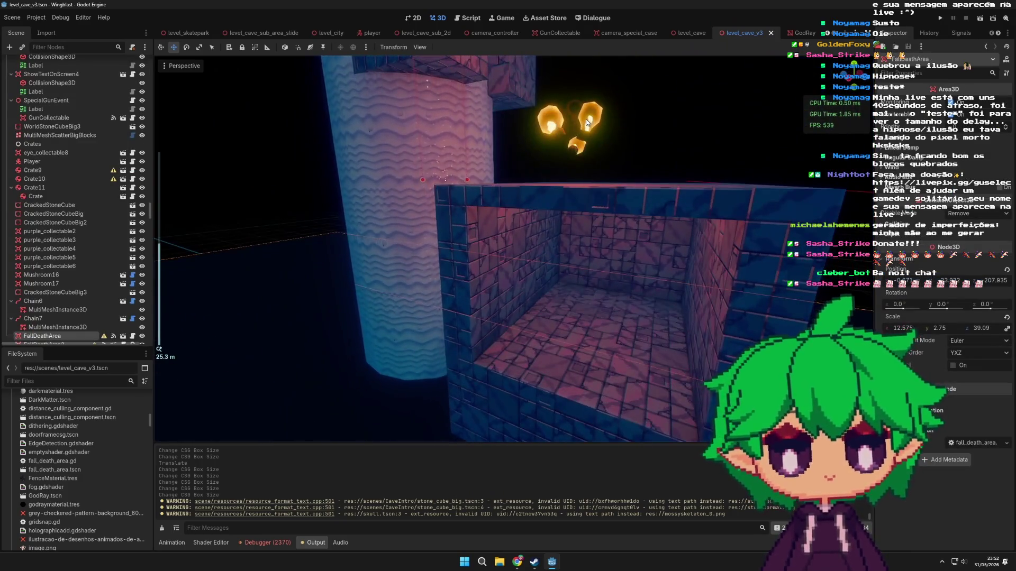
{"action": "left_click", "coordinate": [586, 122]}
{"action": "scroll", "coordinate": [586, 122], "scroll_direction": "down", "scroll_amount": 3}
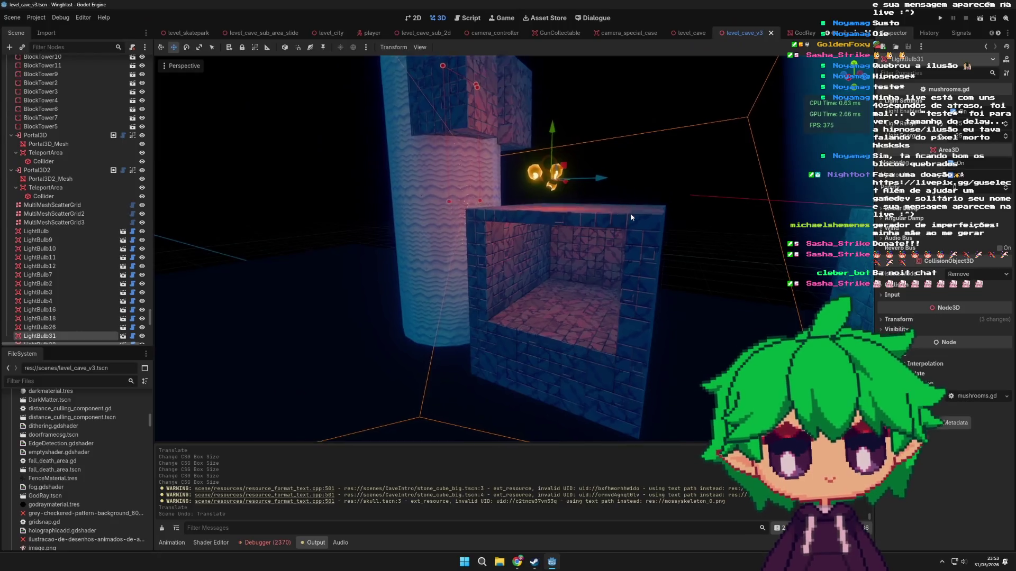
{"action": "key", "text": "ctrl+z"}
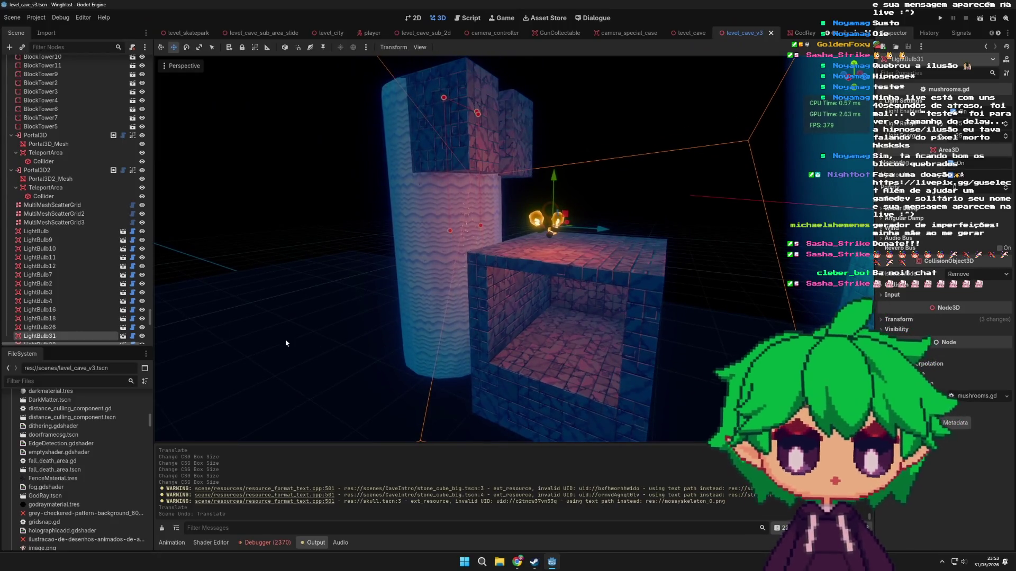
{"action": "scroll", "coordinate": [589, 282], "scroll_direction": "down", "scroll_amount": 3}
{"action": "left_click_drag", "start_coordinate": [588, 282], "coordinate": [567, 325]}
{"action": "key", "text": "ctrl+s"}
- Run the project to playtest the cave level, briefly opening and closing the Start menu
{"action": "left_click", "coordinate": [976, 18]}
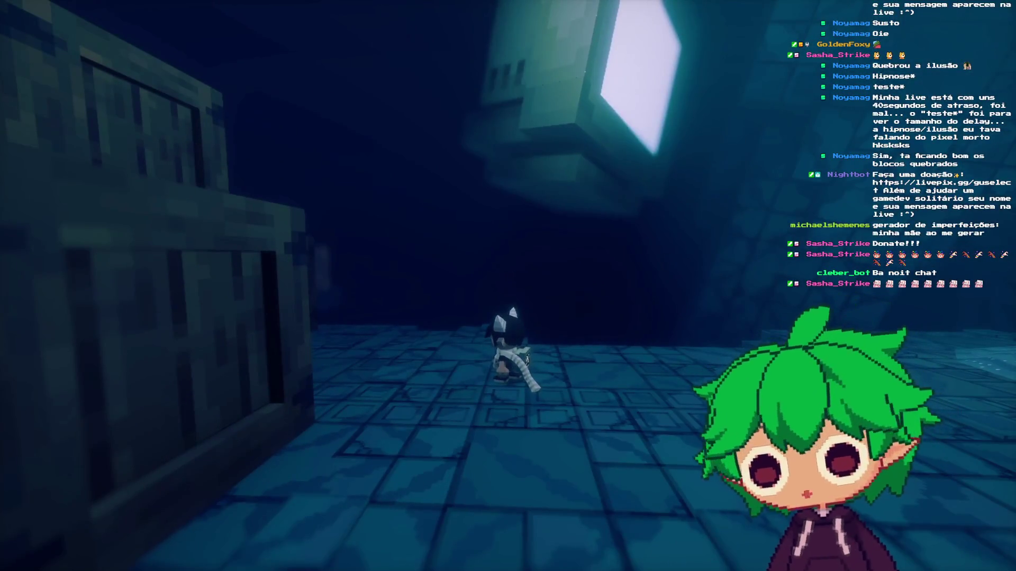
{"action": "key", "text": "super"}
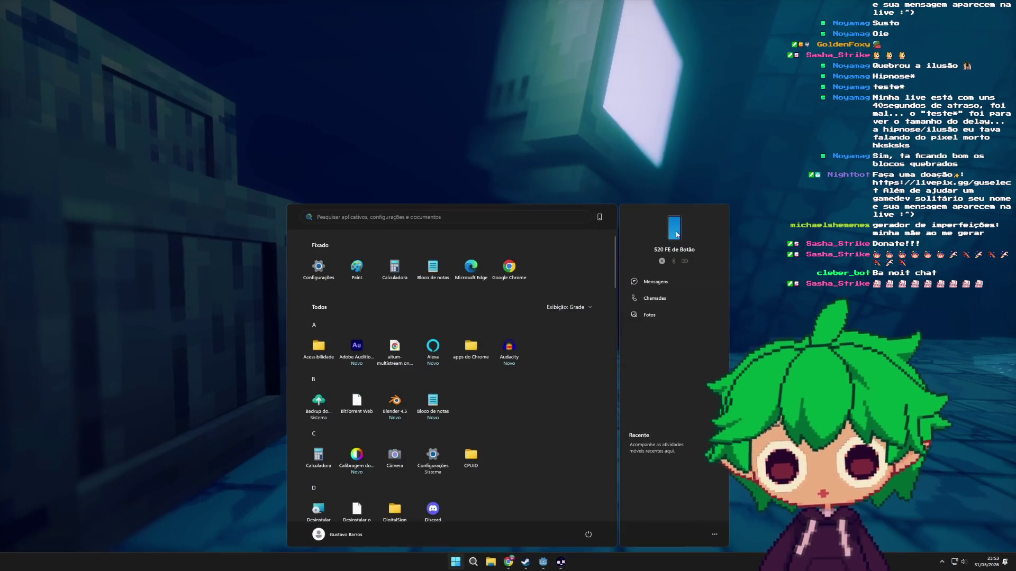
{"action": "key", "text": "Escape"}
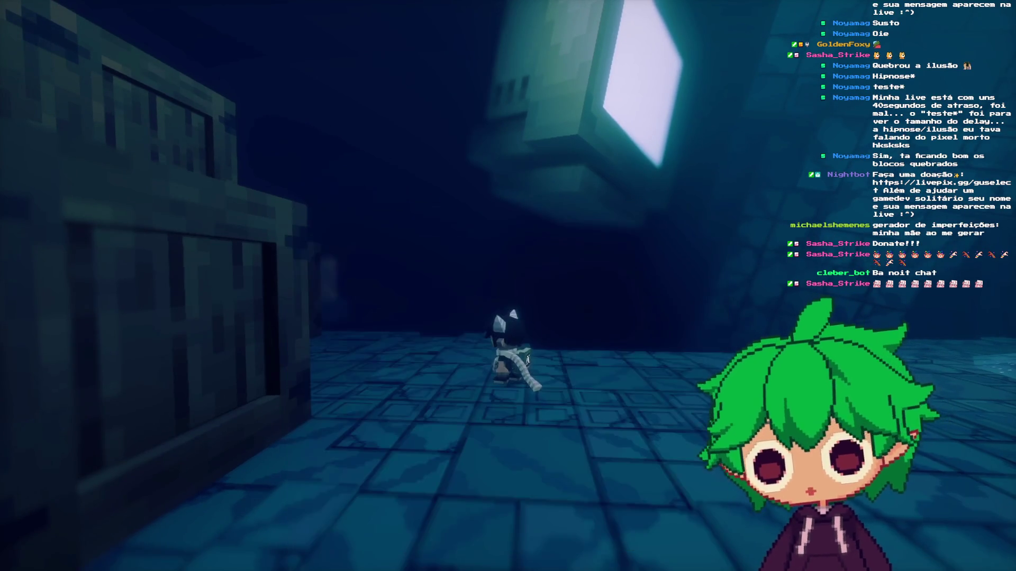
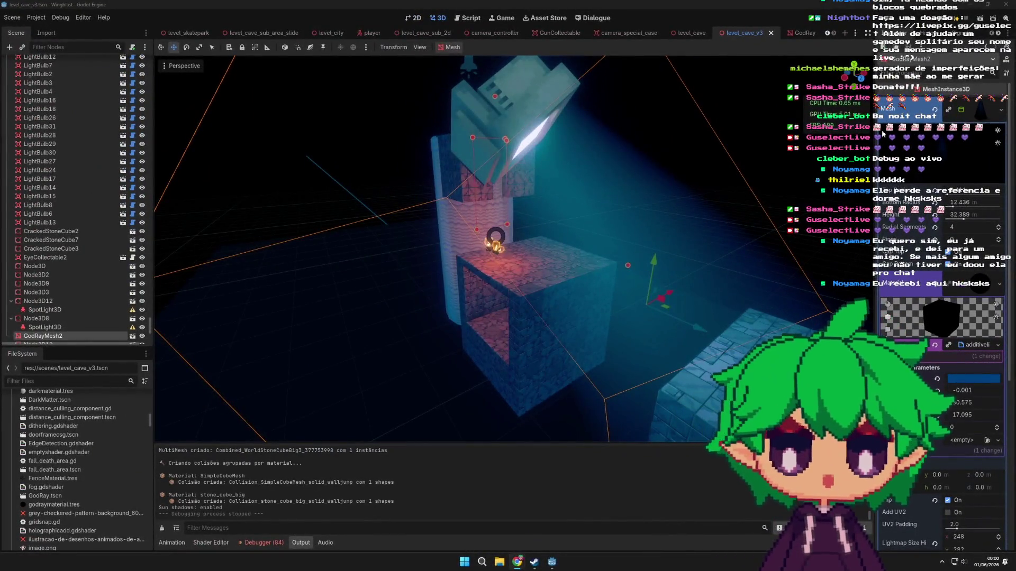
- Select the LightBulb31 lamp in the cave viewport and drag it to a new spot
{"action": "scroll", "coordinate": [589, 307], "scroll_direction": "up", "scroll_amount": 5}
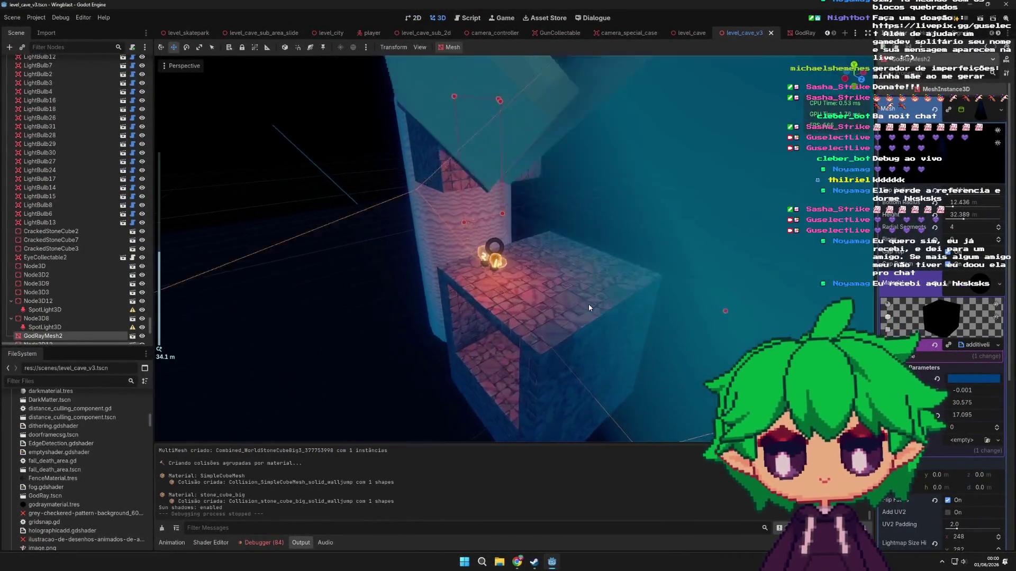
{"action": "scroll", "coordinate": [555, 312], "scroll_direction": "down", "scroll_amount": 3}
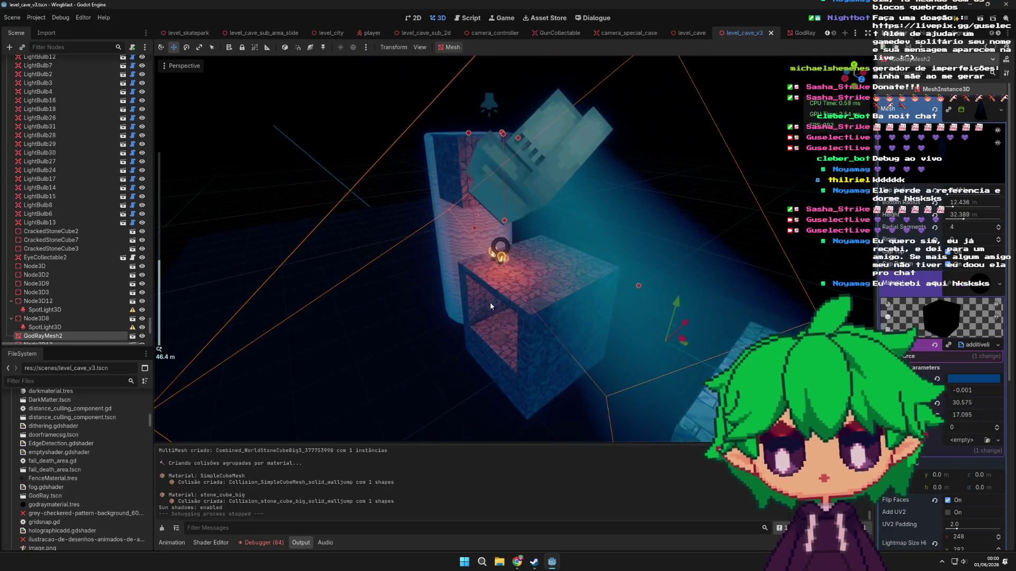
{"action": "scroll", "coordinate": [490, 303], "scroll_direction": "up", "scroll_amount": 2}
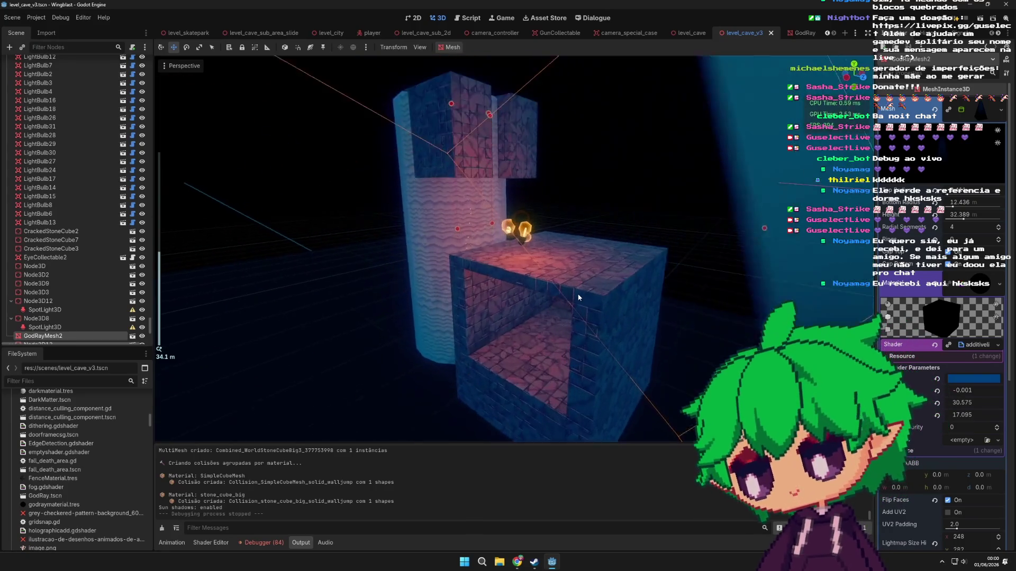
{"action": "scroll", "coordinate": [621, 303], "scroll_direction": "down", "scroll_amount": 6}
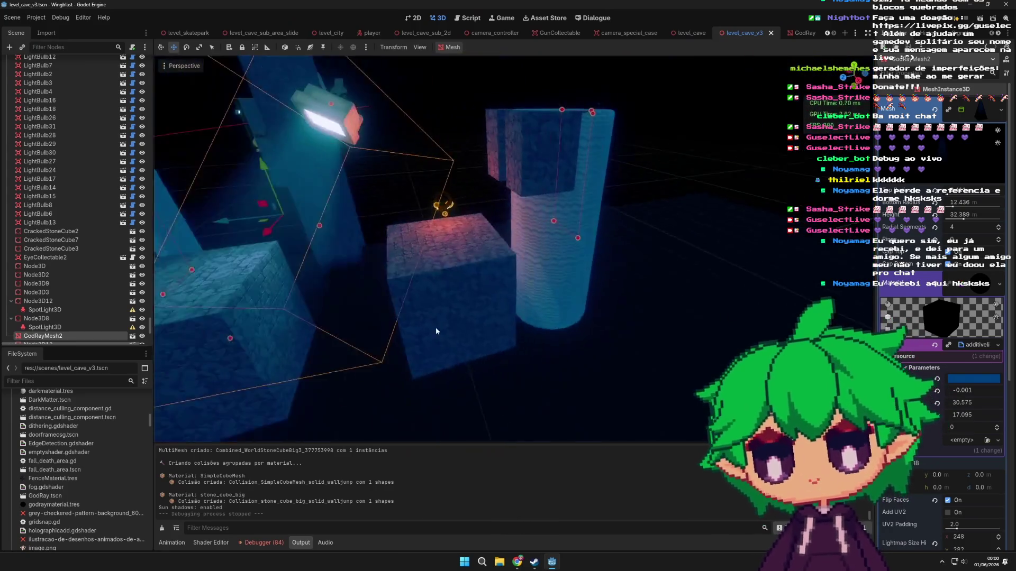
{"action": "scroll", "coordinate": [487, 322], "scroll_direction": "down", "scroll_amount": 4}
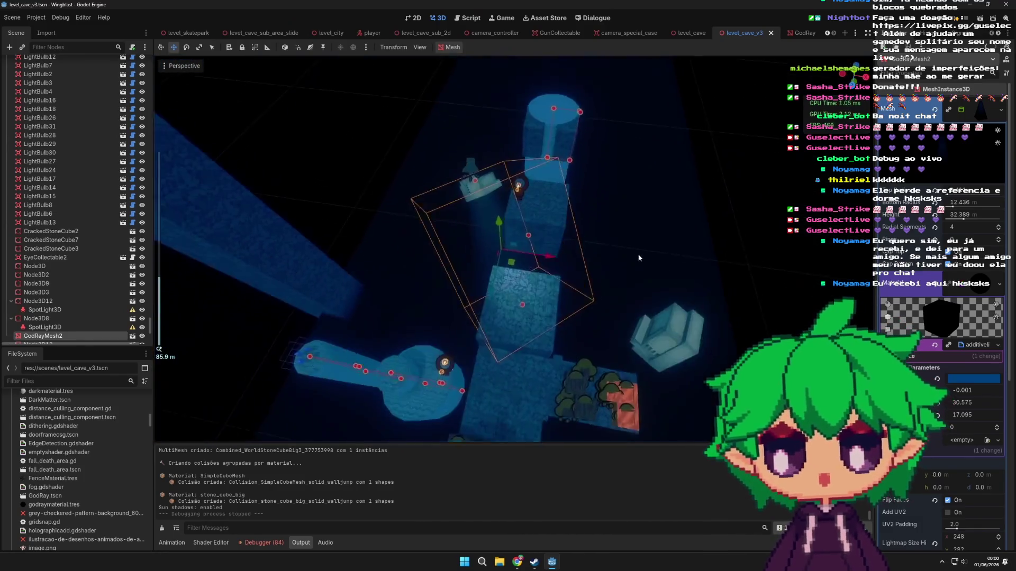
{"action": "scroll", "coordinate": [635, 249], "scroll_direction": "up", "scroll_amount": 5}
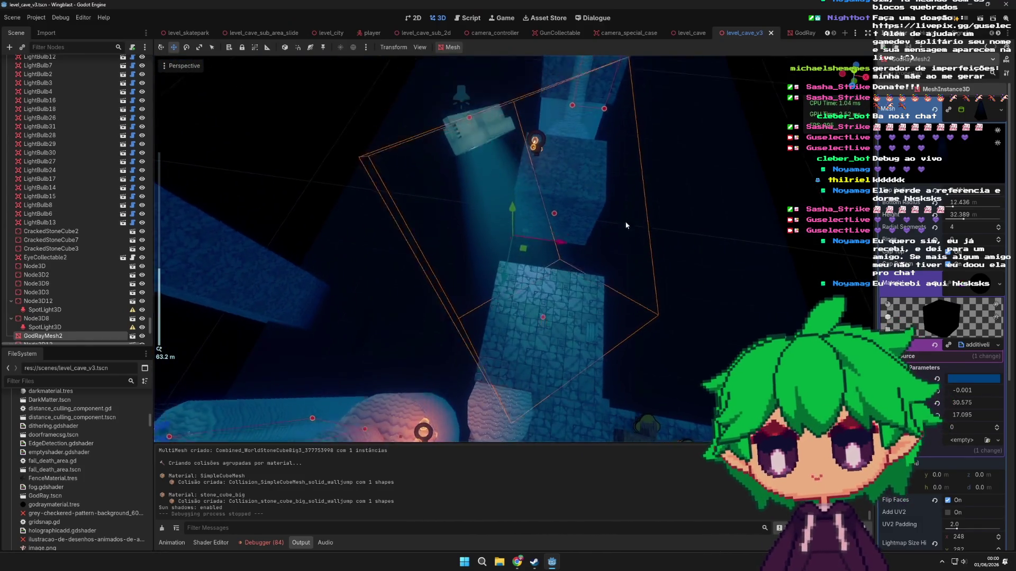
{"action": "scroll", "coordinate": [587, 231], "scroll_direction": "up", "scroll_amount": 3}
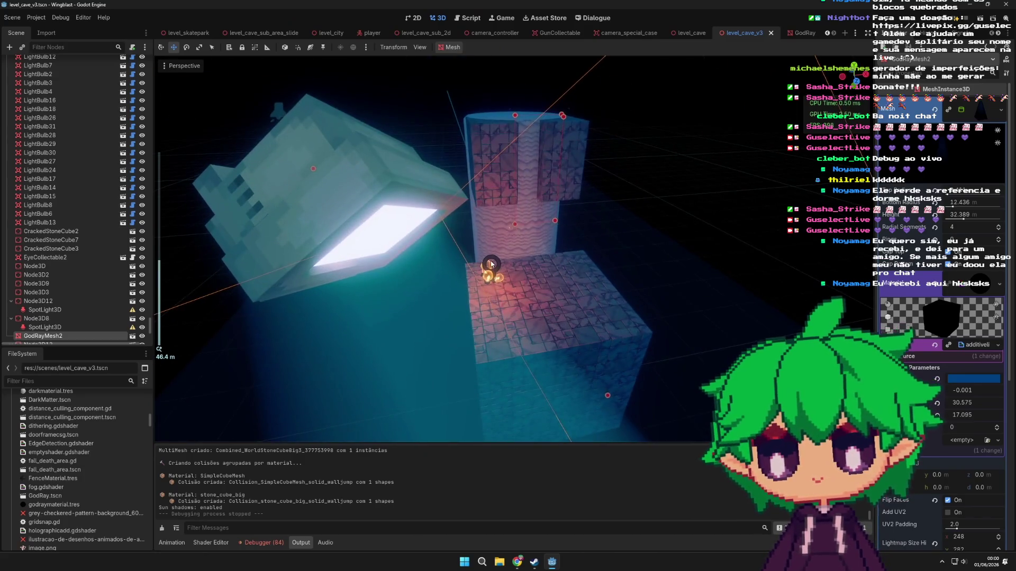
{"action": "left_click", "coordinate": [473, 305]}
{"action": "left_click_drag", "start_coordinate": [380, 259], "coordinate": [386, 227]}
{"action": "scroll", "coordinate": [427, 256], "scroll_direction": "down", "scroll_amount": 3}
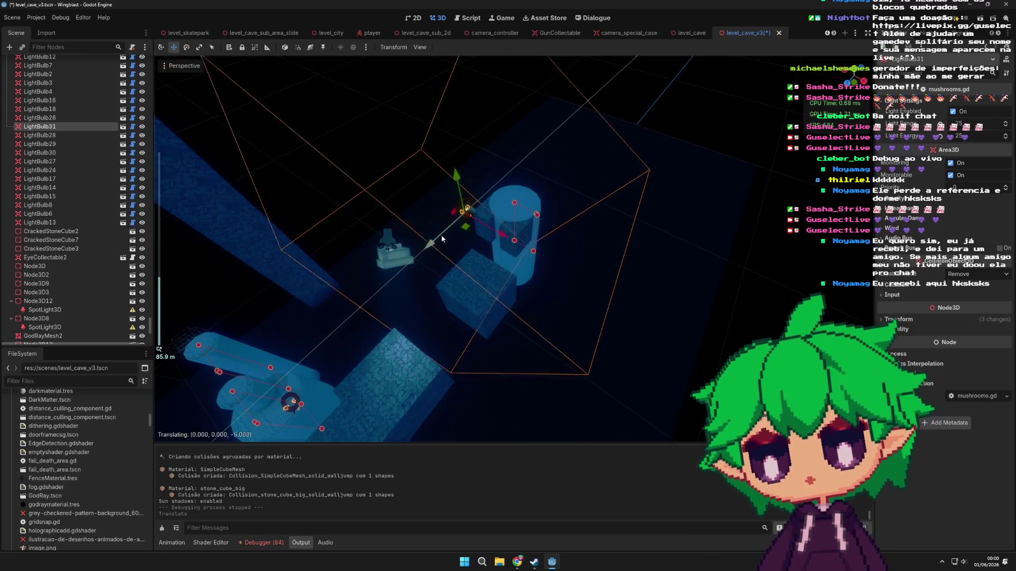
- Lower LightBulb31 by 3 units and nudge it into its final position
{"action": "scroll", "coordinate": [455, 227], "scroll_direction": "up", "scroll_amount": 4}
{"action": "left_click_drag", "start_coordinate": [476, 77], "coordinate": [479, 98]}
{"action": "scroll", "coordinate": [529, 159], "scroll_direction": "down", "scroll_amount": 4}
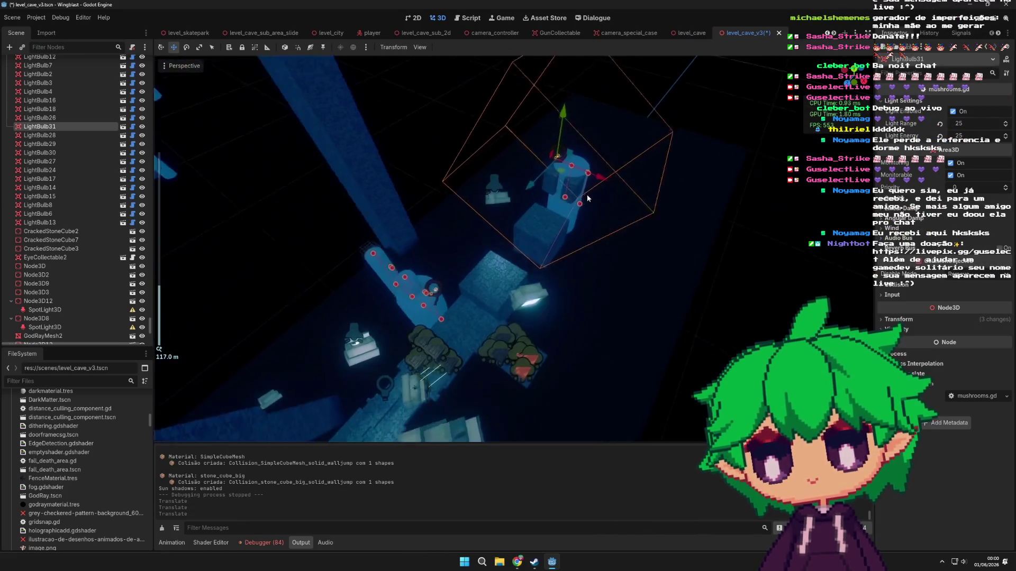
{"action": "scroll", "coordinate": [685, 192], "scroll_direction": "up", "scroll_amount": 4}
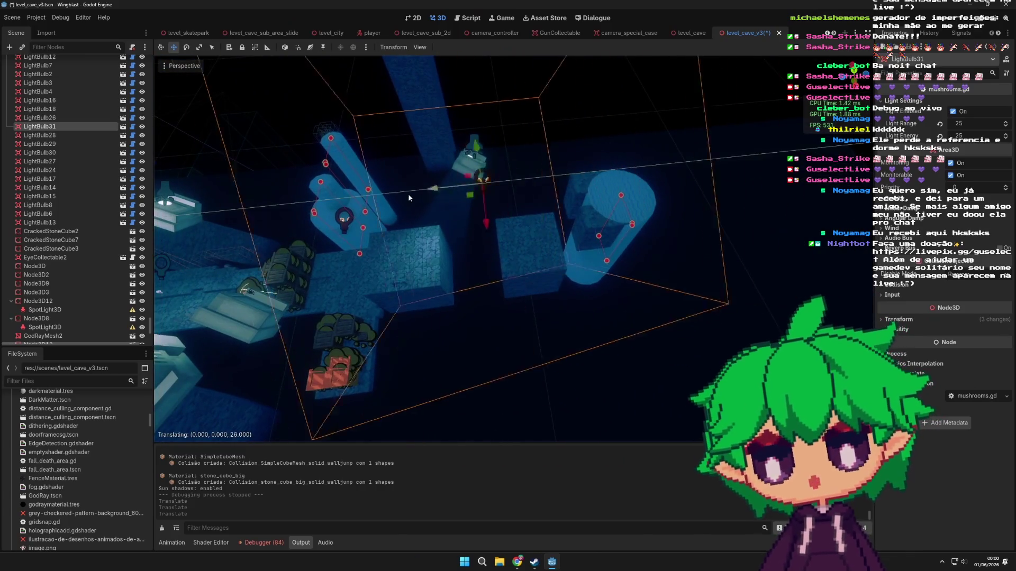
{"action": "left_click_drag", "start_coordinate": [407, 198], "coordinate": [440, 220]}
{"action": "scroll", "coordinate": [476, 212], "scroll_direction": "up", "scroll_amount": 3}
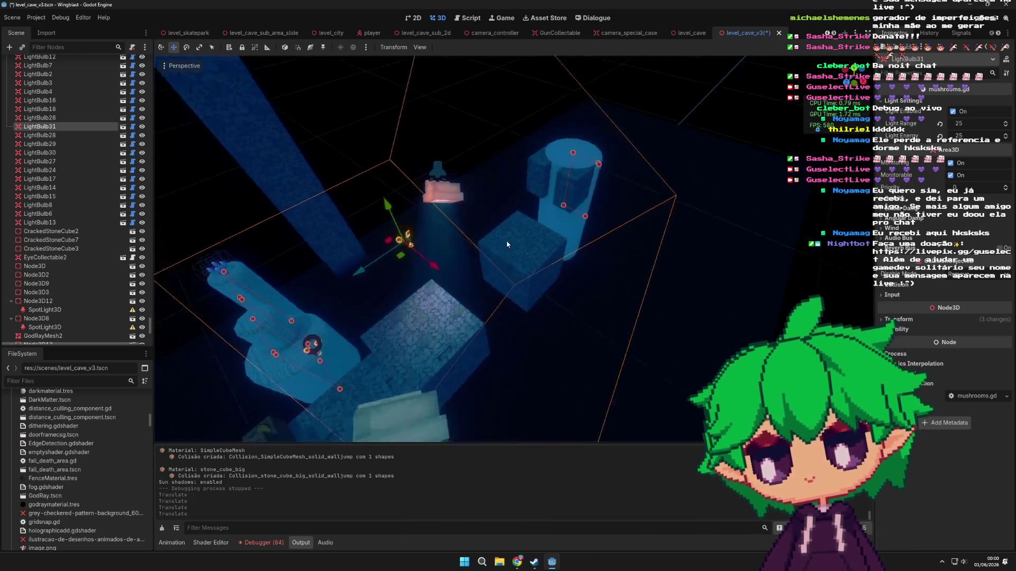
{"action": "left_click_drag", "start_coordinate": [500, 182], "coordinate": [500, 182]}
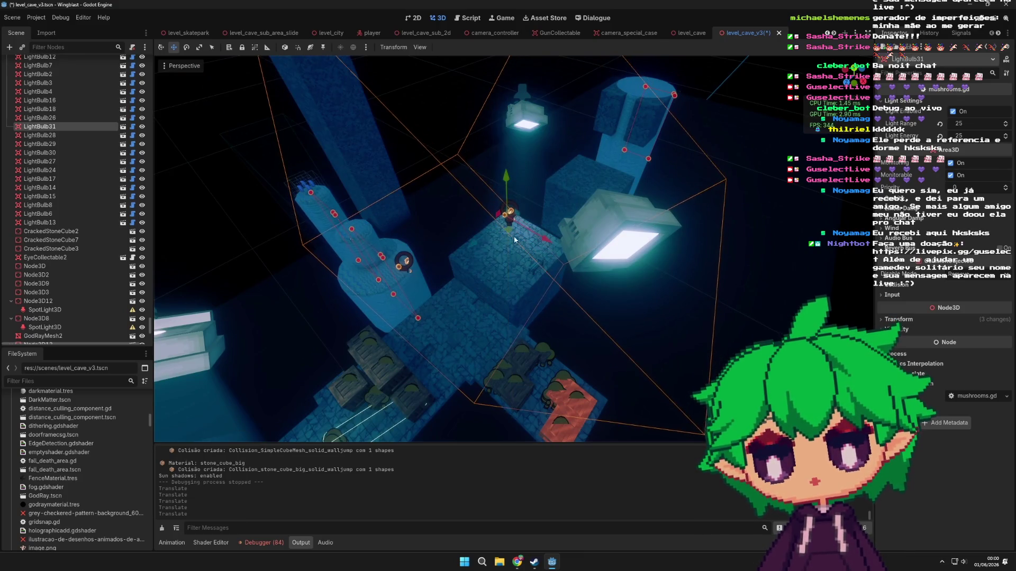
{"action": "scroll", "coordinate": [443, 246], "scroll_direction": "up", "scroll_amount": 4}
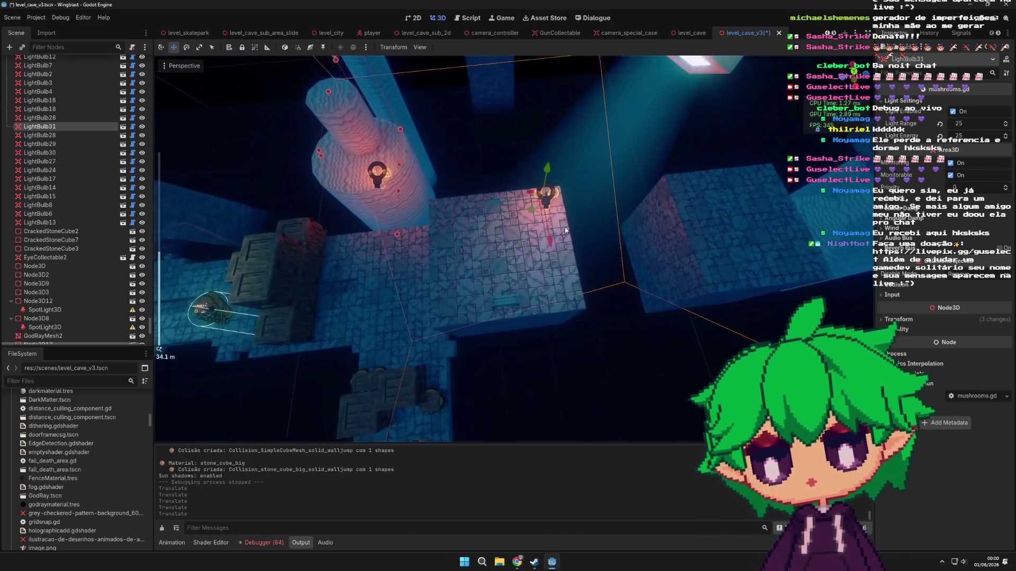
- Duplicate the lamp three times, placing the copies around the cave platforms
{"action": "key", "text": "ctrl+d"}
{"action": "mouse_move", "coordinate": [535, 214]}
{"action": "left_mouse_down"}
{"action": "mouse_move", "coordinate": [516, 280]}
{"action": "mouse_move", "coordinate": [454, 324]}
{"action": "mouse_move", "coordinate": [454, 297]}
{"action": "mouse_move", "coordinate": [590, 301]}
{"action": "mouse_move", "coordinate": [762, 286]}
{"action": "left_mouse_up"}
{"action": "key", "text": "ctrl+d"}
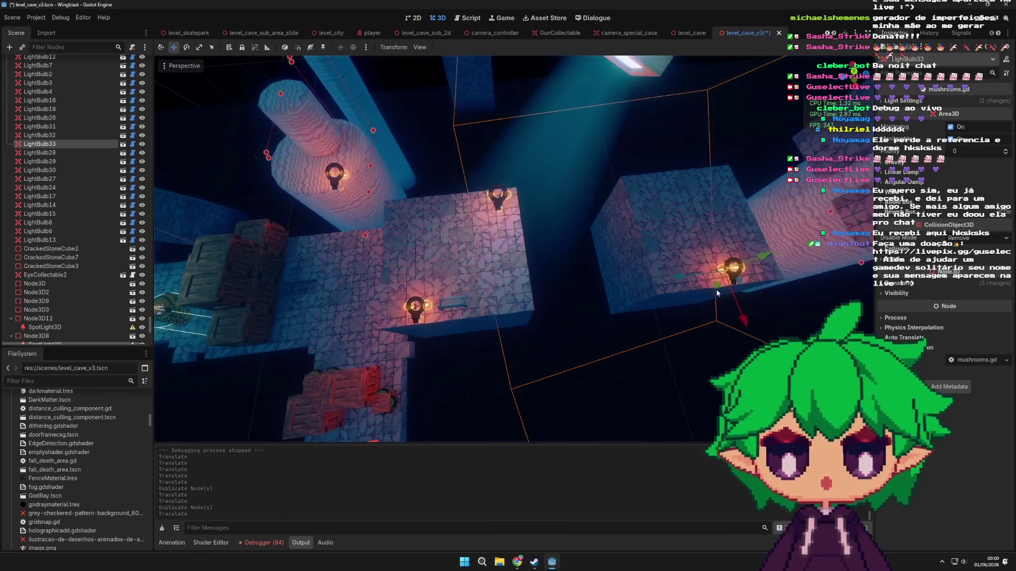
{"action": "key", "text": "ctrl+d"}
{"action": "left_click", "coordinate": [690, 292]}
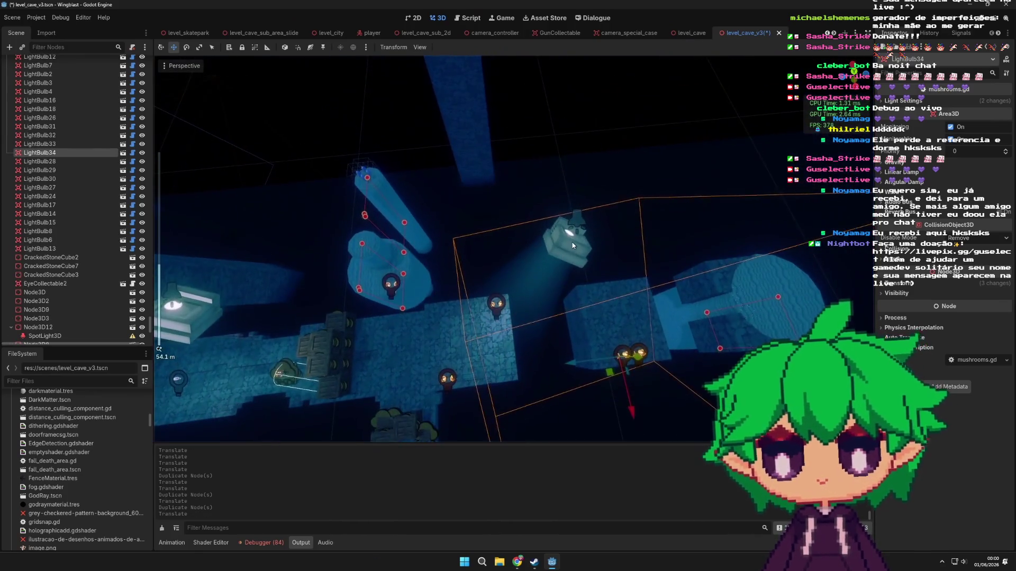
- Select both god-ray meshes and shift them sideways
{"action": "left_click", "coordinate": [503, 262]}
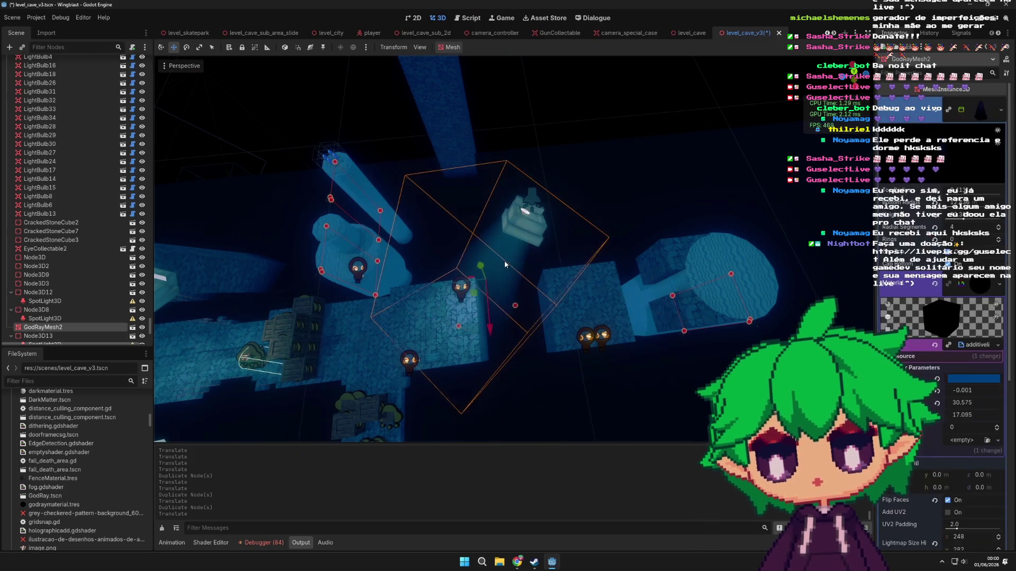
{"action": "left_click", "coordinate": [527, 233], "text": "shift"}
{"action": "mouse_move", "coordinate": [460, 253]}
{"action": "left_mouse_down"}
{"action": "mouse_move", "coordinate": [718, 215]}
{"action": "mouse_move", "coordinate": [666, 230]}
{"action": "left_mouse_up"}
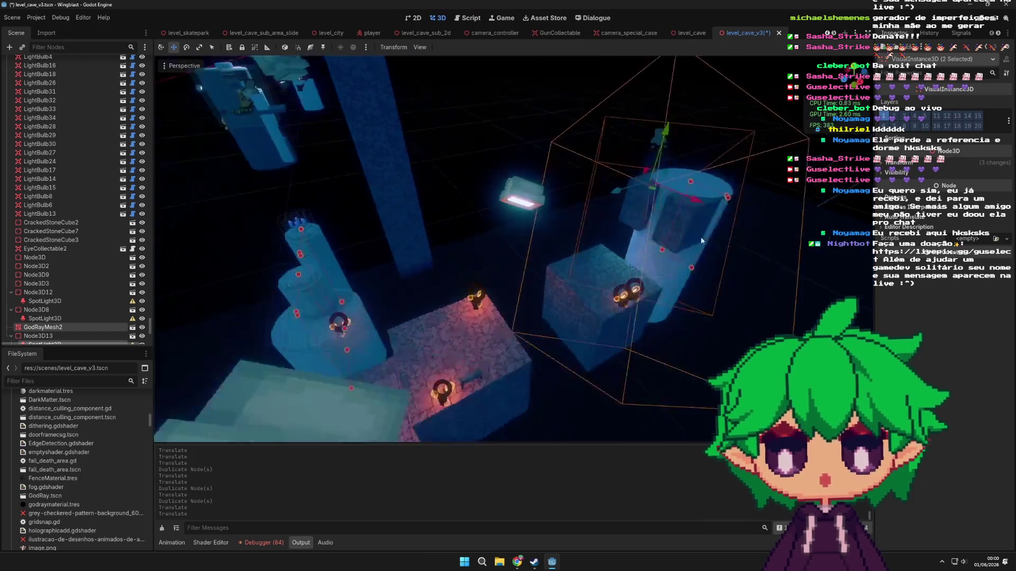
- Undo the god-ray move, then slide the god-ray box along X again
{"action": "key", "text": "ctrl+z"}
{"action": "left_click_drag", "start_coordinate": [484, 245], "coordinate": [682, 230]}
{"action": "mouse_move", "coordinate": [629, 304]}
{"action": "left_mouse_down"}
{"action": "mouse_move", "coordinate": [621, 275]}
{"action": "mouse_move", "coordinate": [695, 280]}
{"action": "left_mouse_up"}
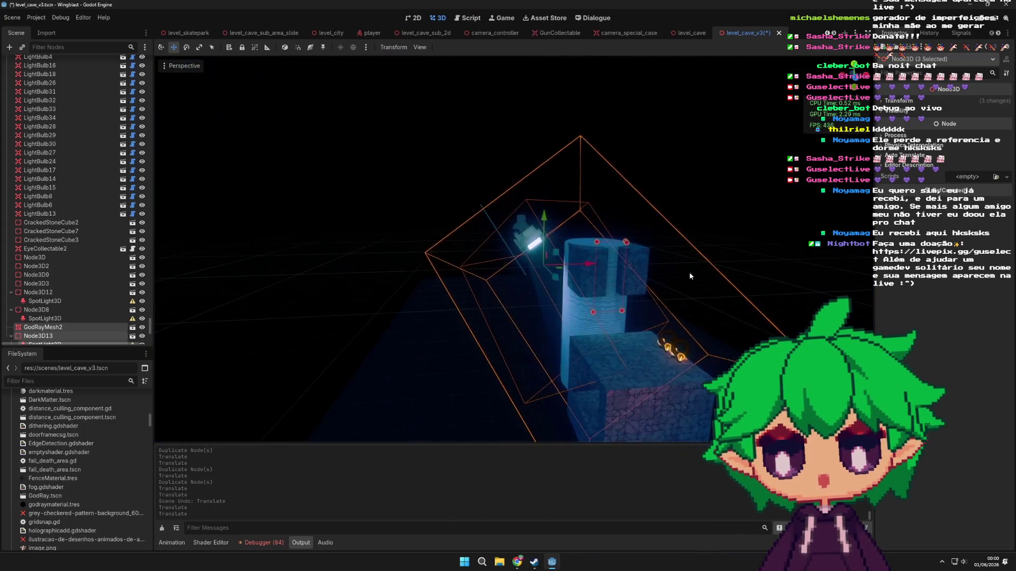
{"action": "mouse_move", "coordinate": [554, 240]}
{"action": "left_mouse_down"}
{"action": "mouse_move", "coordinate": [592, 188]}
{"action": "mouse_move", "coordinate": [527, 299]}
{"action": "mouse_move", "coordinate": [450, 387]}
{"action": "left_mouse_up"}
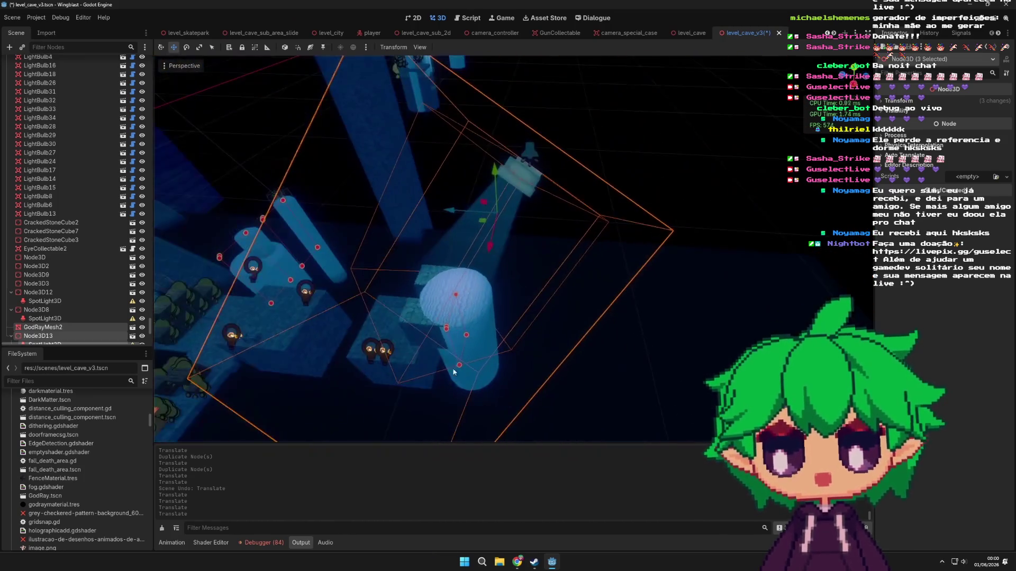
{"action": "left_click_drag", "start_coordinate": [453, 213], "coordinate": [707, 334]}
{"action": "scroll", "coordinate": [706, 334], "scroll_direction": "down", "scroll_amount": 2}
{"action": "scroll", "coordinate": [622, 290], "scroll_direction": "up", "scroll_amount": 8}
{"action": "mouse_move", "coordinate": [413, 170]}
{"action": "left_mouse_down"}
{"action": "mouse_move", "coordinate": [399, 167]}
{"action": "mouse_move", "coordinate": [434, 316]}
{"action": "mouse_move", "coordinate": [582, 302]}
{"action": "mouse_move", "coordinate": [636, 272]}
{"action": "mouse_move", "coordinate": [643, 249]}
{"action": "mouse_move", "coordinate": [630, 281]}
{"action": "mouse_move", "coordinate": [657, 297]}
{"action": "mouse_move", "coordinate": [598, 275]}
{"action": "mouse_move", "coordinate": [655, 259]}
{"action": "mouse_move", "coordinate": [637, 290]}
{"action": "left_mouse_up"}
- Select the CSGBox3D98 stone block and run the cave level as the game
{"action": "scroll", "coordinate": [583, 302], "scroll_direction": "down", "scroll_amount": 3}
{"action": "scroll", "coordinate": [634, 265], "scroll_direction": "up", "scroll_amount": 6}
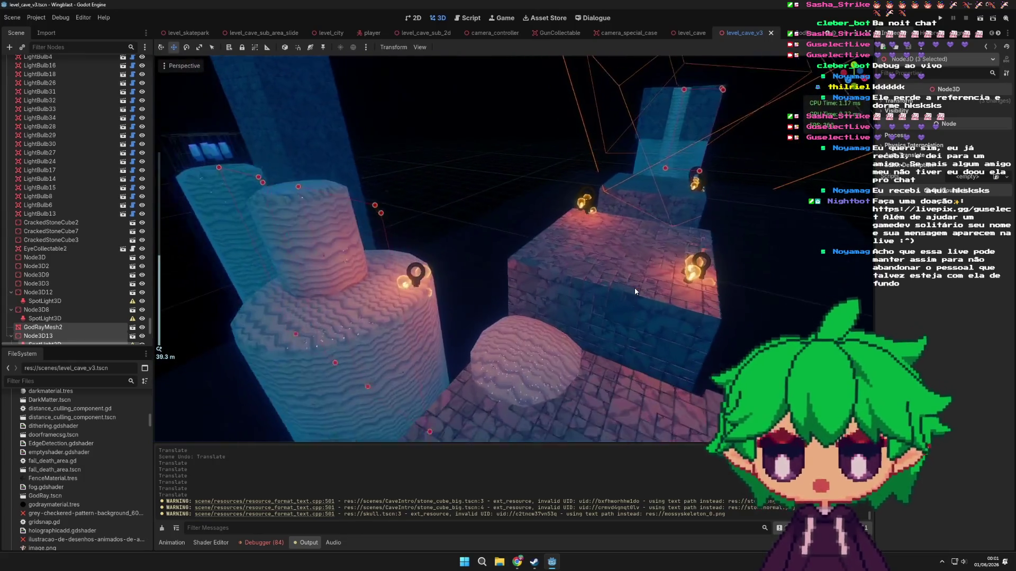
{"action": "scroll", "coordinate": [635, 291], "scroll_direction": "down", "scroll_amount": 3}
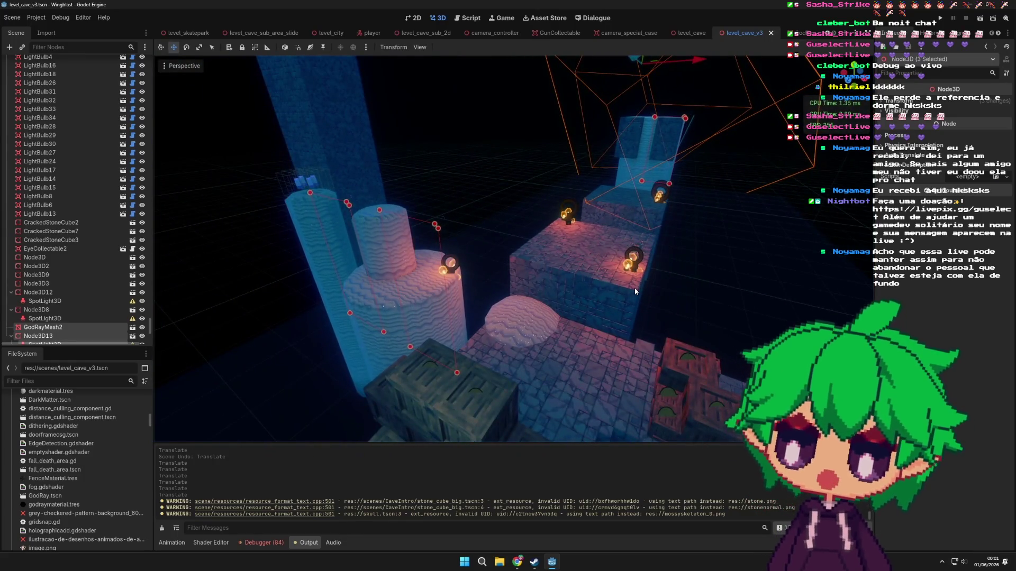
{"action": "mouse_move", "coordinate": [640, 238]}
{"action": "left_mouse_down"}
{"action": "mouse_move", "coordinate": [536, 241]}
{"action": "mouse_move", "coordinate": [451, 211]}
{"action": "mouse_move", "coordinate": [533, 244]}
{"action": "mouse_move", "coordinate": [392, 283]}
{"action": "mouse_move", "coordinate": [538, 249]}
{"action": "mouse_move", "coordinate": [545, 238]}
{"action": "left_mouse_up"}
{"action": "scroll", "coordinate": [540, 243], "scroll_direction": "down", "scroll_amount": 2}
{"action": "left_click", "coordinate": [540, 239]}
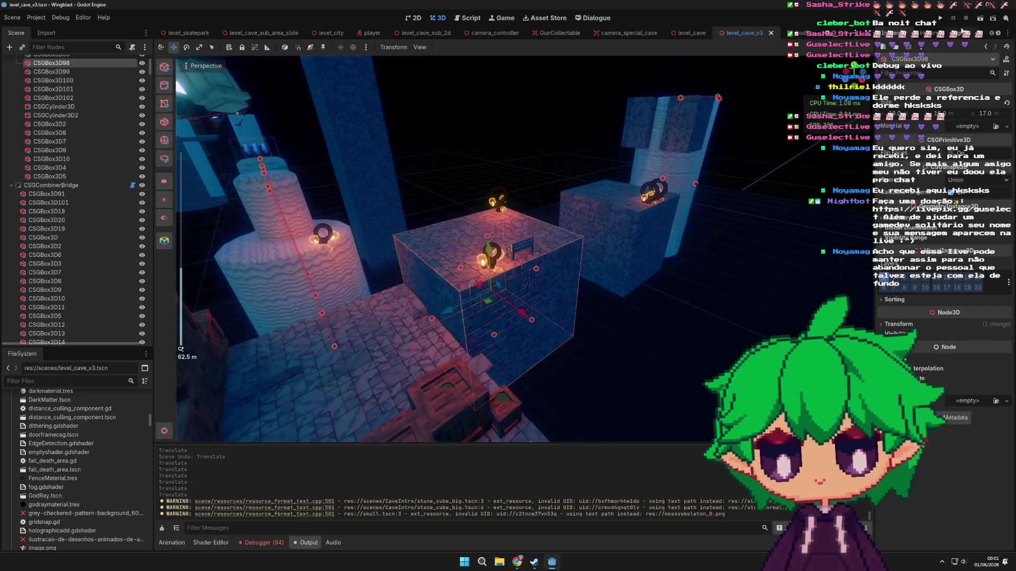
{"action": "left_click", "coordinate": [980, 19]}
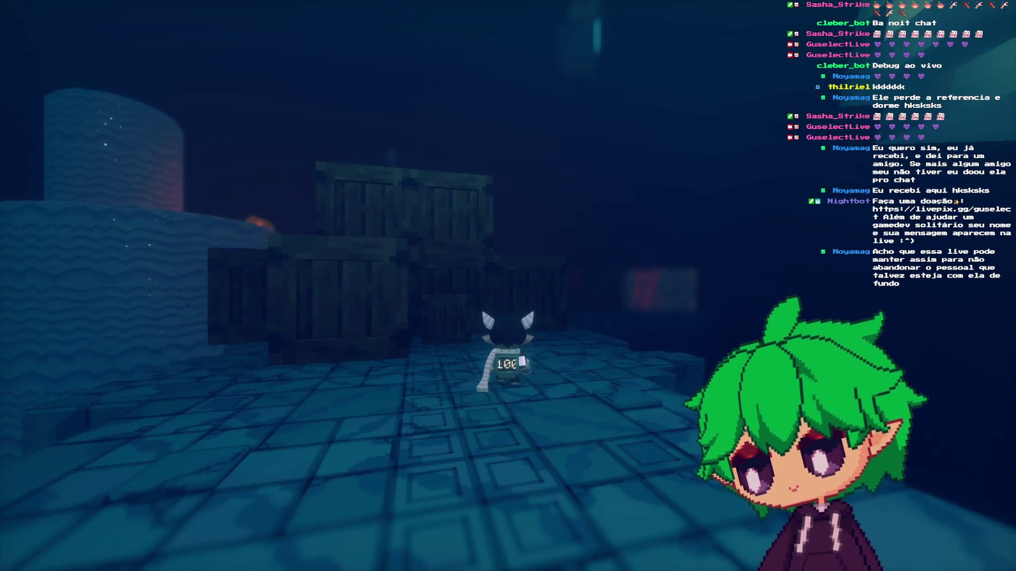
- Pause the game and set the video Quality to Medium in Options
{"action": "key", "text": "a"}
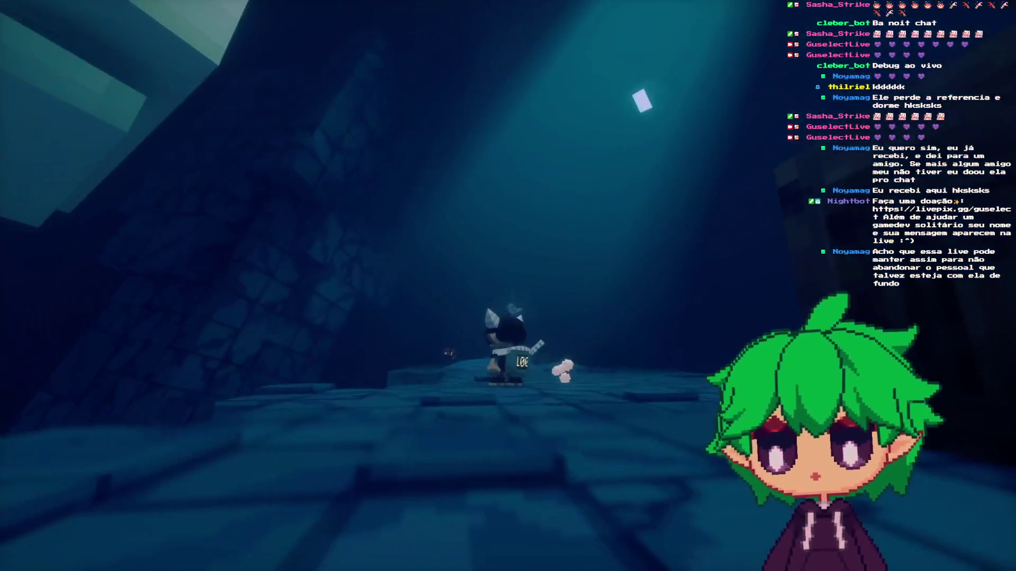
{"action": "key", "text": "Escape"}
{"action": "left_click", "coordinate": [482, 270]}
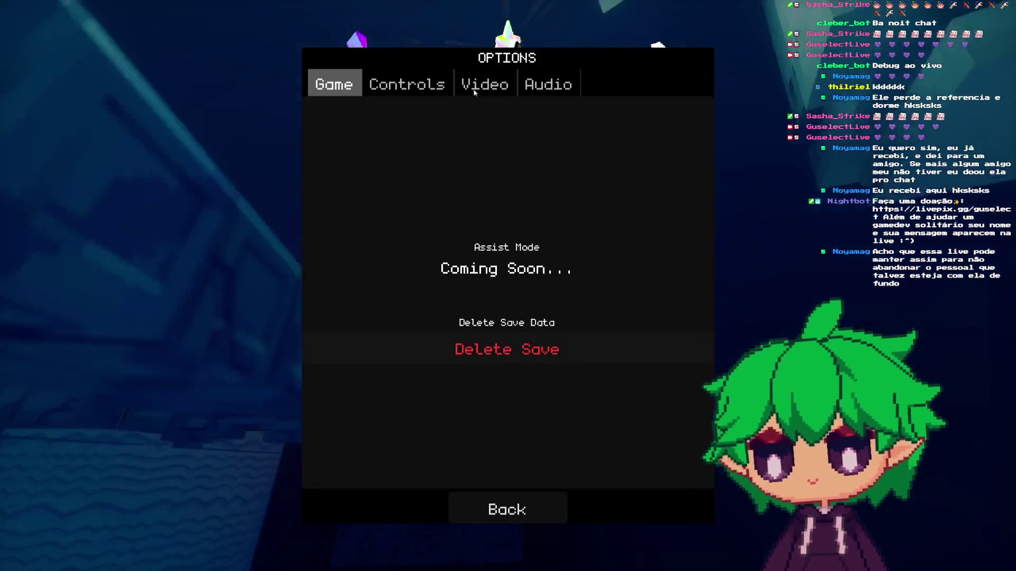
{"action": "left_click", "coordinate": [469, 95]}
{"action": "left_click", "coordinate": [423, 130]}
{"action": "left_click", "coordinate": [424, 129]}
- Leave the options, walk down the corridor, then pause again
{"action": "key", "text": "Escape"}
{"action": "key", "text": "Escape"}
{"action": "key", "text": "w"}
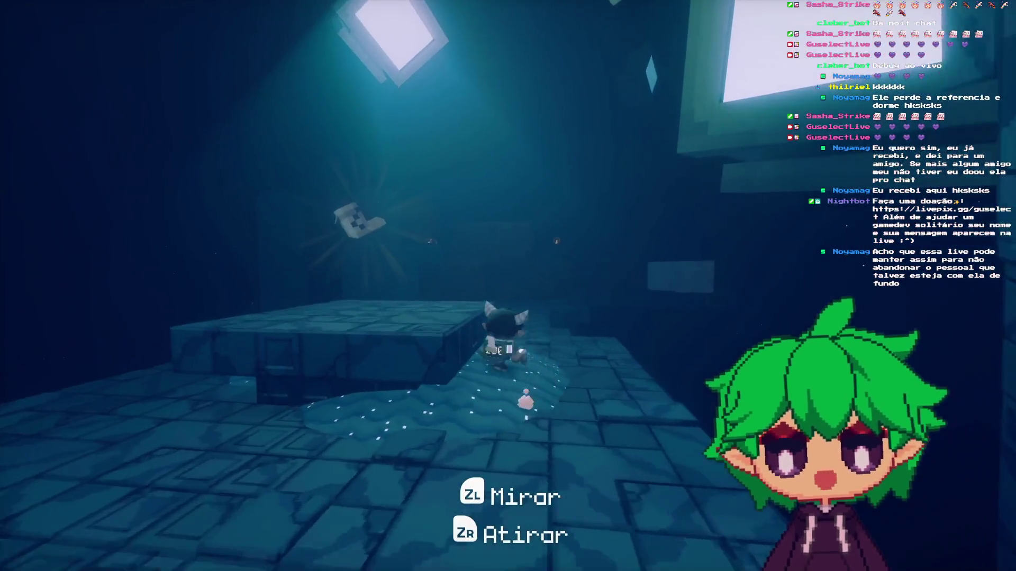
{"action": "key", "text": "Escape"}
- Set the Quality to Medium in Options and resume play
{"action": "left_click", "coordinate": [509, 288]}
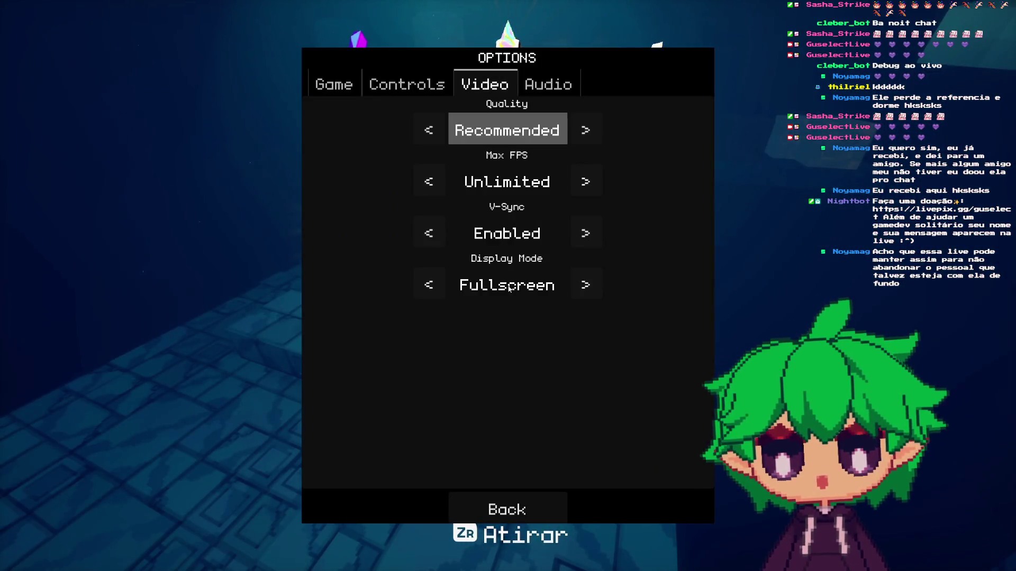
{"action": "key", "text": "Down"}
{"action": "key", "text": "Escape"}
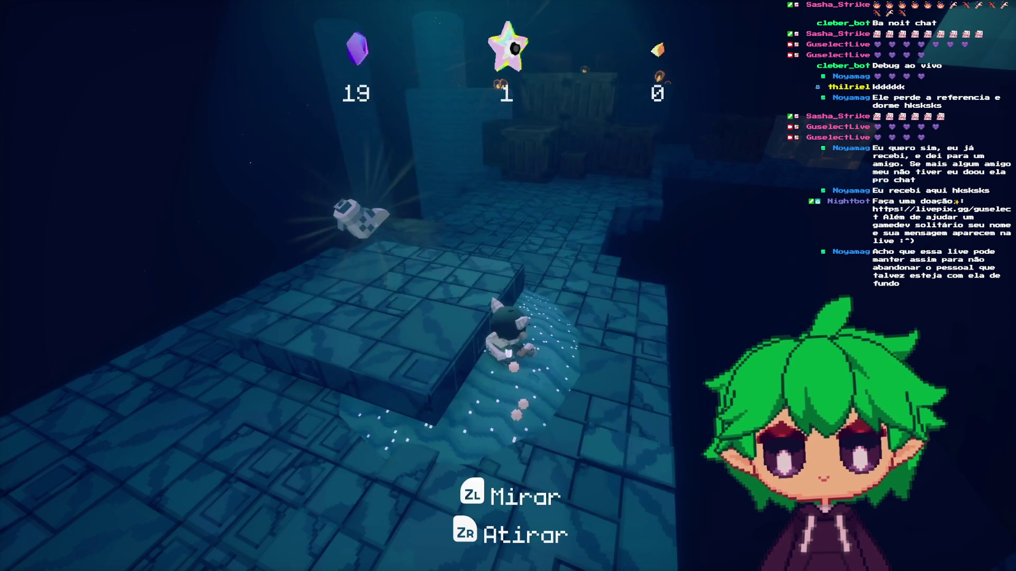
- Run past the crates and along the tiled walkway
{"action": "key", "text": "w"}
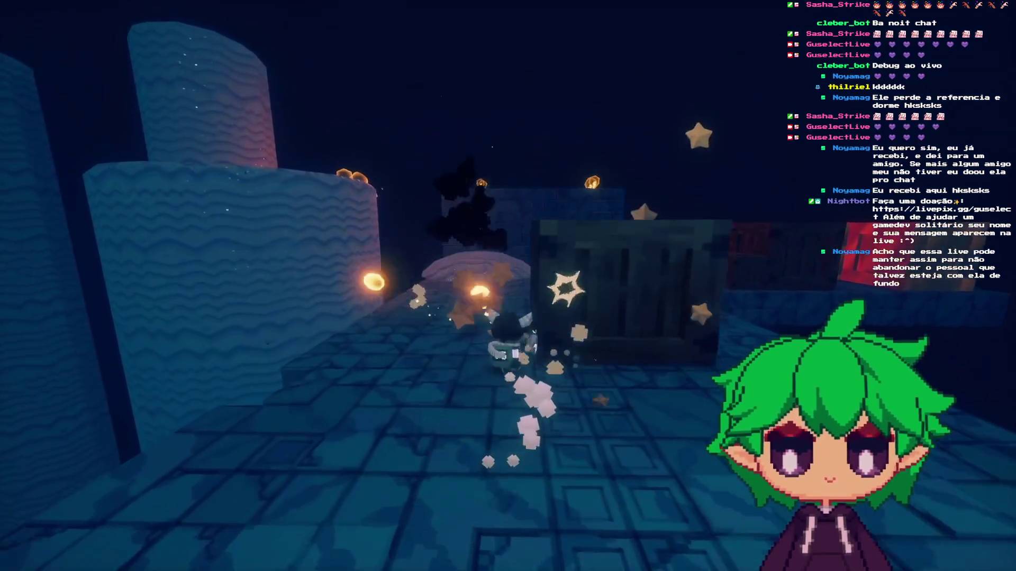
{"action": "key", "text": "w"}
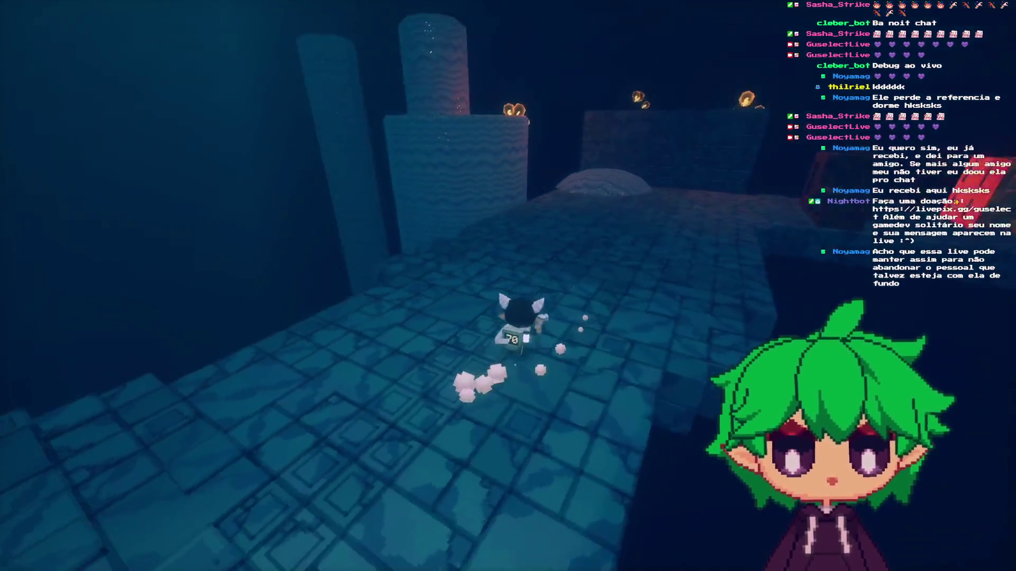
{"action": "key", "text": "a"}
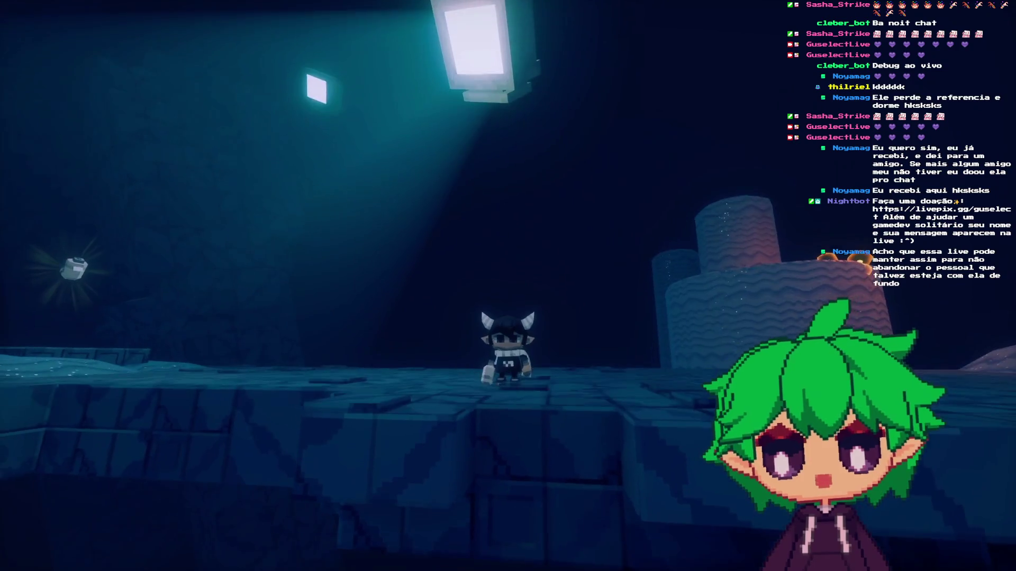
{"action": "key", "text": "w"}
{"action": "key", "text": "w"}
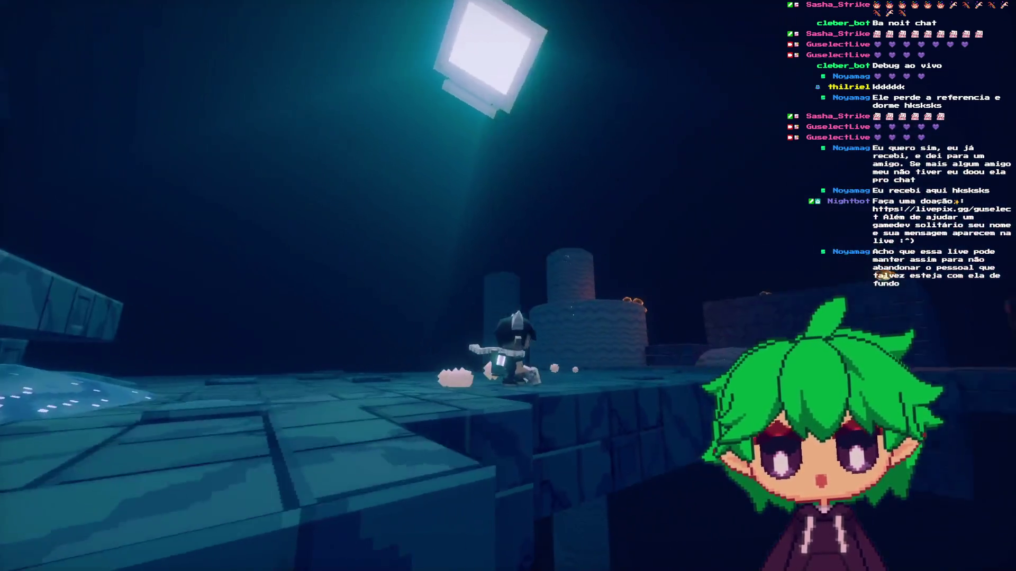
{"action": "key", "text": "w"}
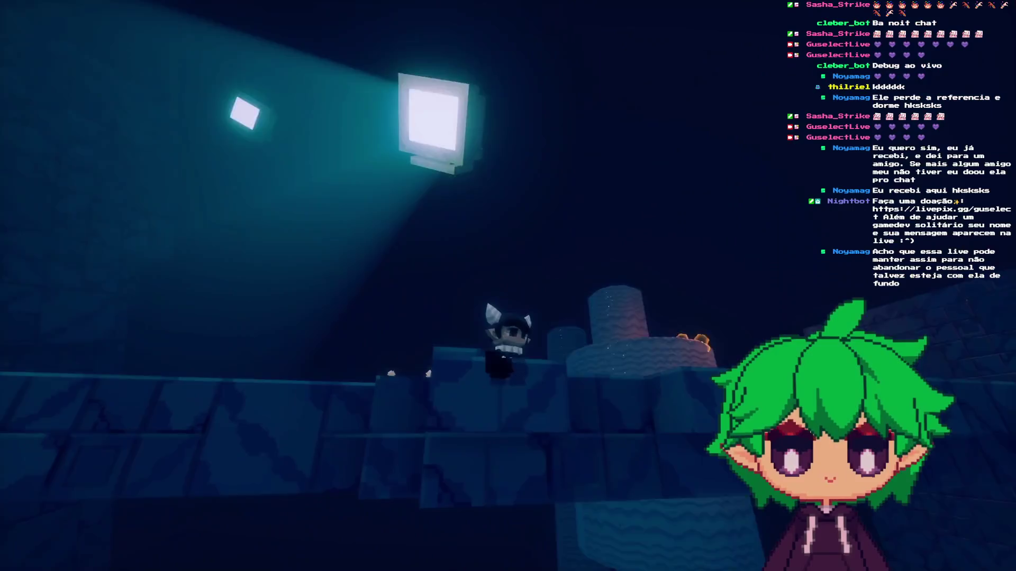
{"action": "key", "text": "w"}
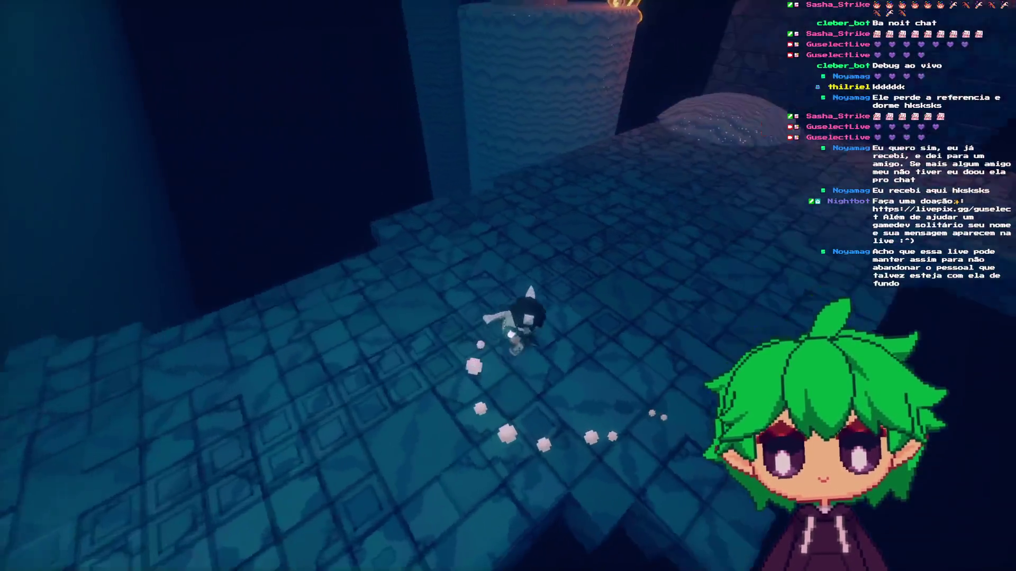
- Jump onto the stone block, cross the ledge, and smash the red blocks
{"action": "key", "text": "space"}
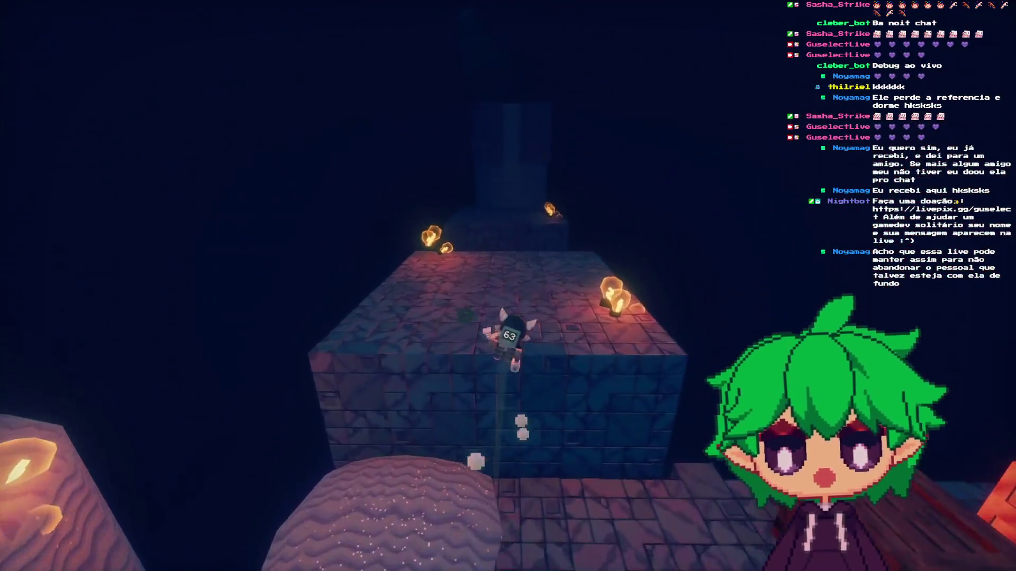
{"action": "key", "text": "w"}
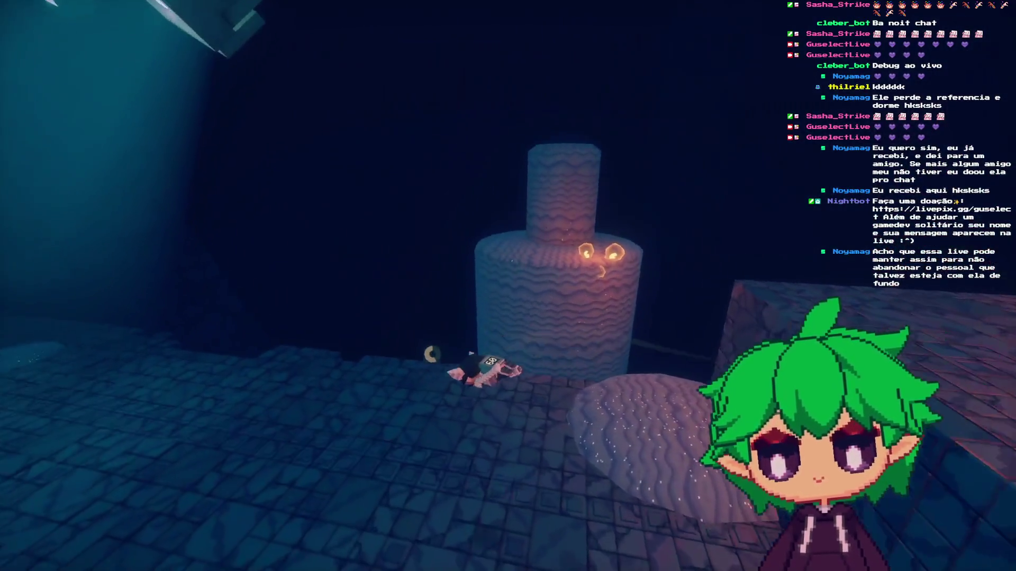
{"action": "key", "text": "w"}
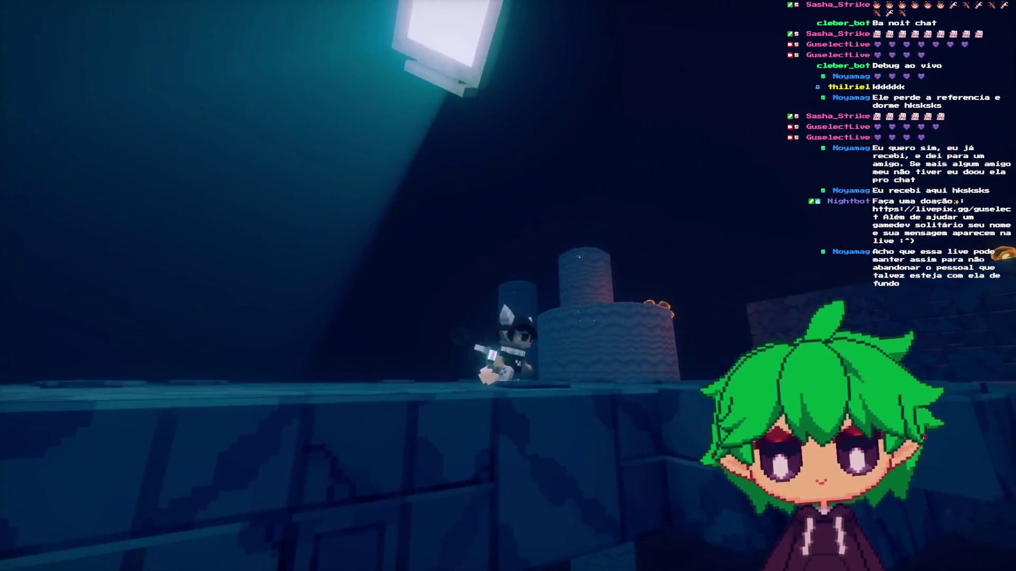
{"action": "key", "text": "w"}
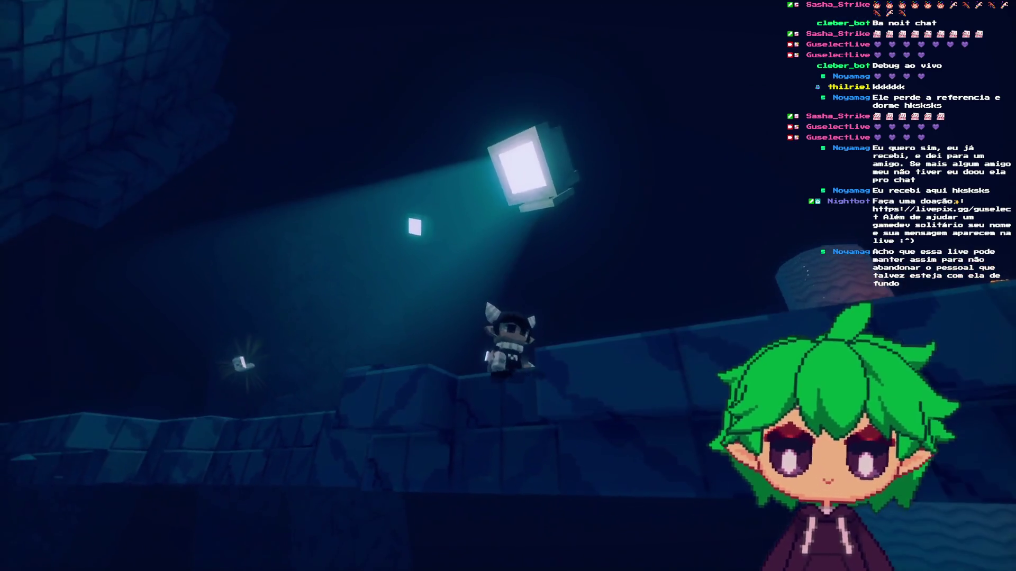
{"action": "key", "text": "w"}
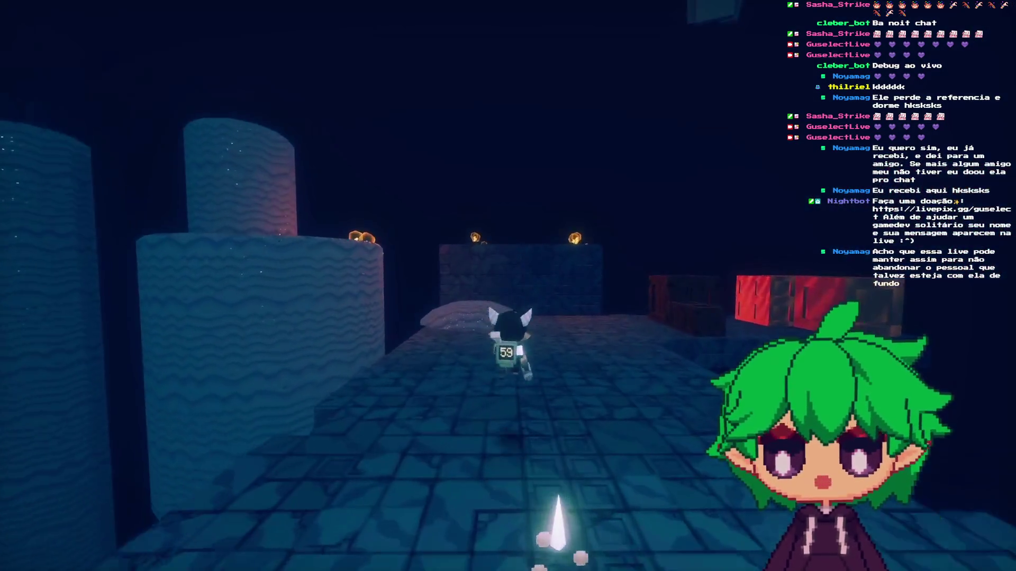
{"action": "key", "text": "w"}
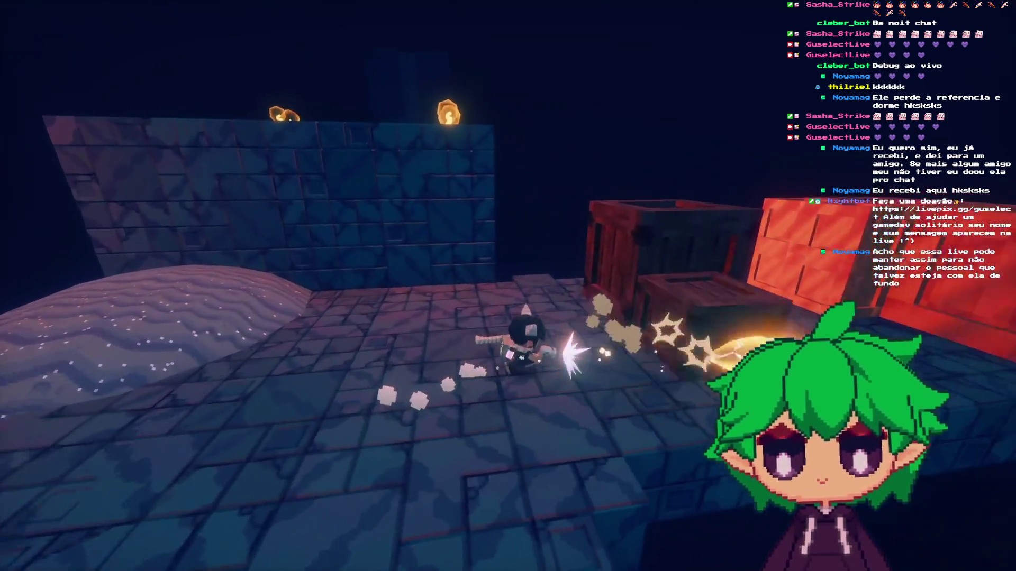
{"action": "key", "text": "w"}
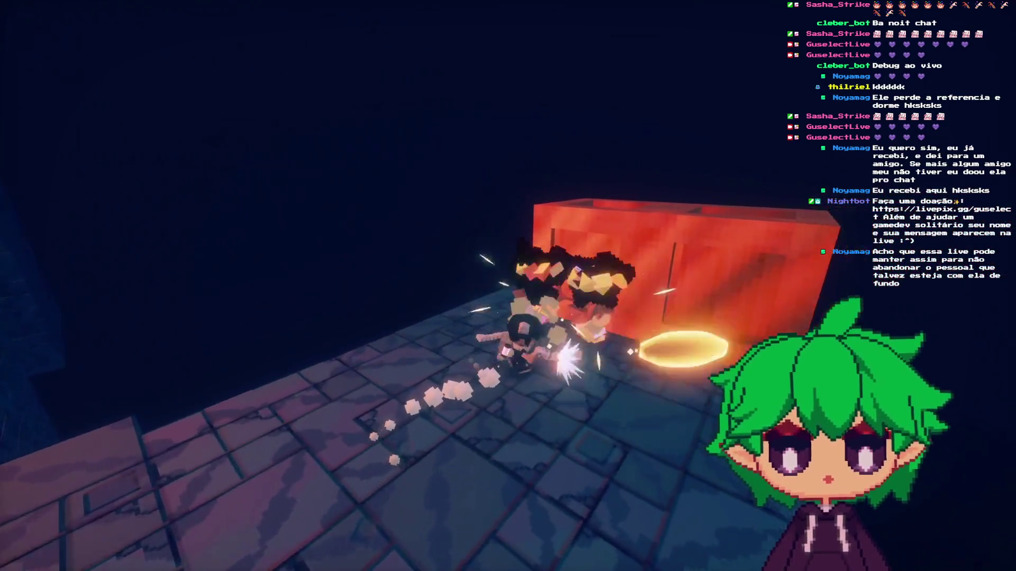
{"action": "key", "text": "w"}
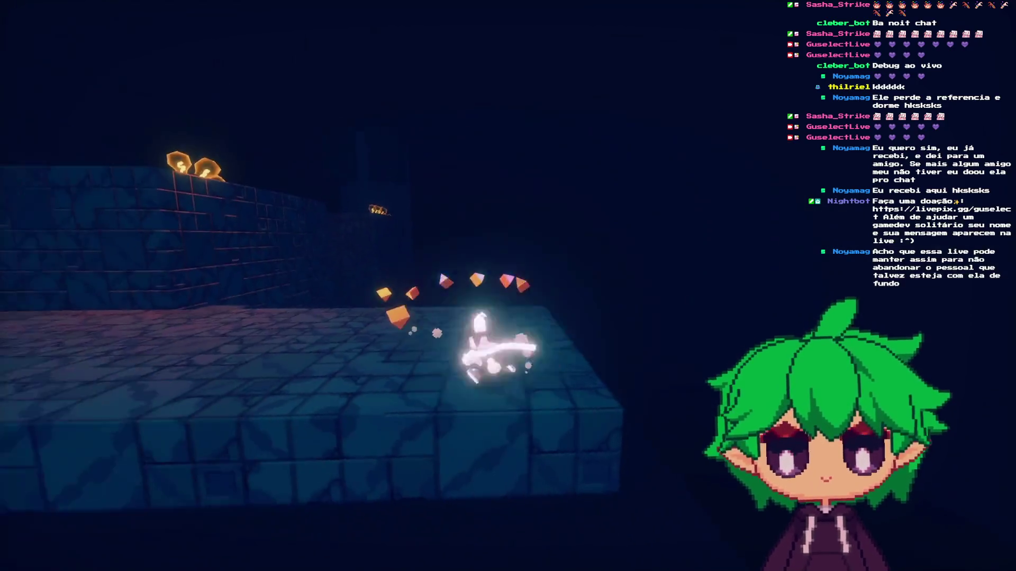
{"action": "key", "text": "w"}
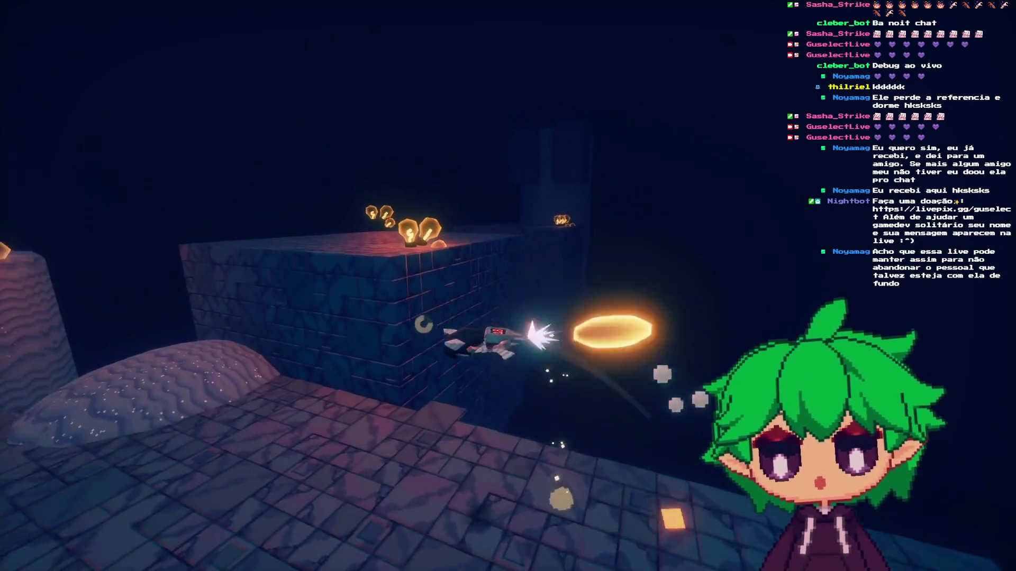
- Climb the tall wavy pillar and the block wall, then drop down
{"action": "key", "text": "w"}
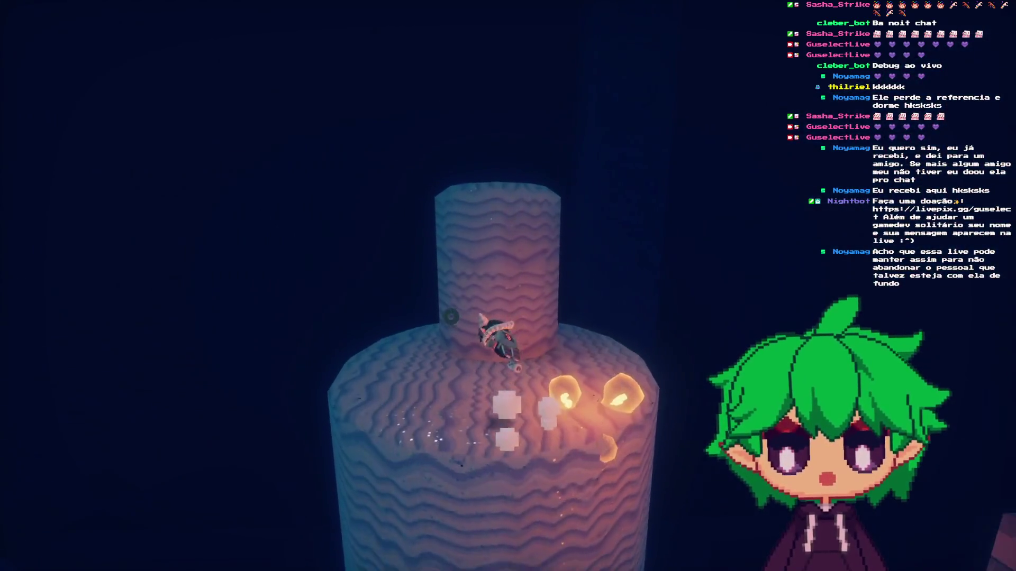
{"action": "key", "text": "w"}
{"action": "key", "text": "w"}
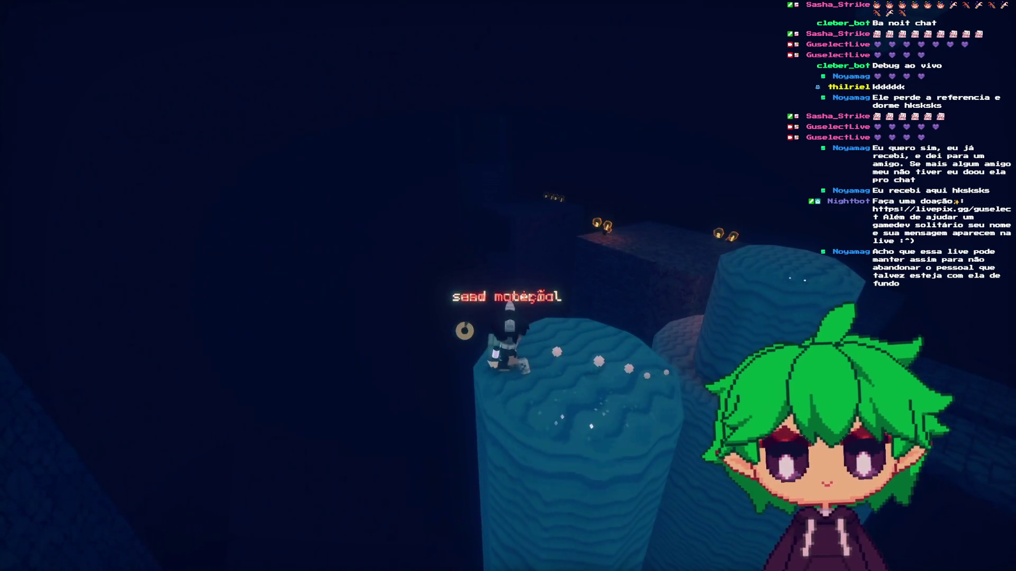
{"action": "key", "text": "w"}
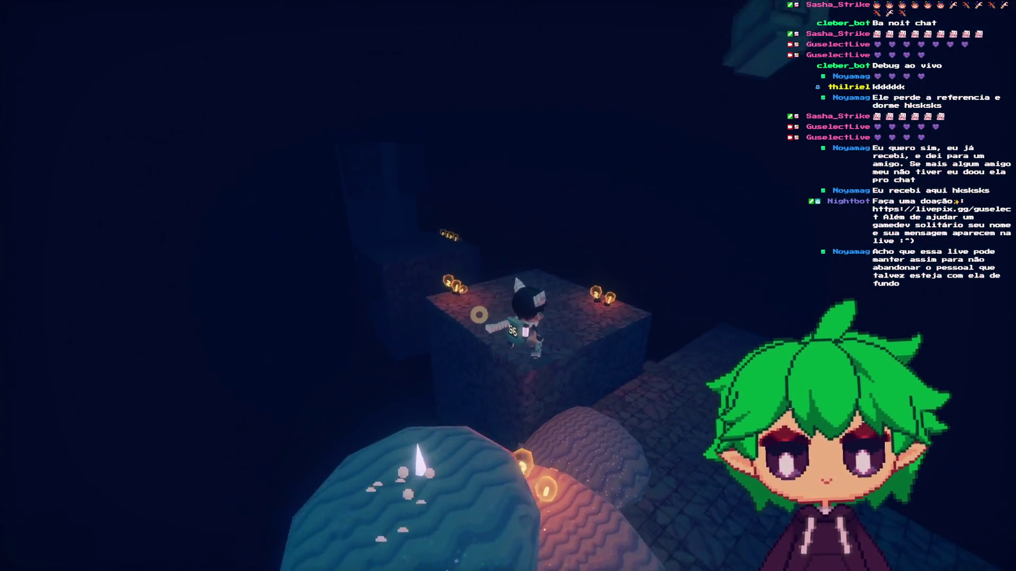
{"action": "key", "text": "w"}
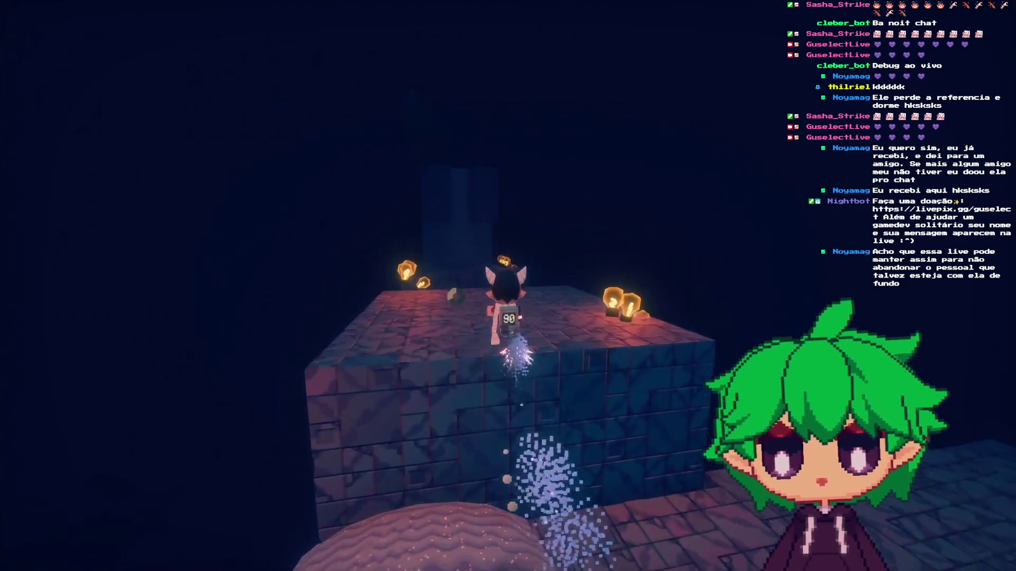
{"action": "key", "text": "w"}
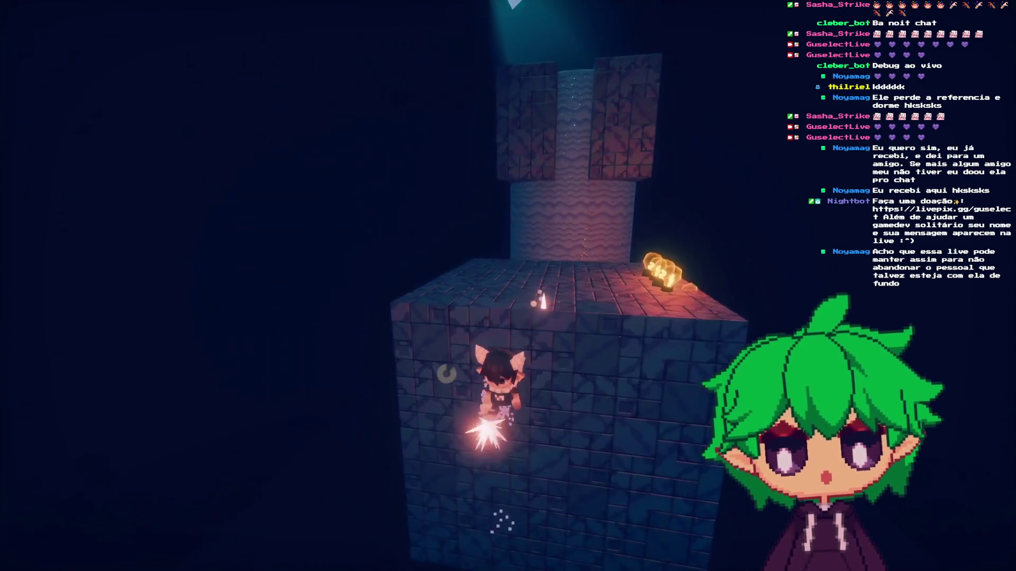
{"action": "key", "text": "w"}
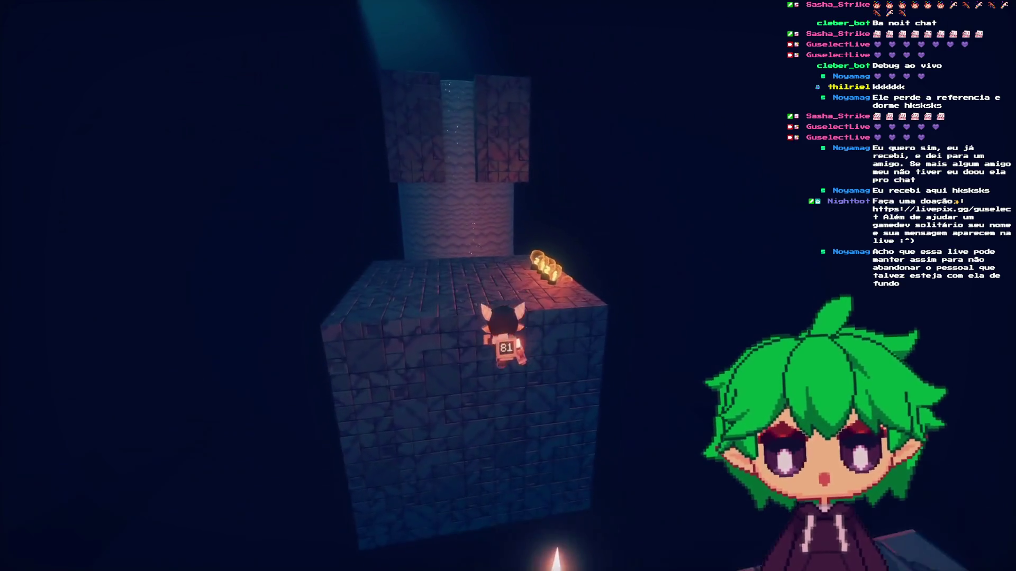
{"action": "key", "text": "s"}
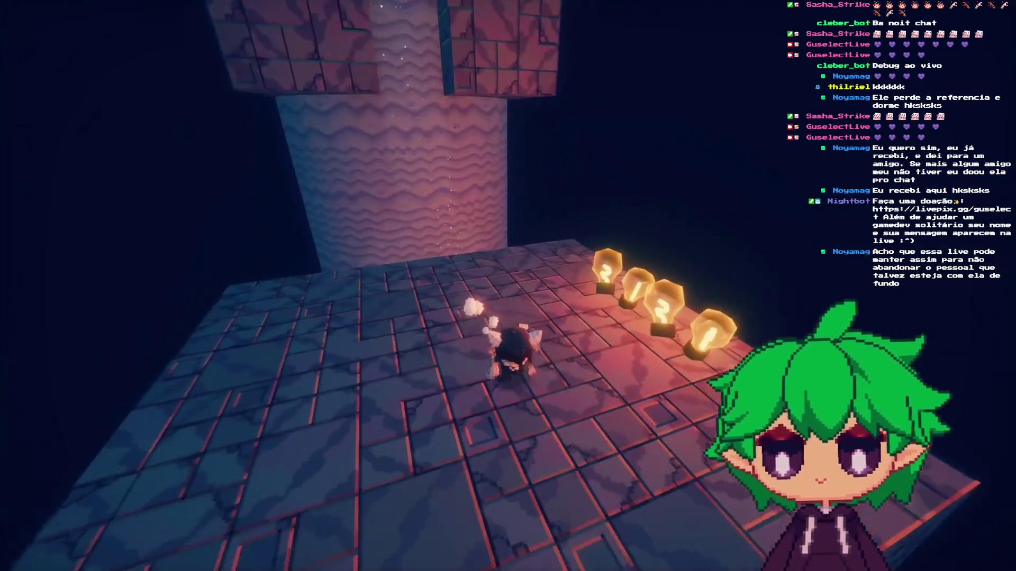
- Climb back onto the wavy pillar, cross its top, and drop to the floor
{"action": "key", "text": "w"}
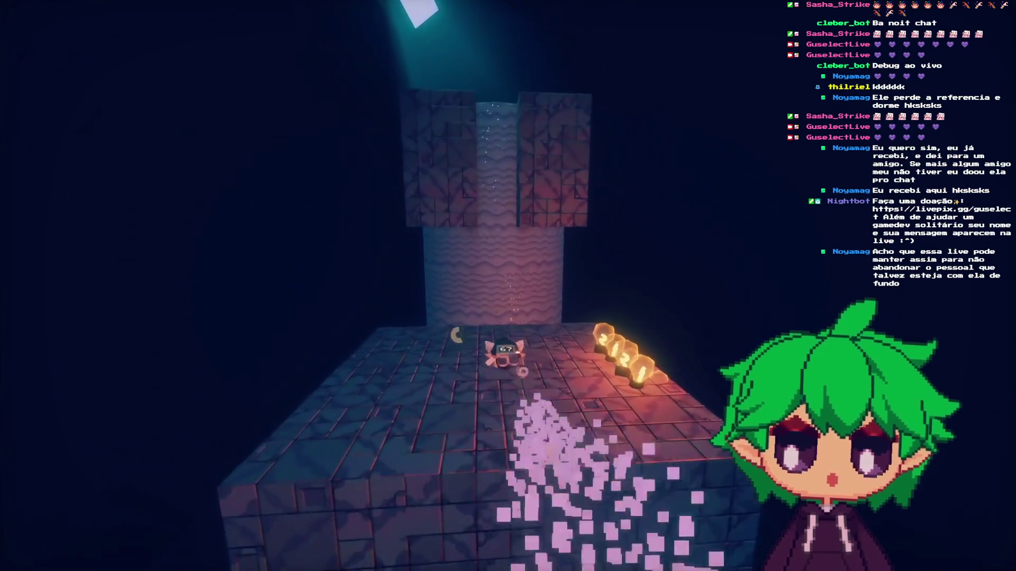
{"action": "key", "text": "w"}
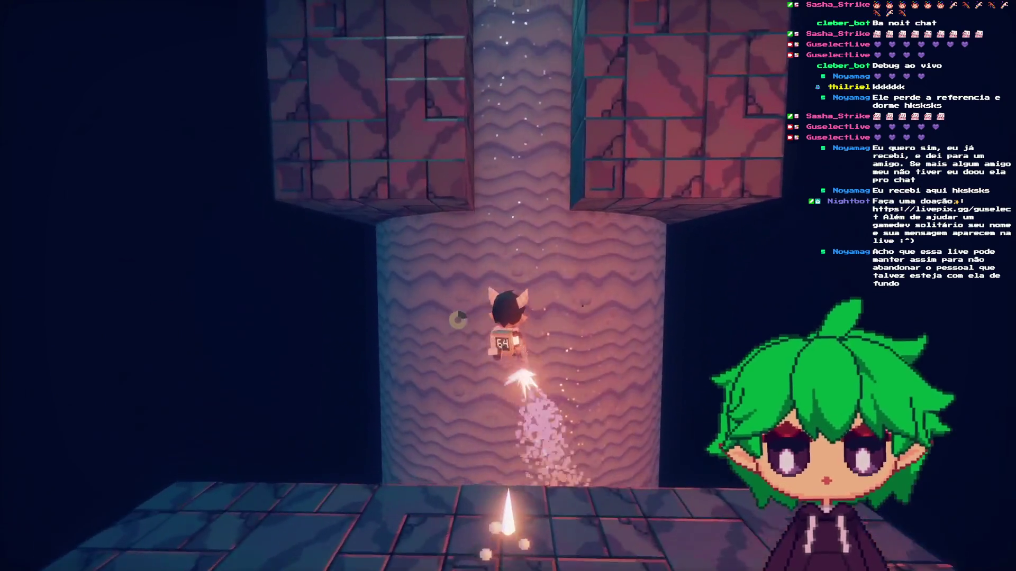
{"action": "key", "text": "w"}
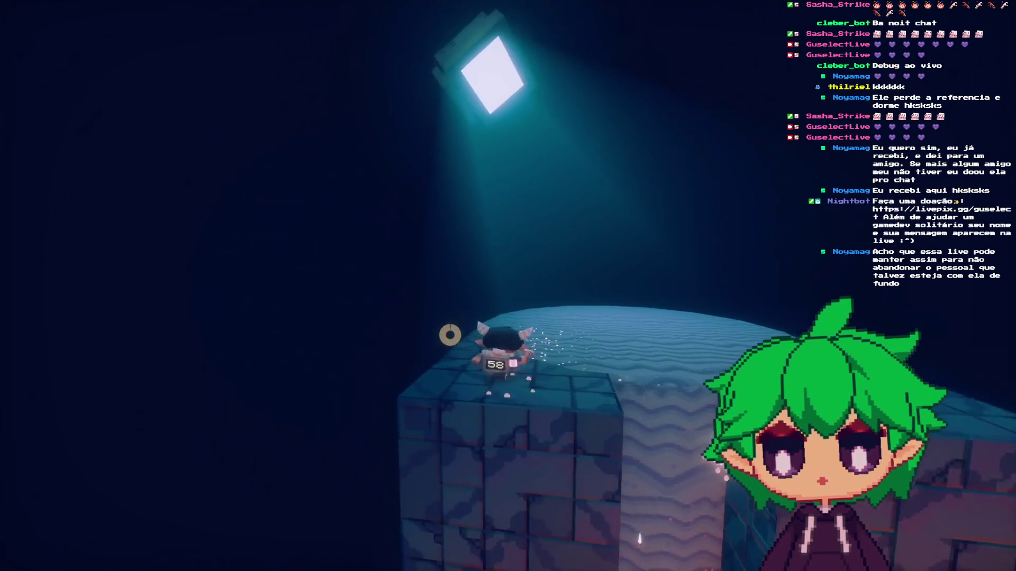
{"action": "key", "text": "w"}
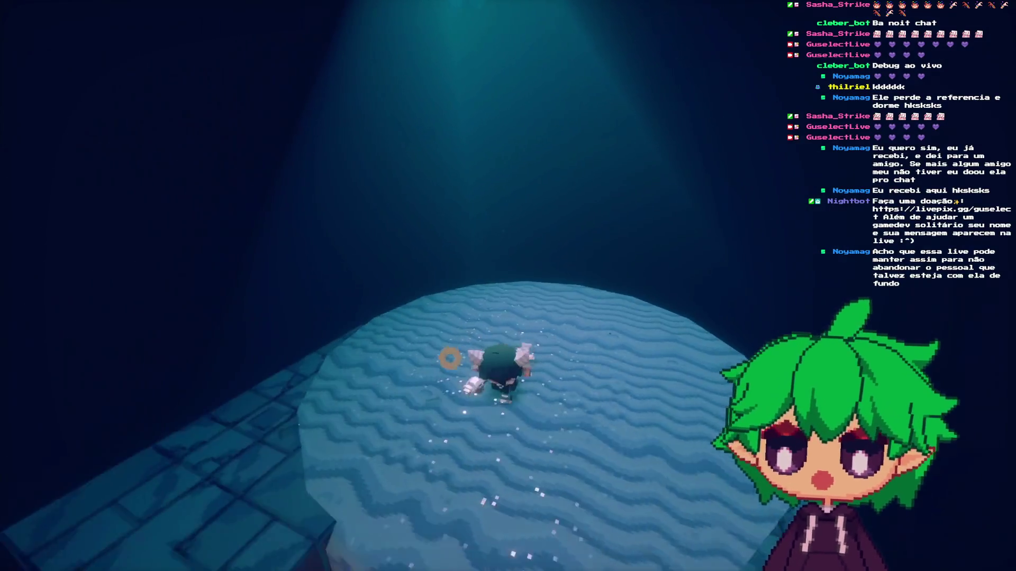
{"action": "key", "text": "w"}
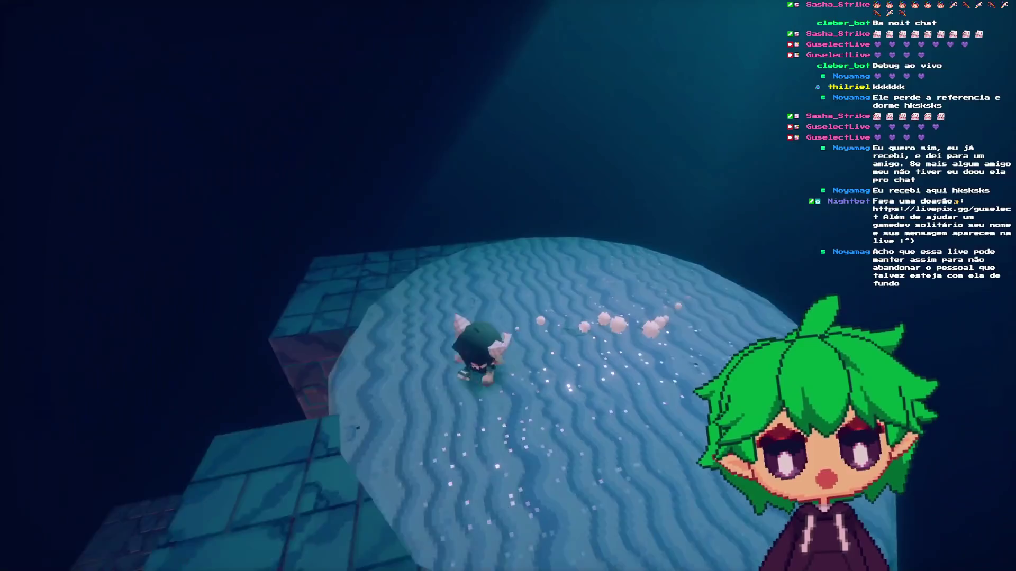
{"action": "key", "text": "w"}
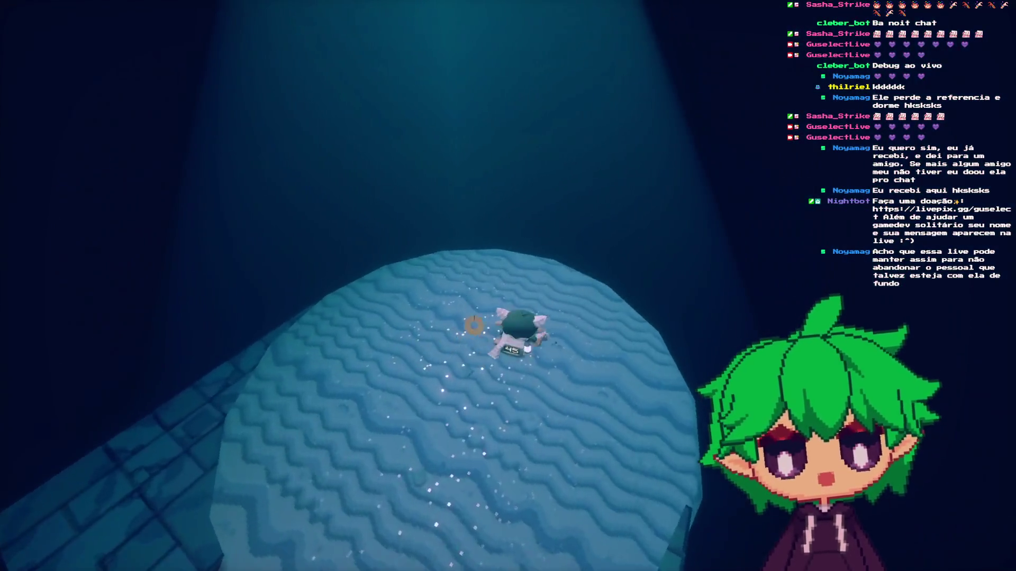
{"action": "key", "text": "w"}
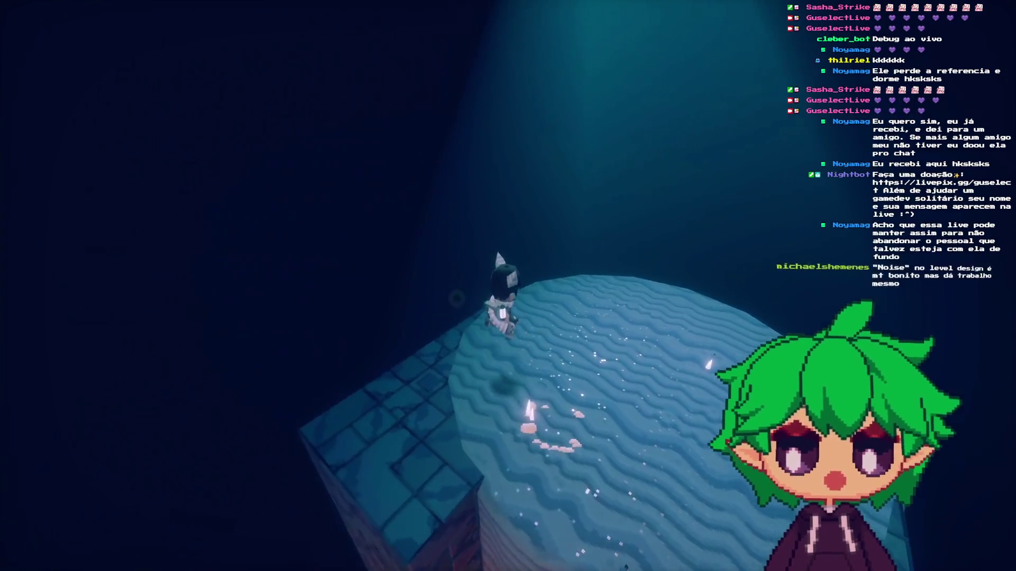
{"action": "key", "text": "w"}
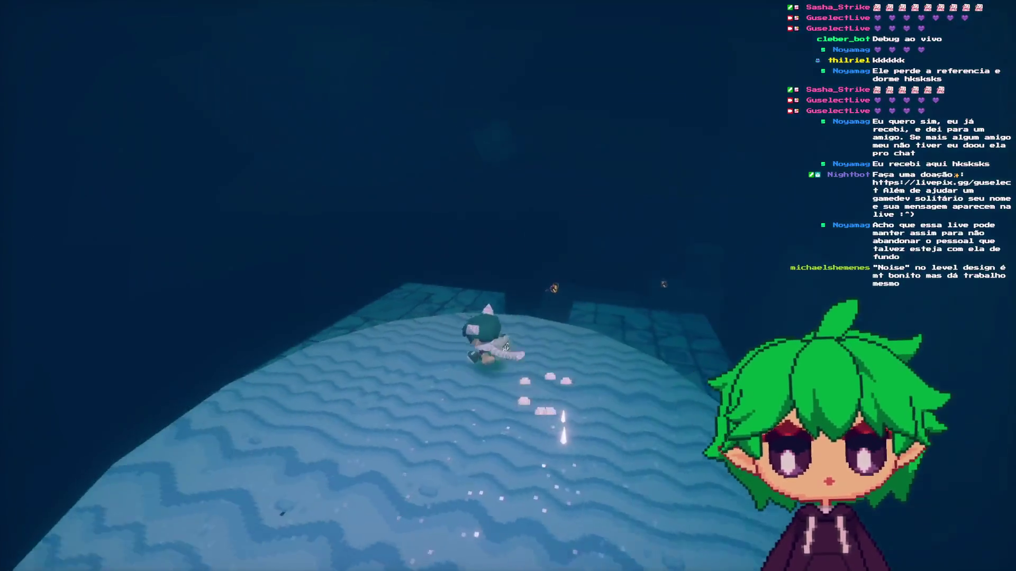
{"action": "key", "text": "w"}
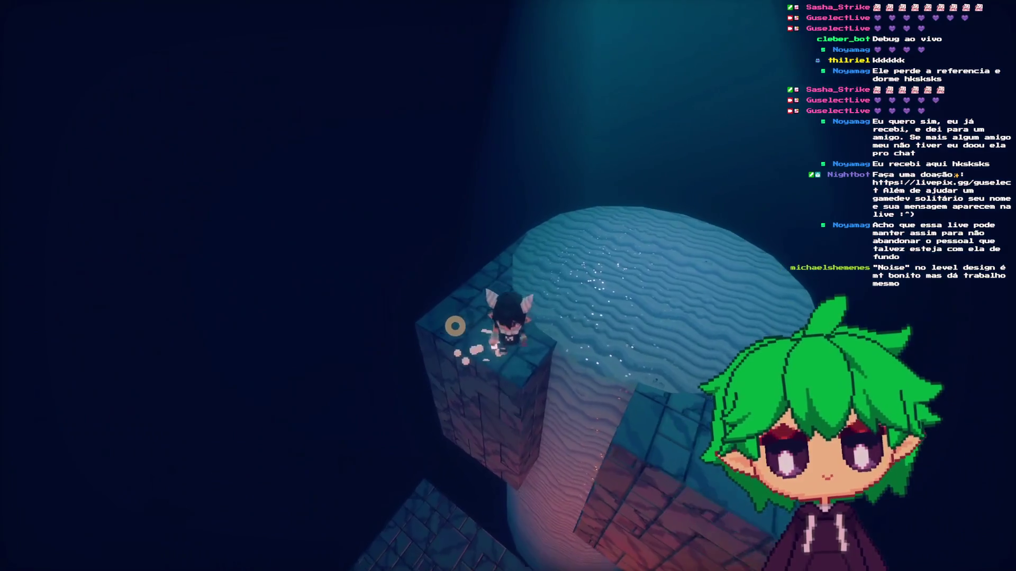
{"action": "key", "text": "w"}
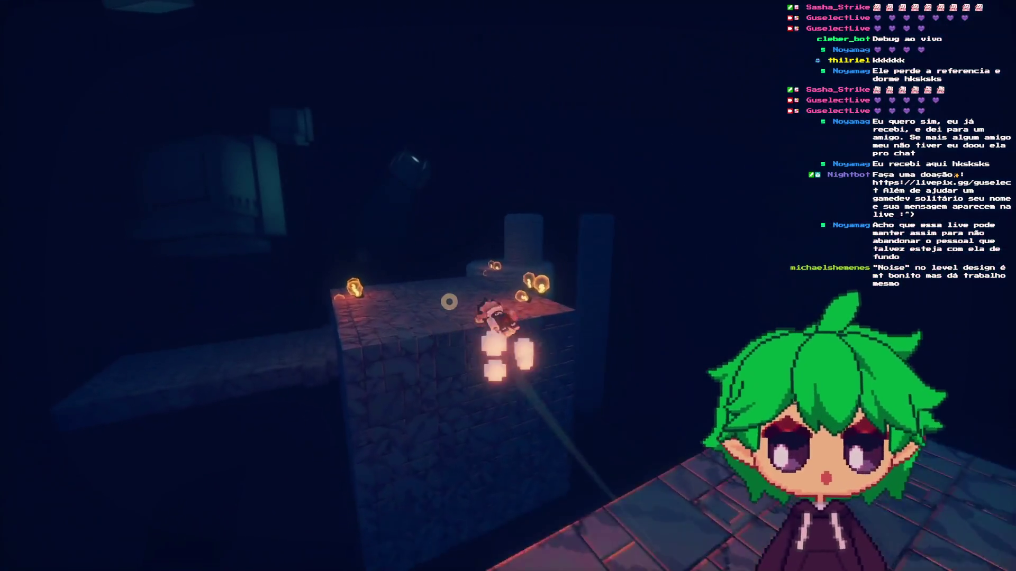
- Climb the pillar again, fire until out of ammo, and descend the block wall
{"action": "key", "text": "w"}
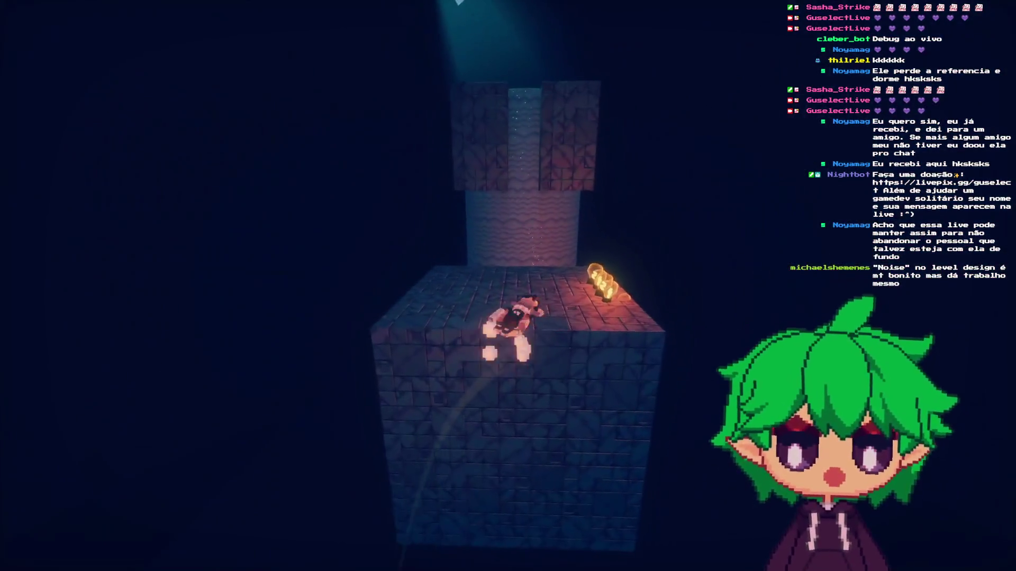
{"action": "key", "text": "w"}
{"action": "key", "text": "space"}
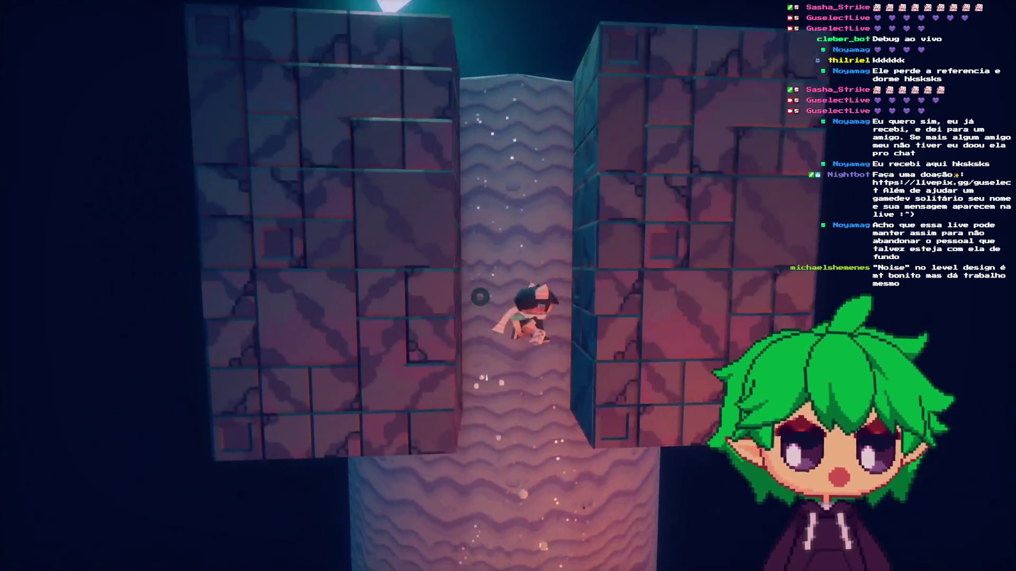
{"action": "key", "text": "w"}
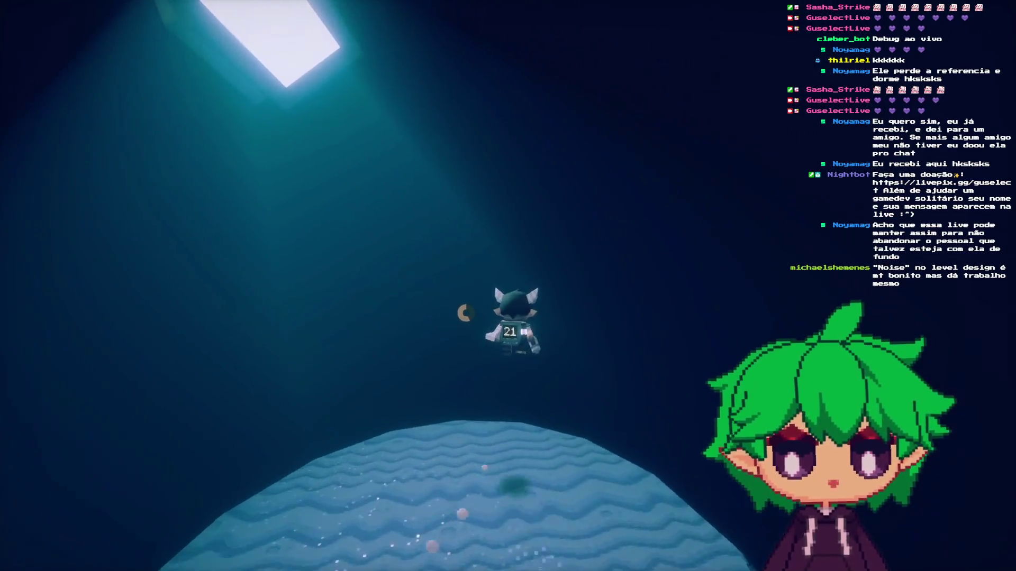
{"action": "key", "text": "w"}
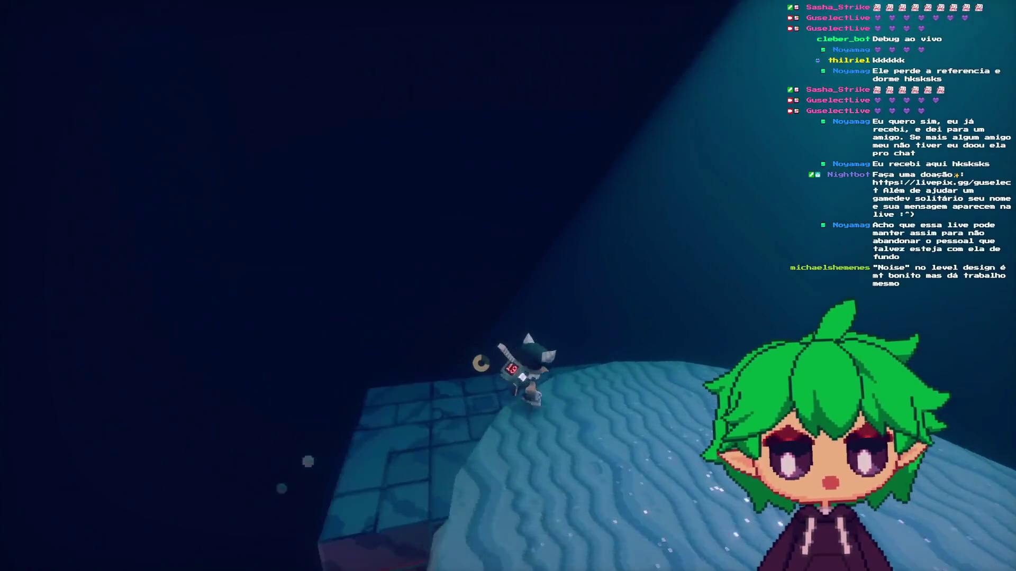
{"action": "key", "text": "s"}
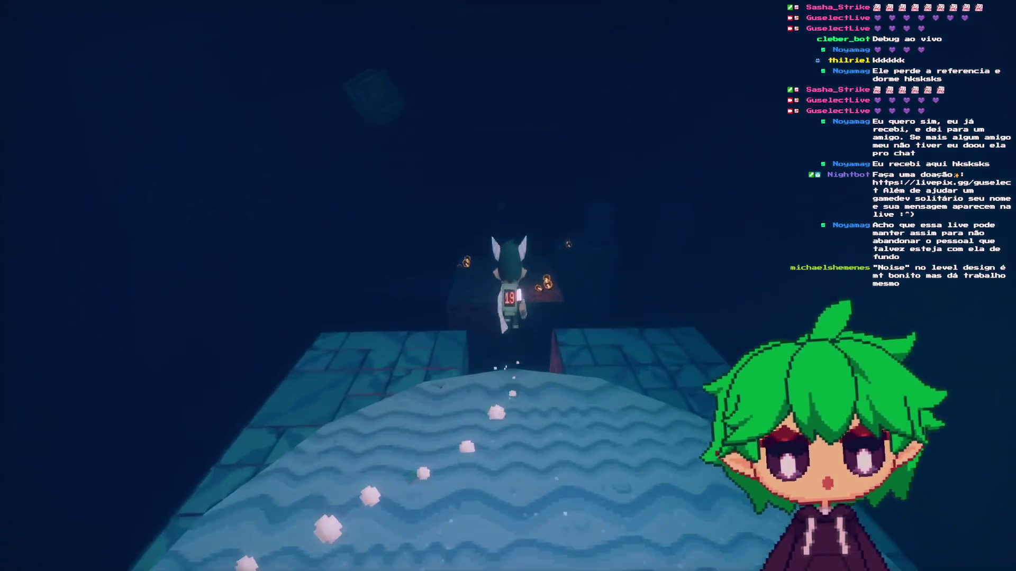
{"action": "key", "text": "w"}
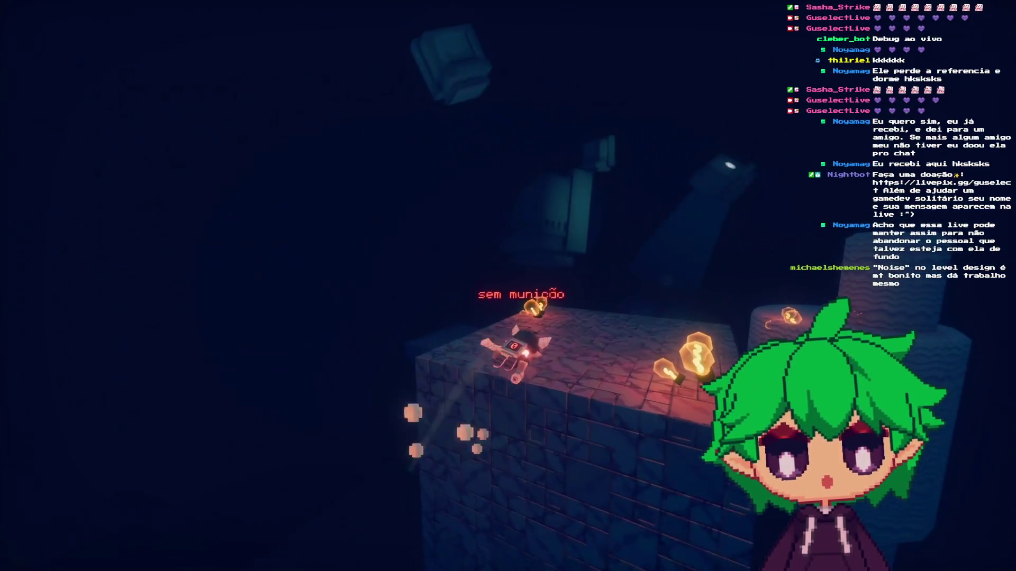
{"action": "key", "text": "w"}
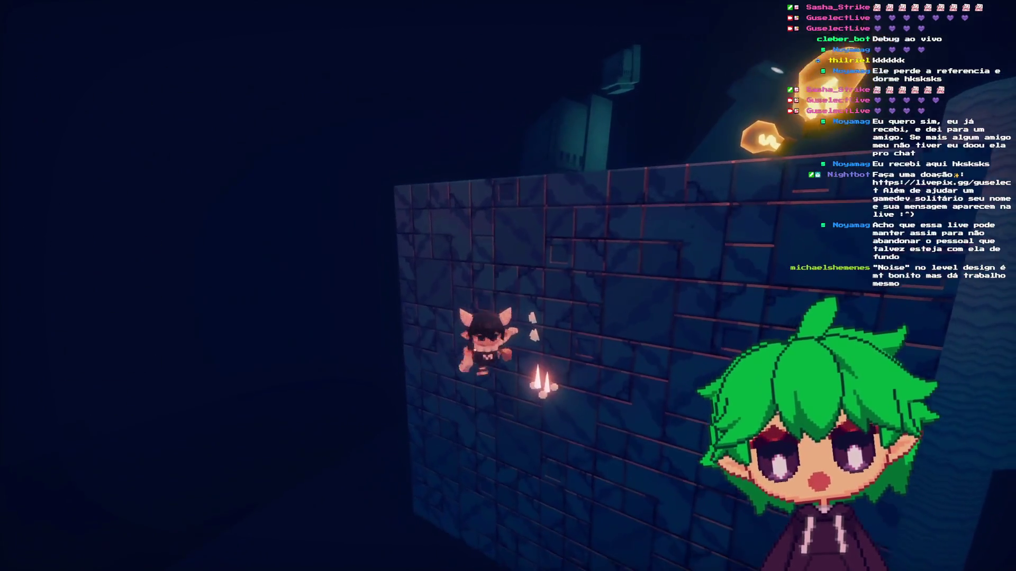
{"action": "key", "text": "w"}
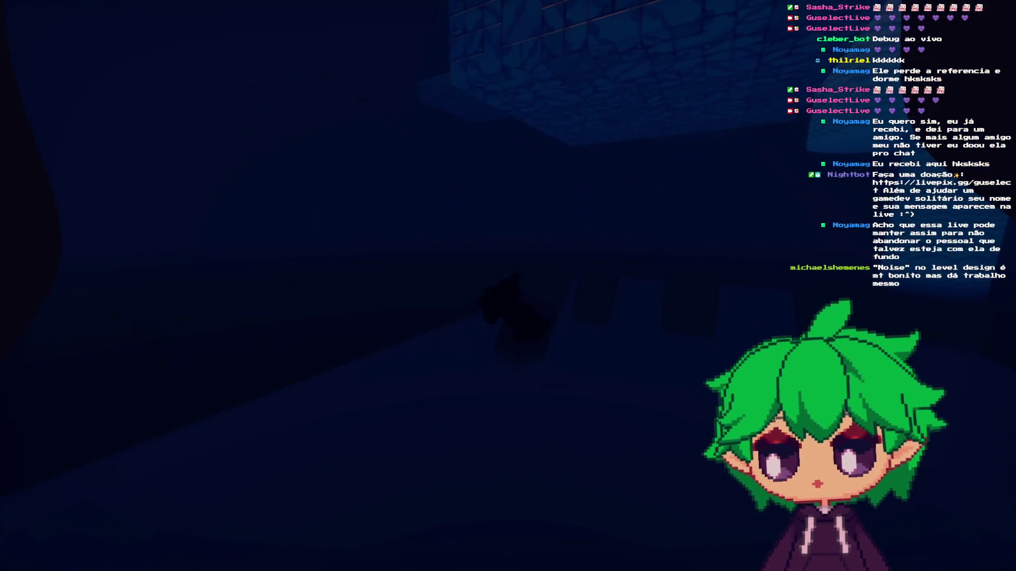
- Run across the crates and briefly toggle photo mode
{"action": "key", "text": "w"}
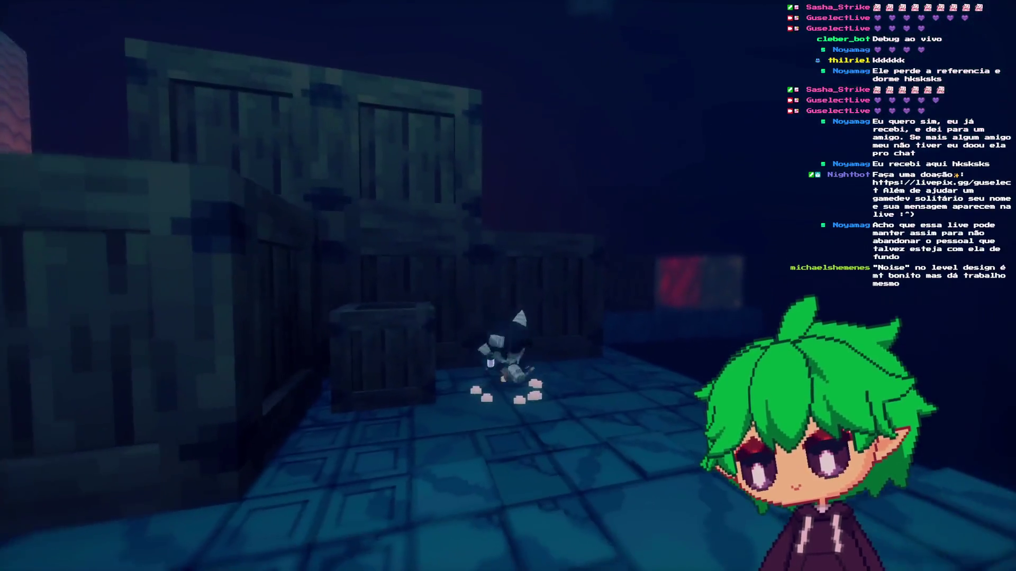
{"action": "key", "text": "w"}
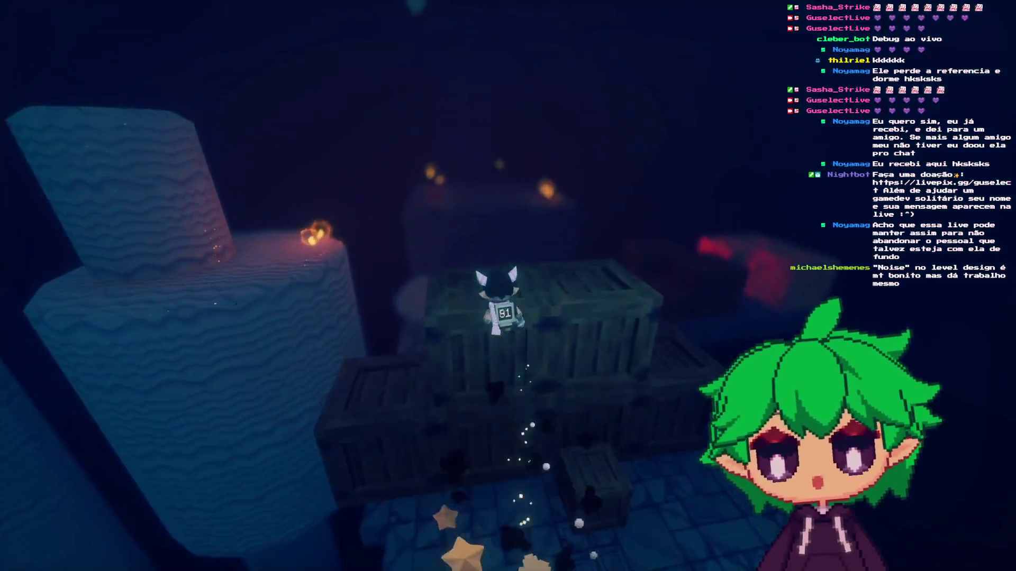
{"action": "key", "text": "p"}
{"action": "key", "text": "p"}
{"action": "key", "text": "w"}
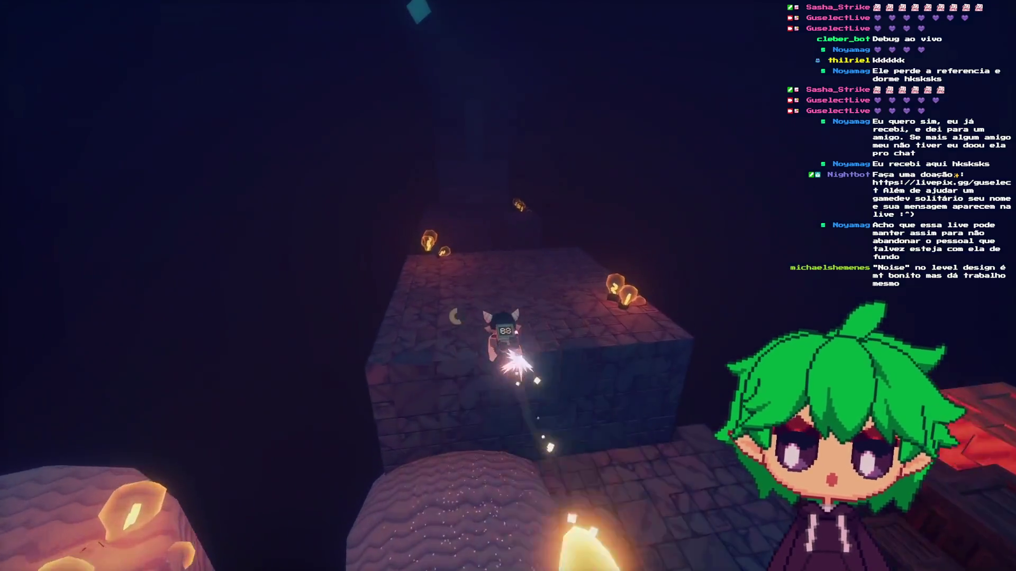
- Run through the dungeon over the red crates onto the tiled walkway
{"action": "key", "text": "w"}
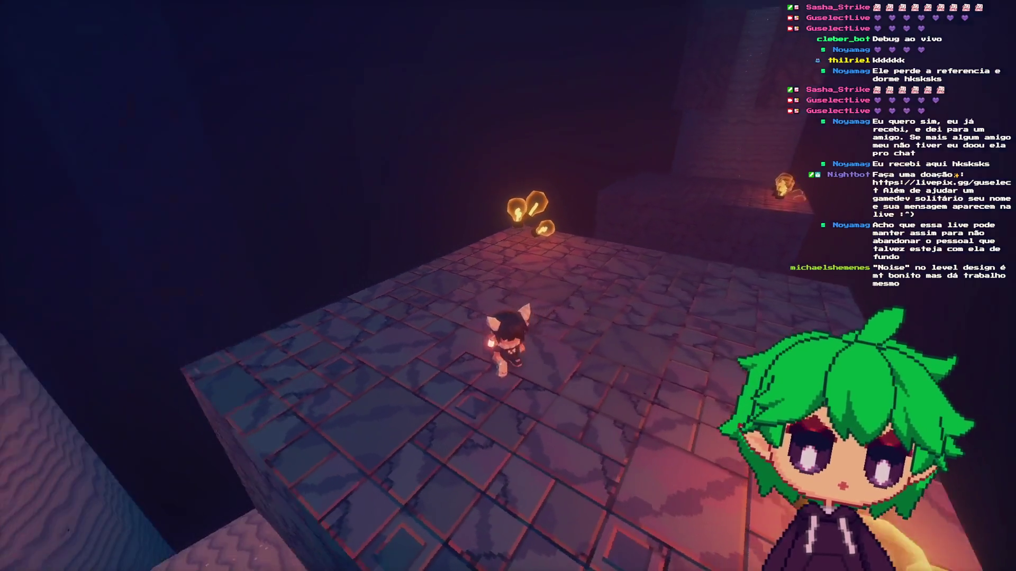
{"action": "key", "text": "w"}
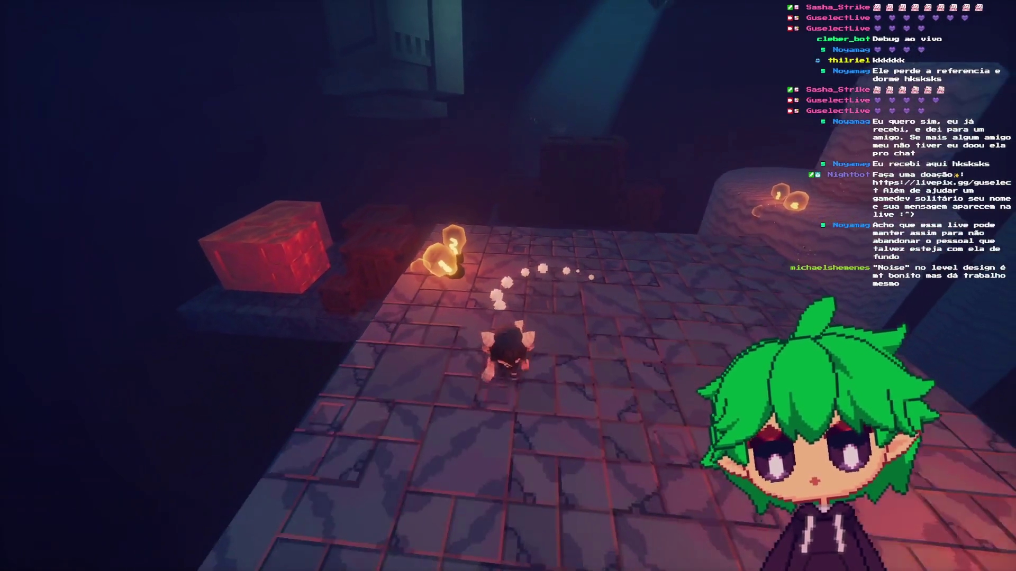
{"action": "key", "text": "w"}
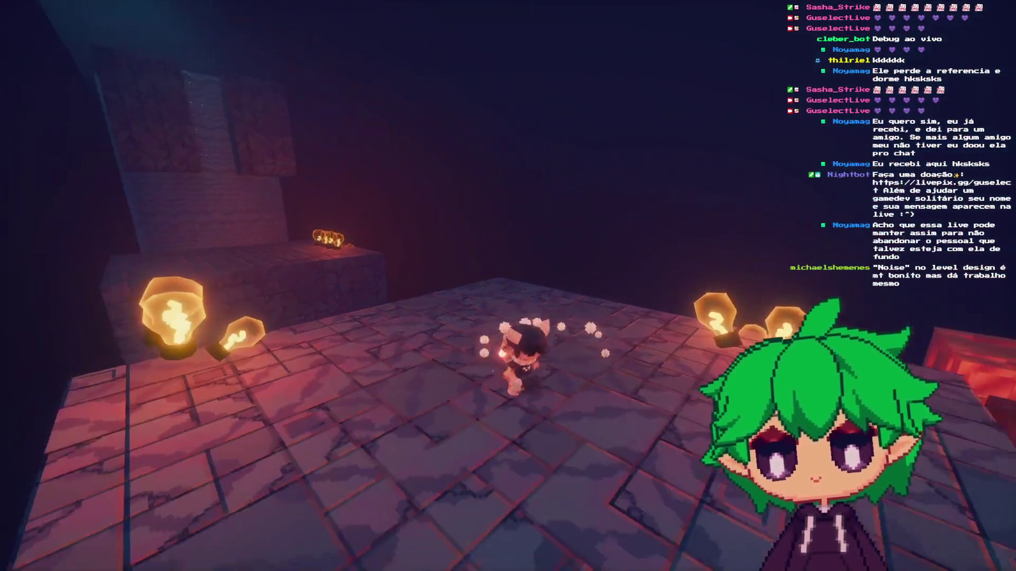
{"action": "key", "text": "w"}
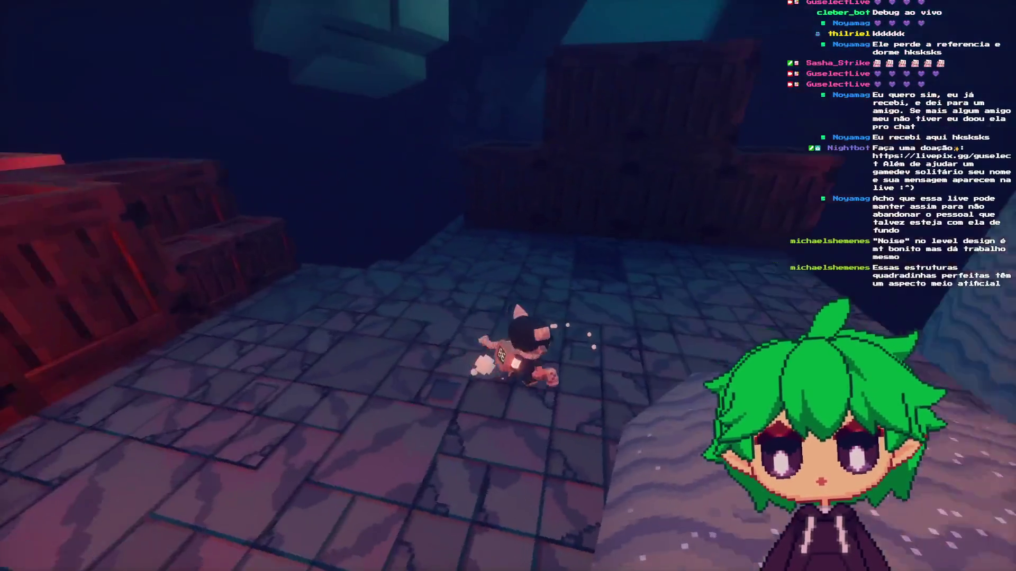
{"action": "key", "text": "w"}
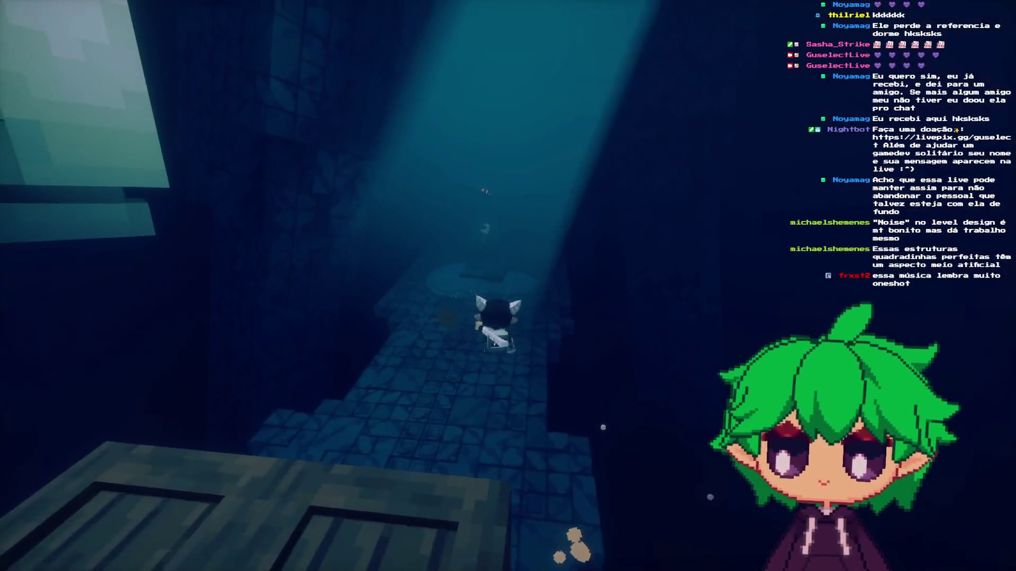
{"action": "key", "text": "w"}
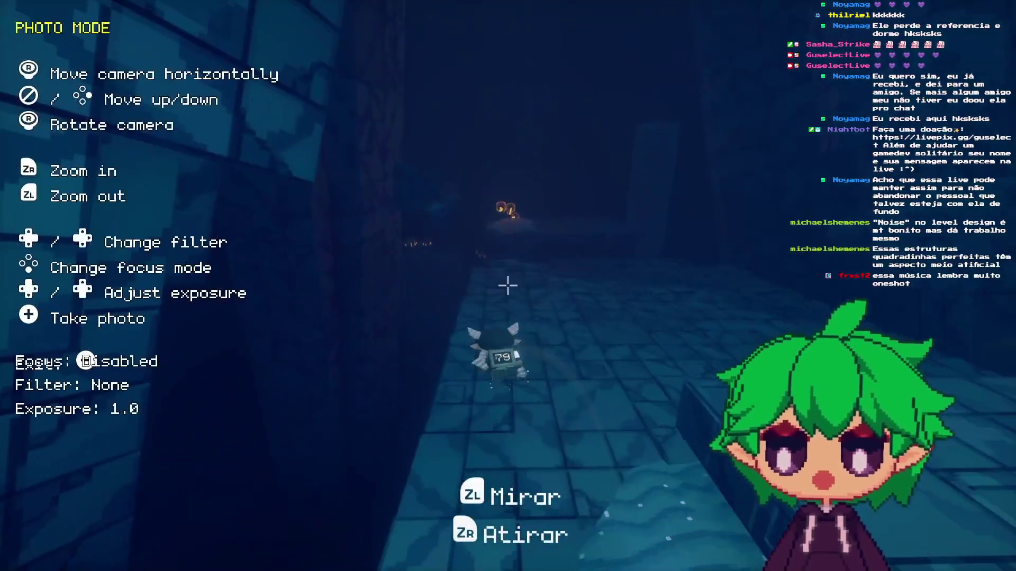
- Pan the photo-mode camera across the cavern's ceiling lights, exit, and run on
{"action": "key", "text": "p"}
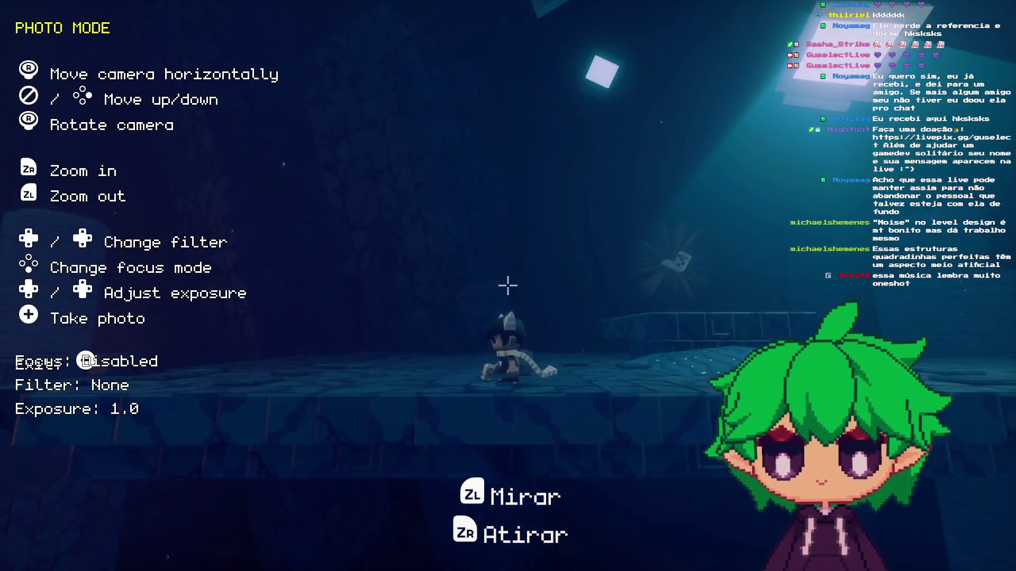
{"action": "key", "text": "a"}
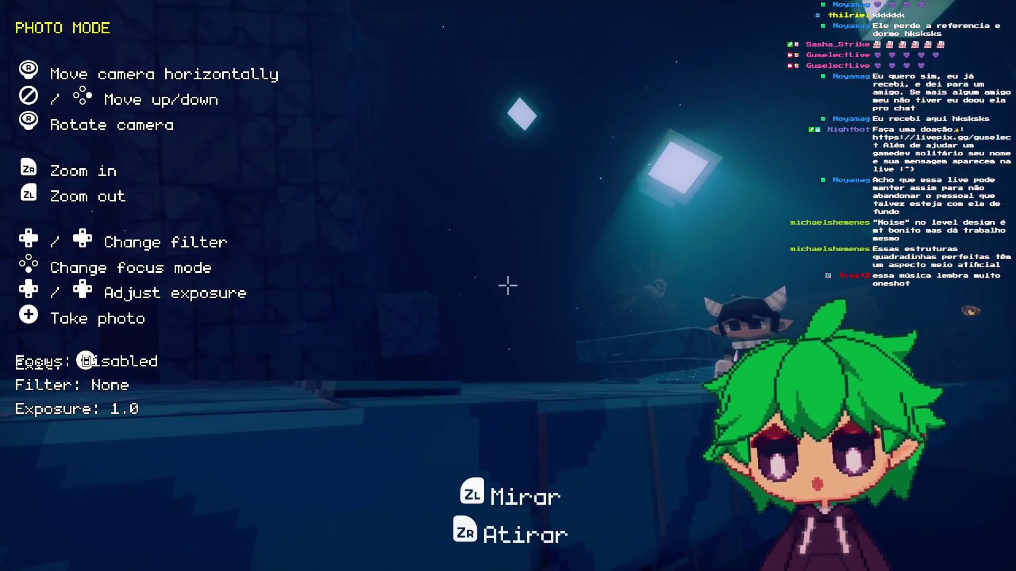
{"action": "key", "text": "d"}
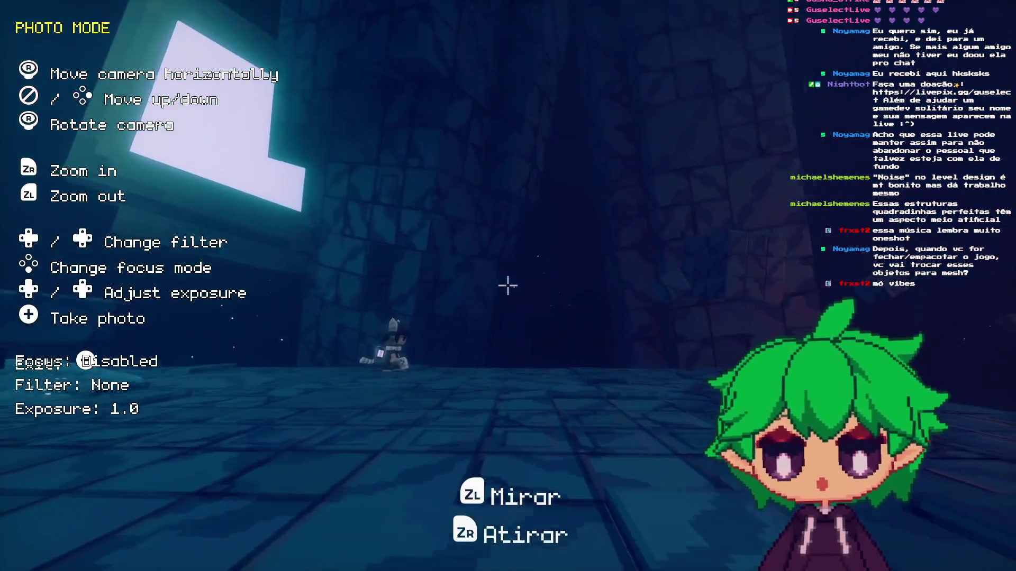
{"action": "key", "text": "p"}
{"action": "key", "text": "w"}
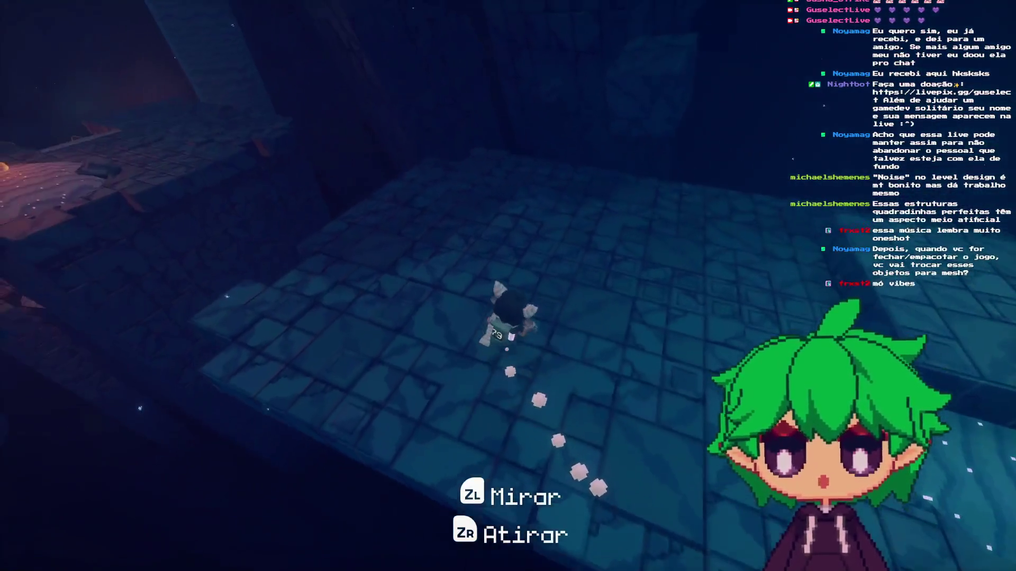
{"action": "key", "text": "p"}
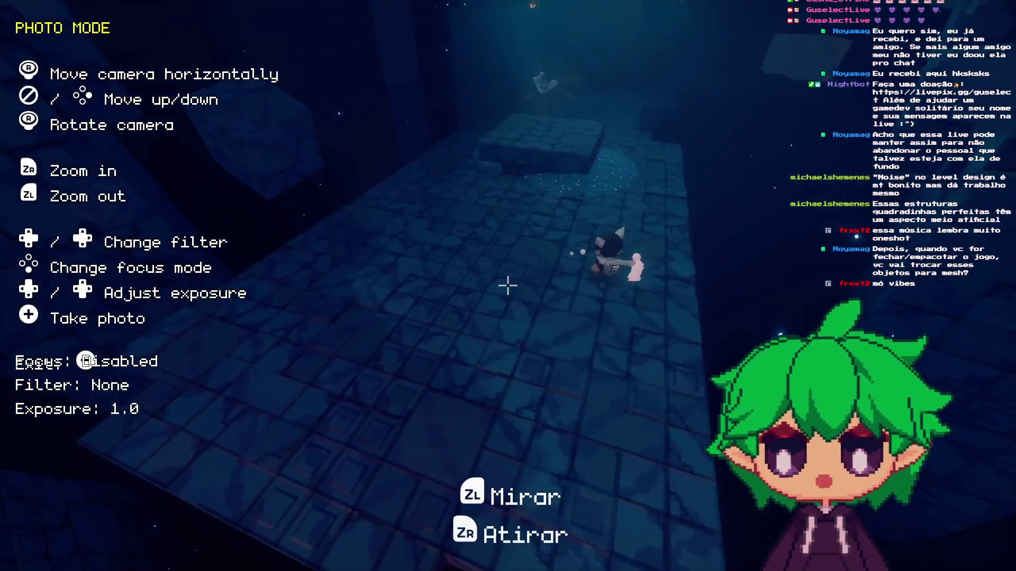
- Exit photo mode, run up the tiled walkway, and drop off the ledge
{"action": "key", "text": "p"}
{"action": "key", "text": "w"}
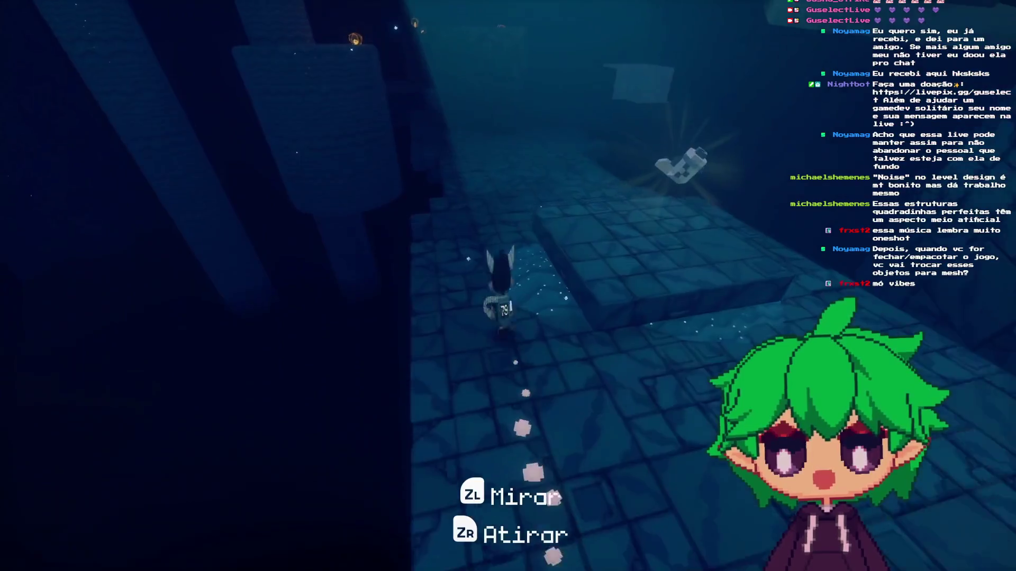
{"action": "key", "text": "w"}
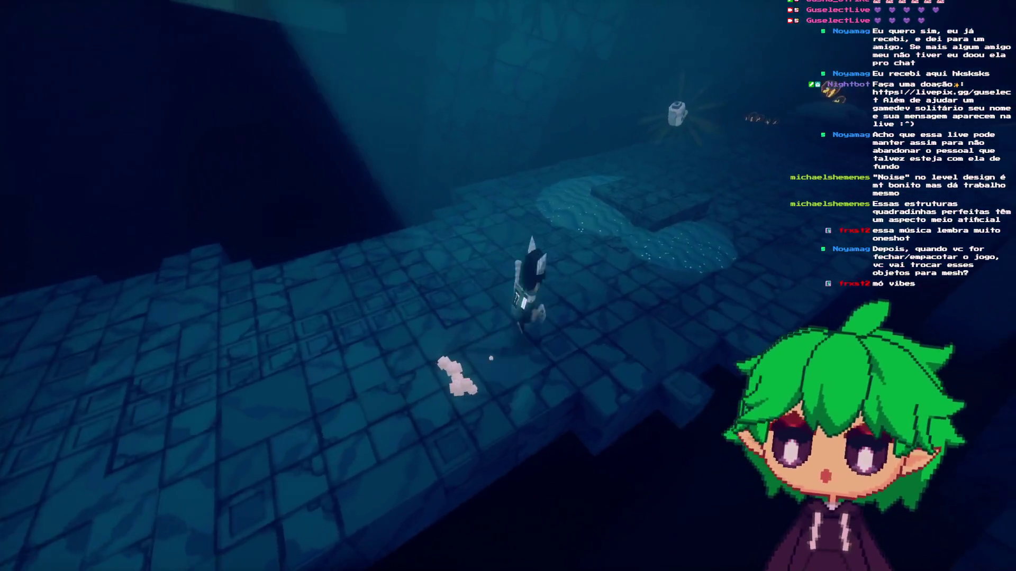
{"action": "key", "text": "w"}
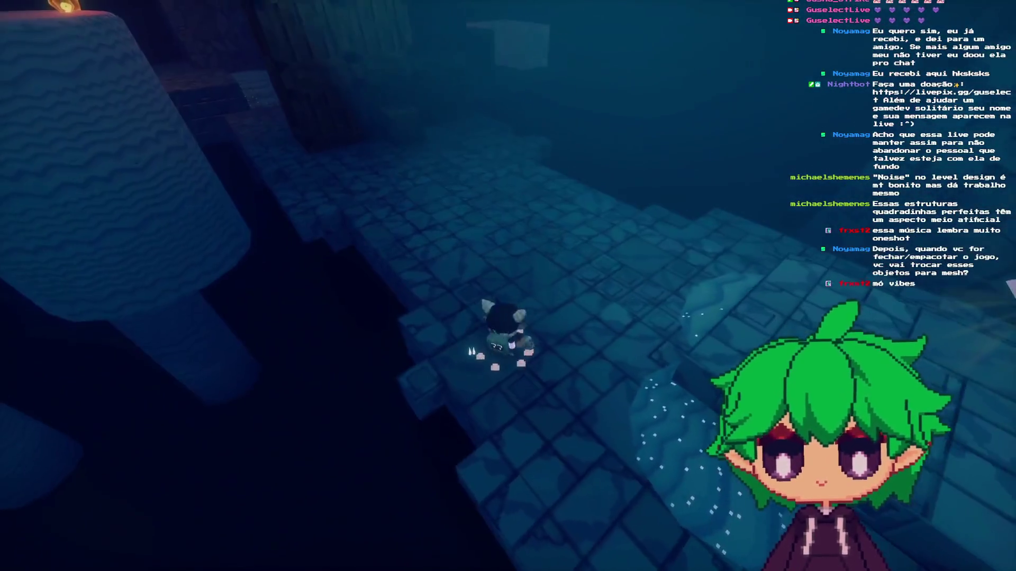
{"action": "key", "text": "w"}
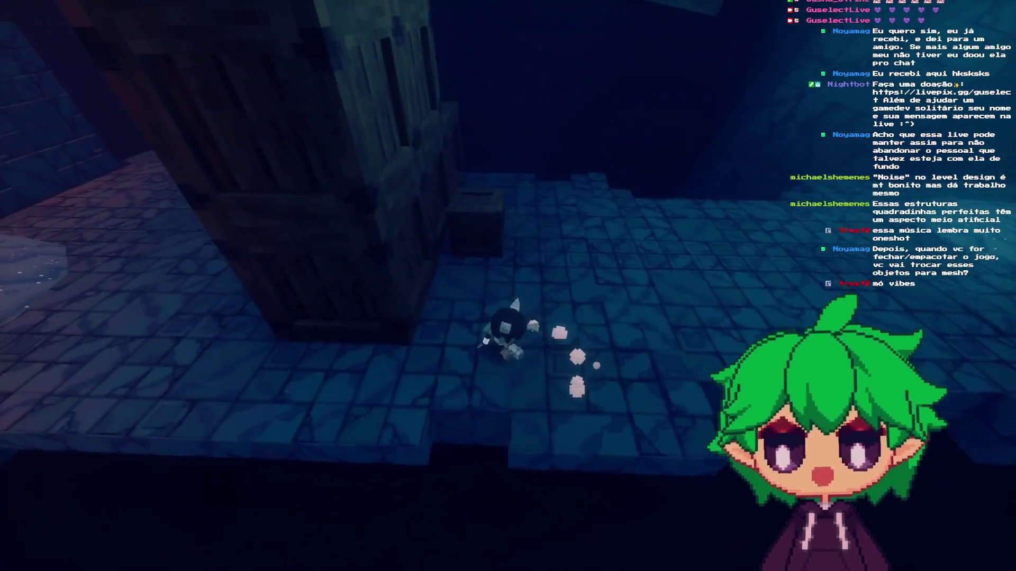
{"action": "key", "text": "w"}
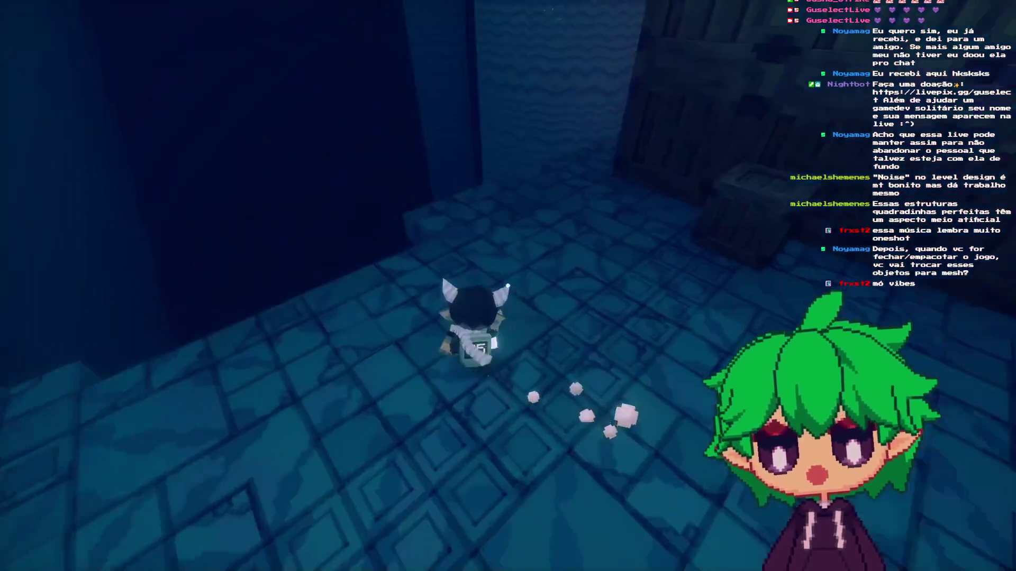
{"action": "key", "text": "w"}
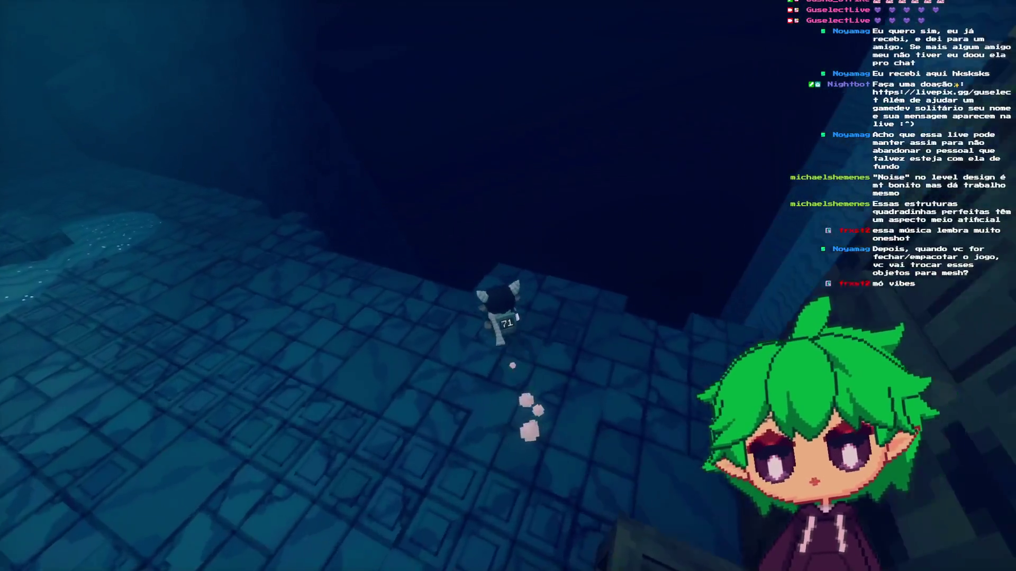
{"action": "key", "text": "w"}
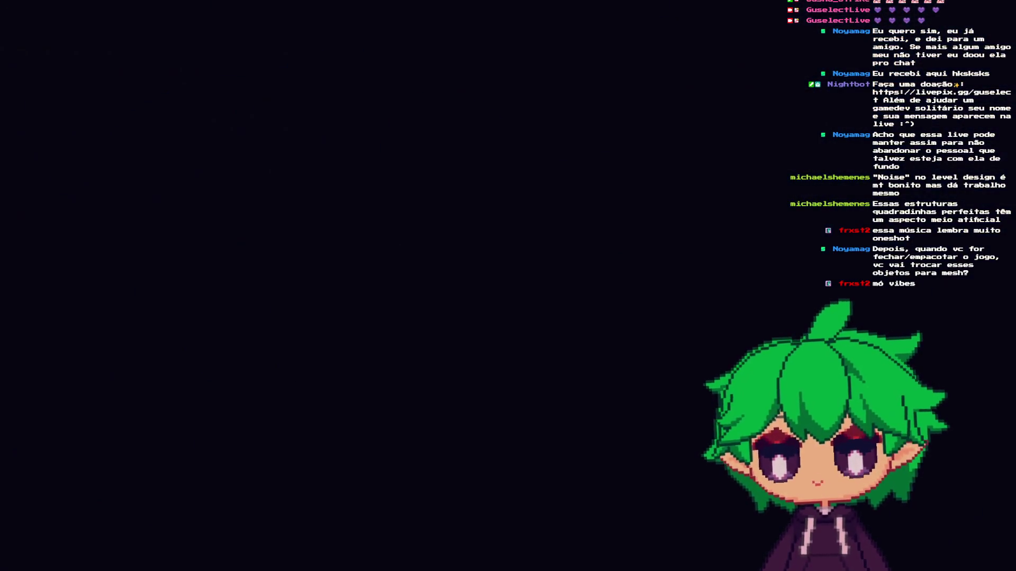
- Run to the torch-lit ledge, land on a pillar top, and enter photo mode
{"action": "key", "text": "w"}
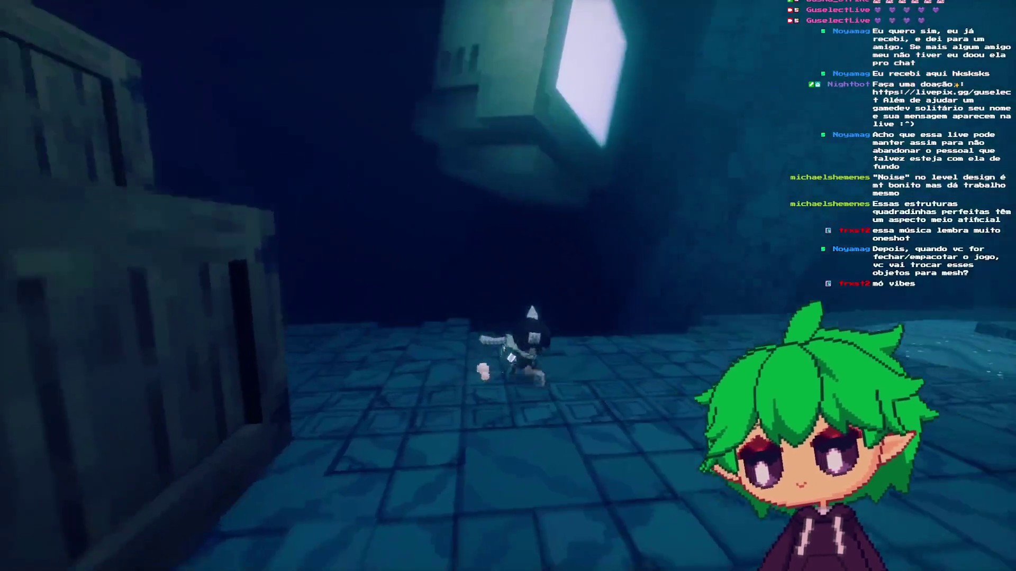
{"action": "key", "text": "w"}
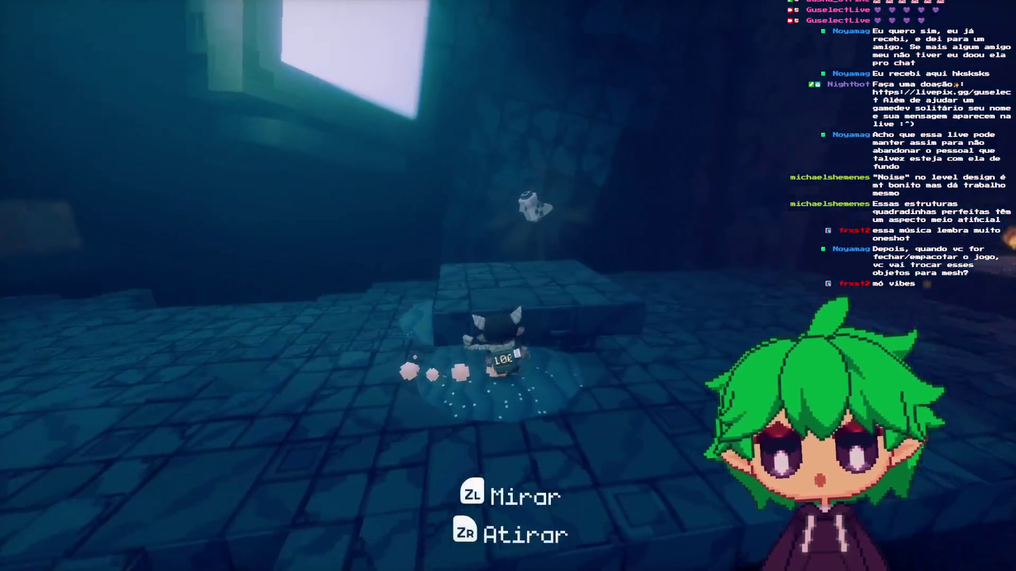
{"action": "key", "text": "w"}
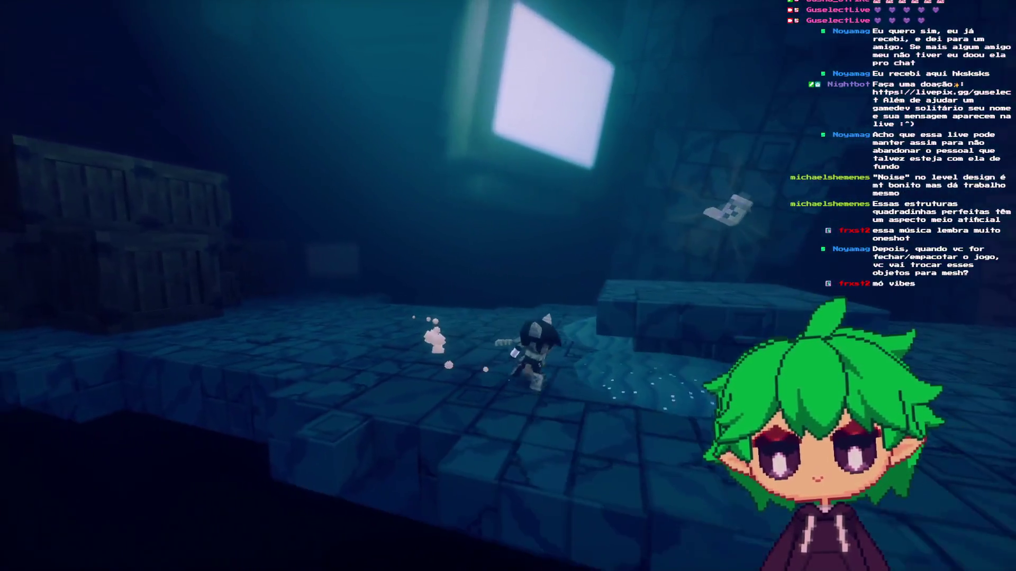
{"action": "key", "text": "w"}
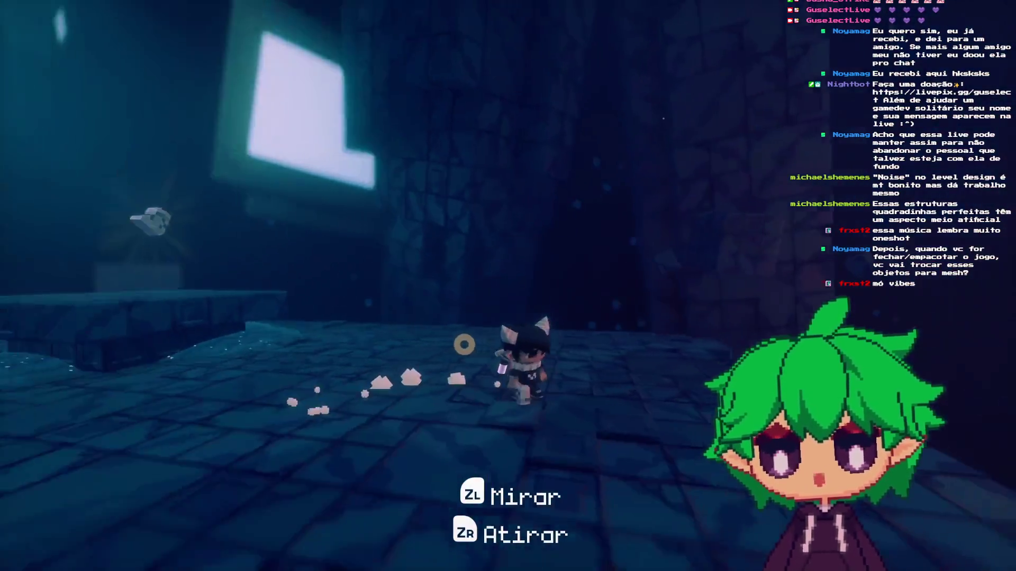
{"action": "key", "text": "w"}
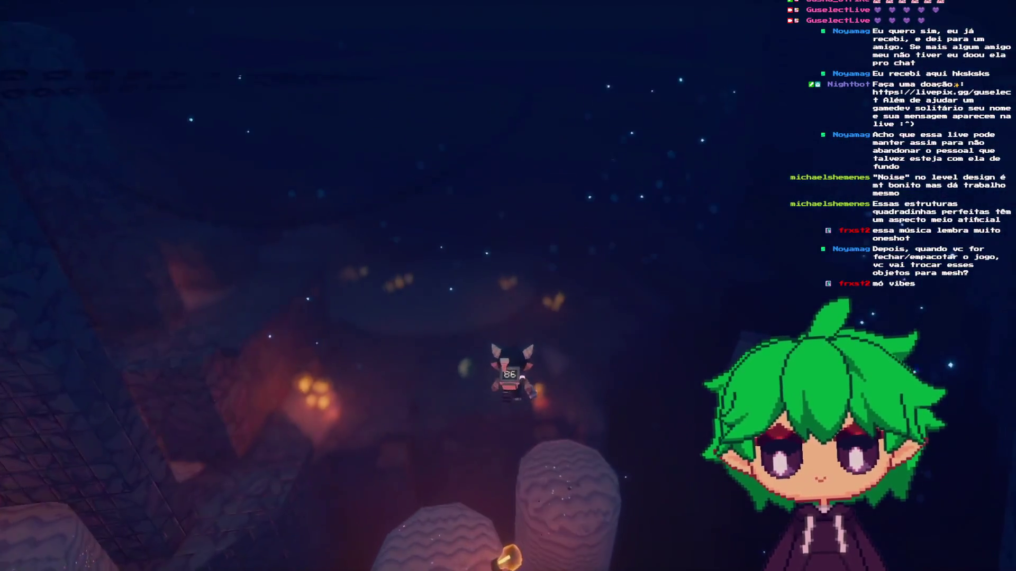
{"action": "key", "text": "w"}
{"action": "key", "text": "p"}
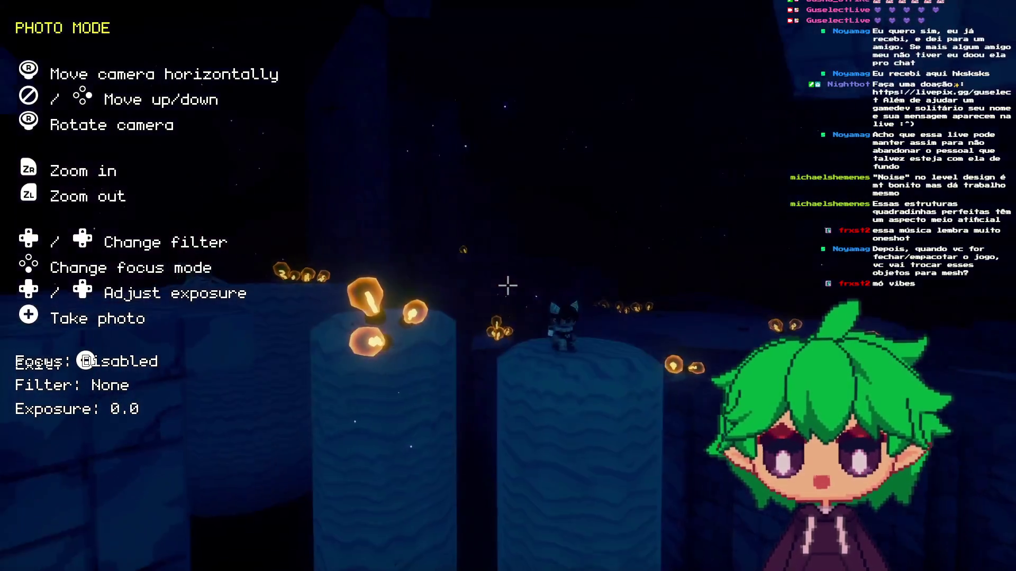
- Adjust photo-mode exposure and camera, then stop the game with F8 and frame the CSG box
{"action": "key", "text": "Right"}
{"action": "key", "text": "d"}
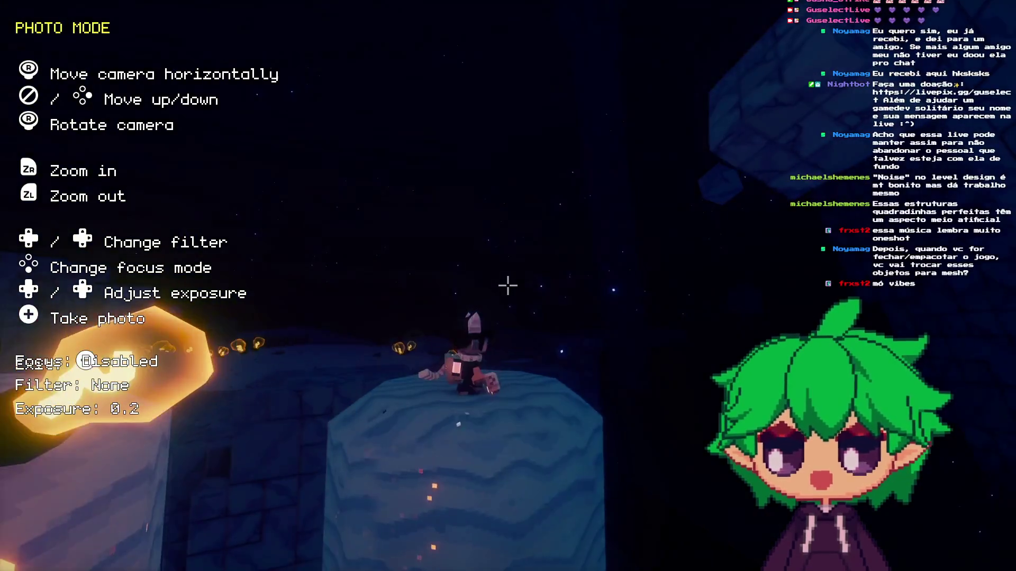
{"action": "key", "text": "p"}
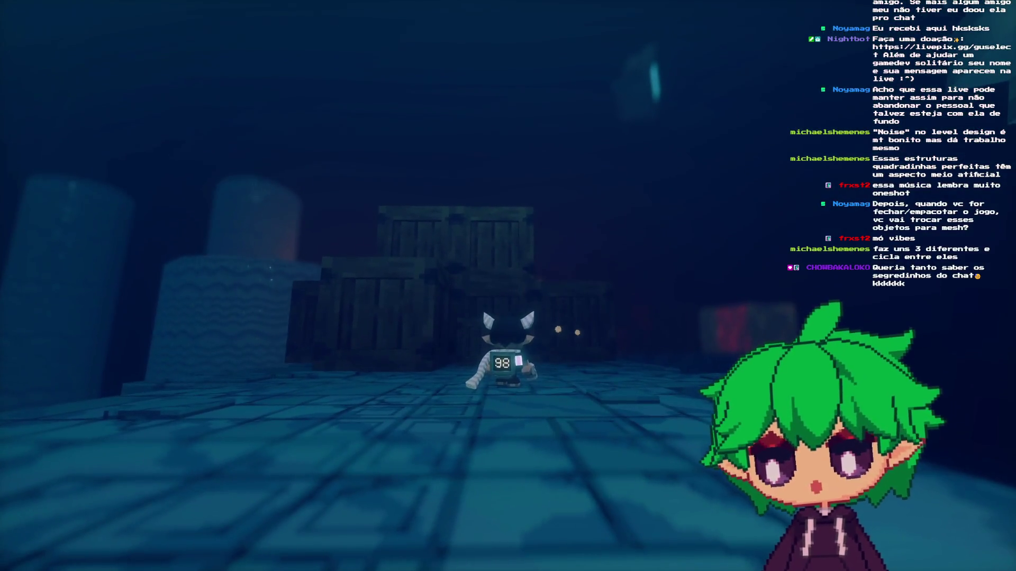
{"action": "key", "text": "F8"}
{"action": "key", "text": "f"}
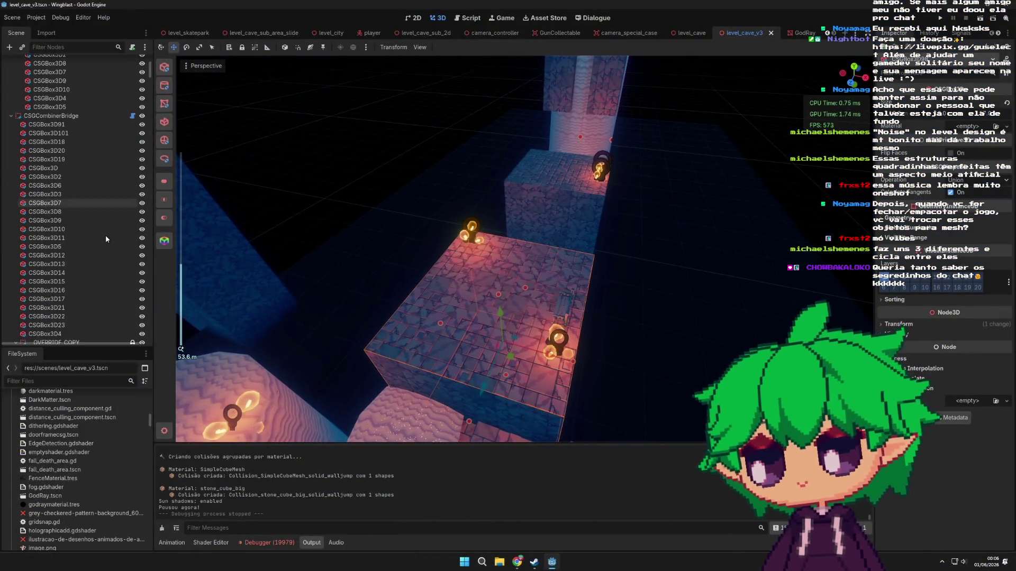
- Hide and reshow the CSGCombinerBridge group several times, orbiting the view to compare
{"action": "left_click", "coordinate": [74, 185]}
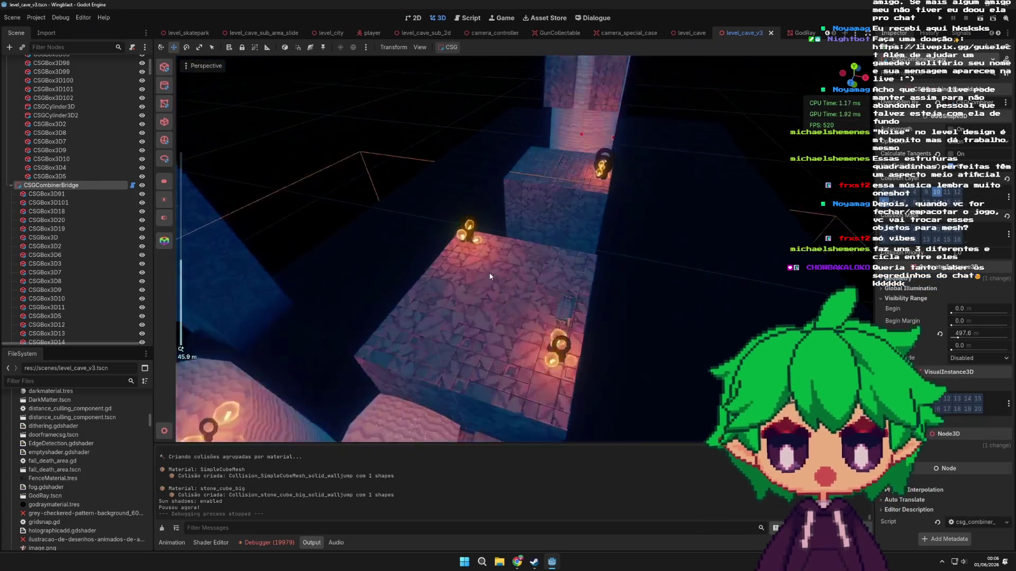
{"action": "scroll", "coordinate": [417, 243], "scroll_direction": "up", "scroll_amount": 3}
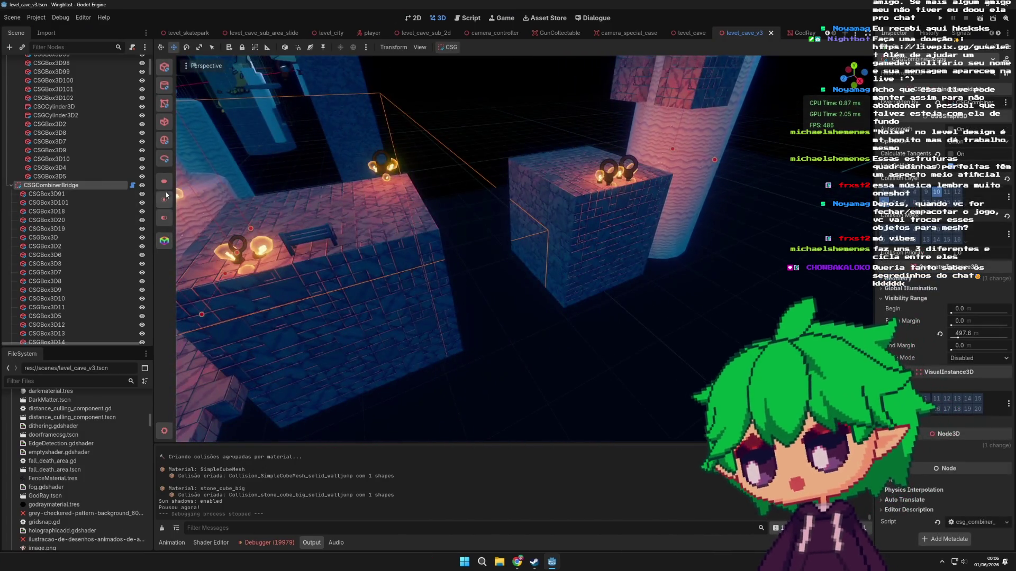
{"action": "double_click", "coordinate": [142, 185]}
{"action": "scroll", "coordinate": [125, 238], "scroll_direction": "up", "scroll_amount": 1}
{"action": "scroll", "coordinate": [372, 297], "scroll_direction": "down", "scroll_amount": 2}
{"action": "mouse_move", "coordinate": [372, 298]}
{"action": "left_mouse_down"}
{"action": "mouse_move", "coordinate": [492, 283]}
{"action": "mouse_move", "coordinate": [431, 276]}
{"action": "mouse_move", "coordinate": [511, 297]}
{"action": "mouse_move", "coordinate": [482, 258]}
{"action": "left_mouse_up"}
{"action": "left_click", "coordinate": [141, 211]}
{"action": "left_click", "coordinate": [141, 211]}
{"action": "scroll", "coordinate": [102, 271], "scroll_direction": "down", "scroll_amount": 5}
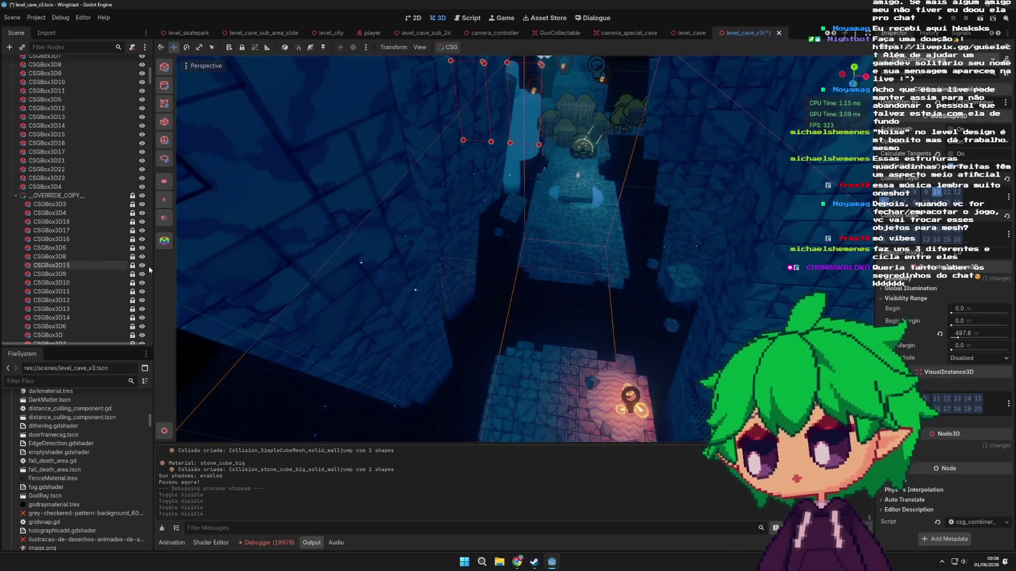
{"action": "scroll", "coordinate": [81, 210], "scroll_direction": "up", "scroll_amount": 6}
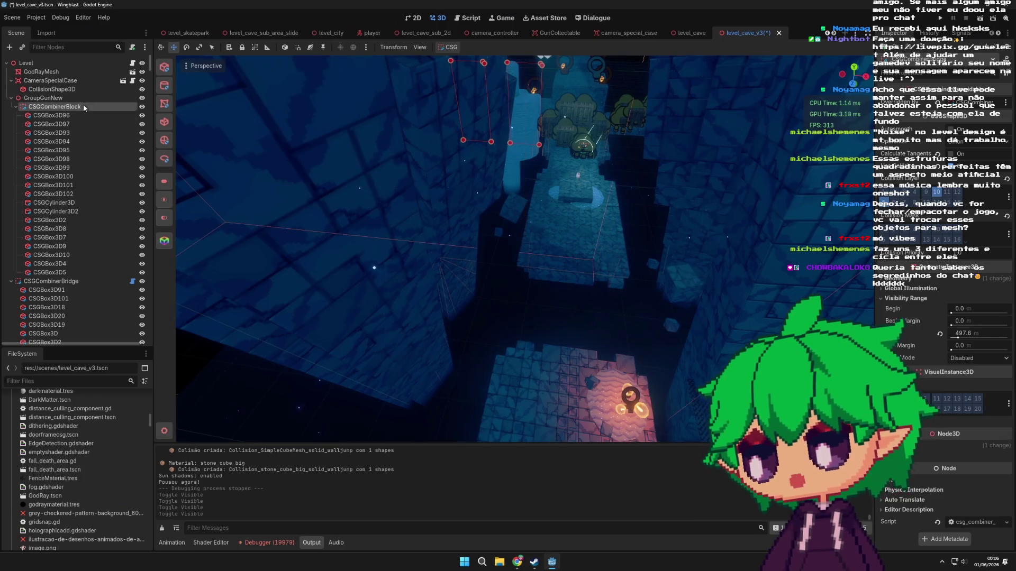
- Toggle CSGCombinerBlock and GroupGunNew visibility off and on, leaving every group visible
{"action": "left_click", "coordinate": [84, 106]}
{"action": "double_click", "coordinate": [142, 106]}
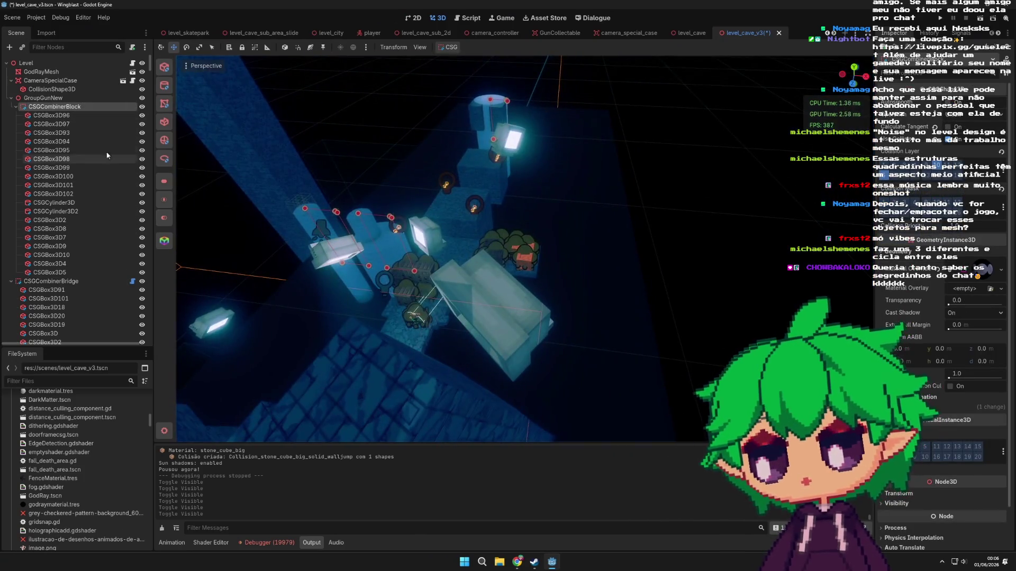
{"action": "double_click", "coordinate": [141, 106]}
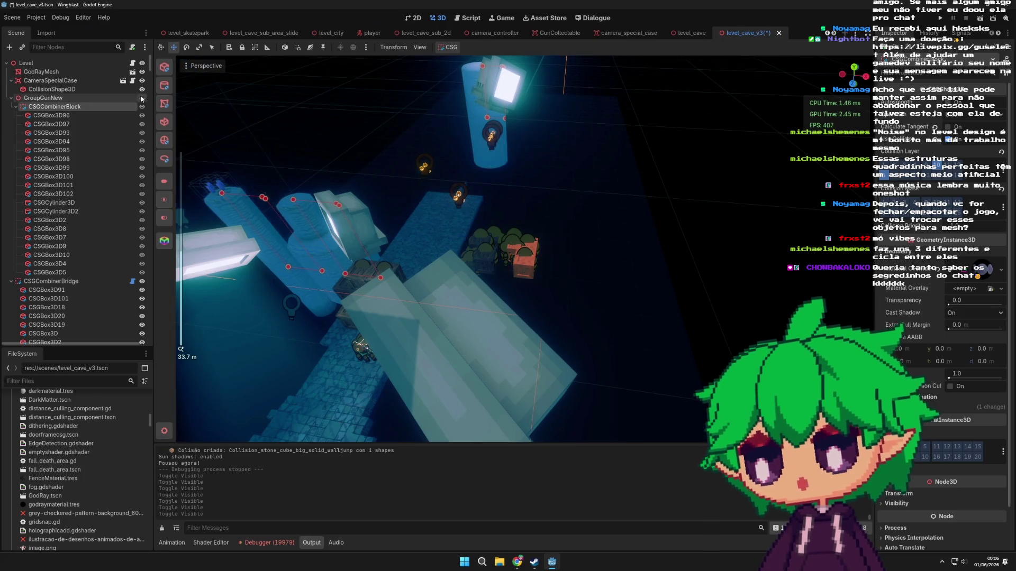
{"action": "double_click", "coordinate": [106, 97]}
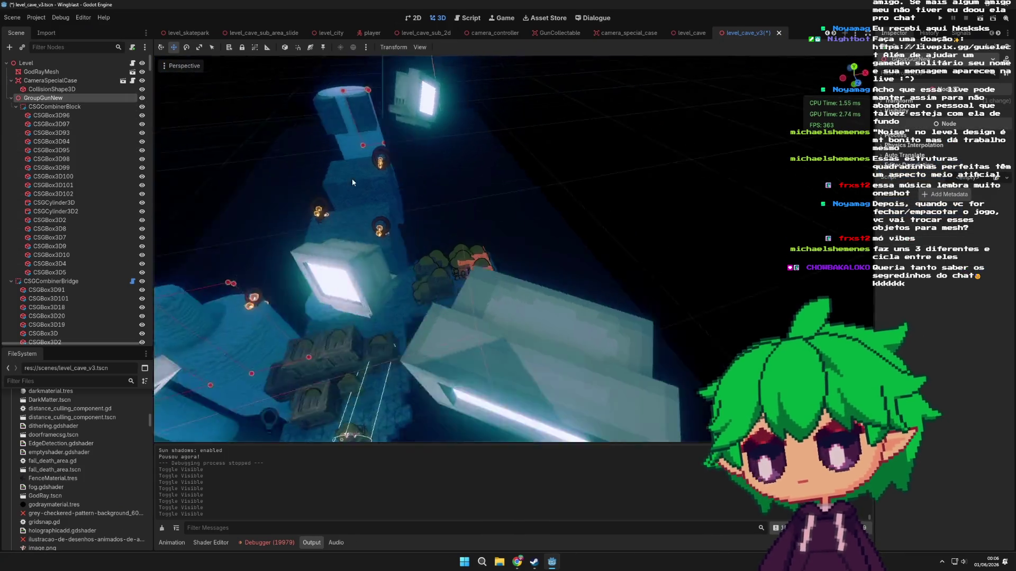
{"action": "double_click", "coordinate": [126, 106]}
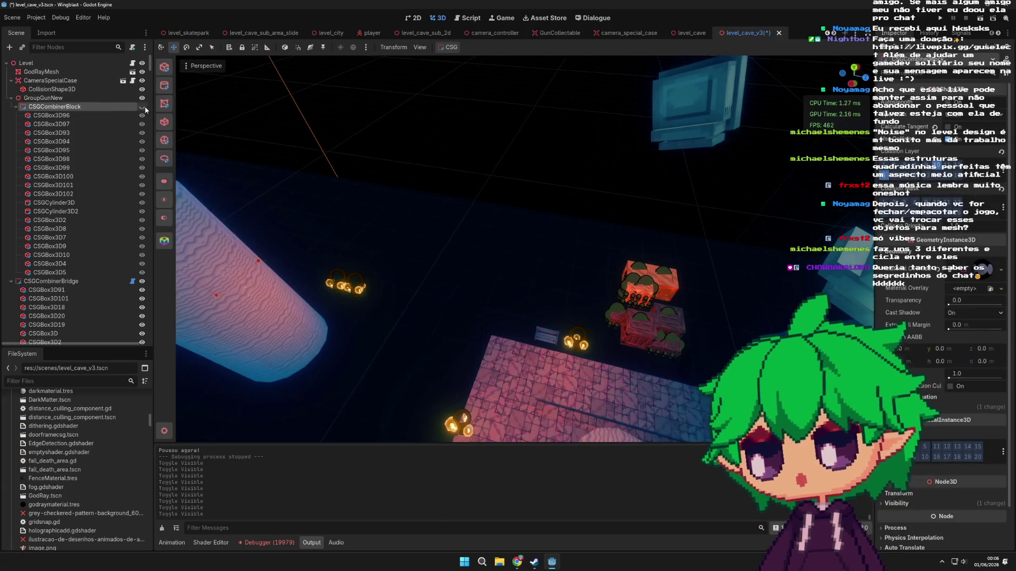
{"action": "left_click", "coordinate": [80, 98]}
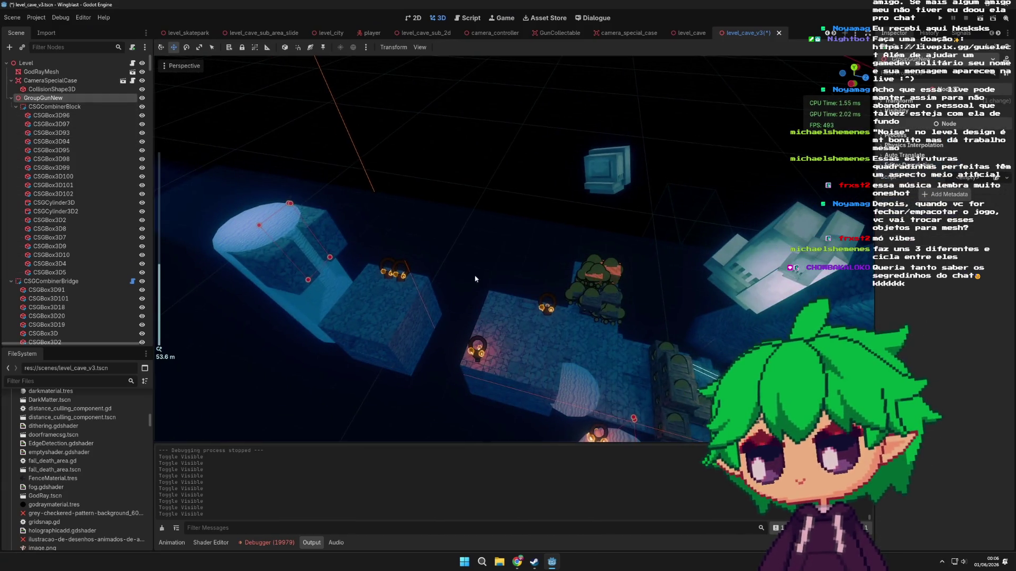
{"action": "left_click", "coordinate": [142, 97]}
{"action": "left_click", "coordinate": [142, 98]}
{"action": "scroll", "coordinate": [390, 223], "scroll_direction": "up", "scroll_amount": 3}
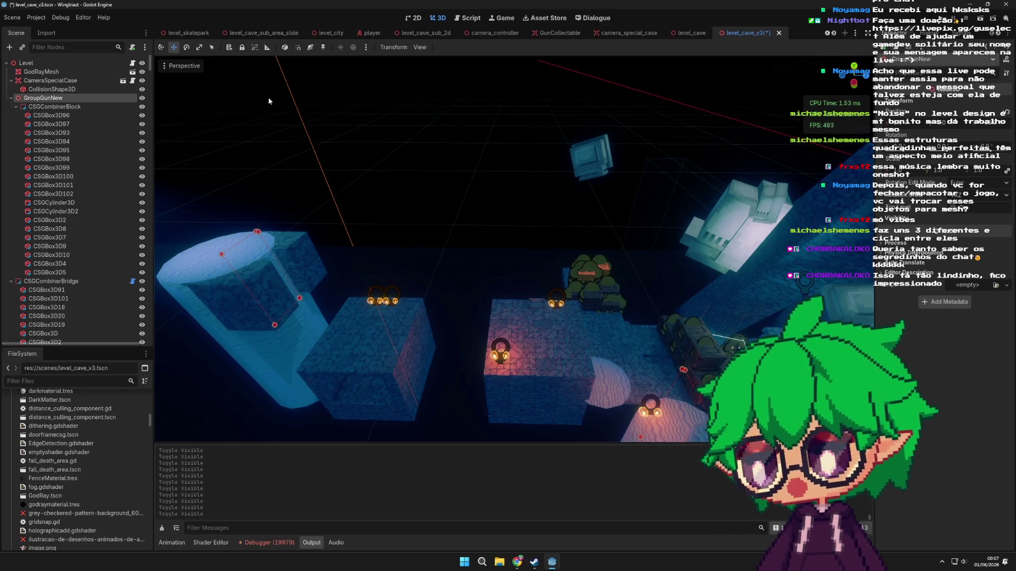
- Collapse the CSGCombinerBlock group's children in the scene tree while orbiting the blocks
{"action": "scroll", "coordinate": [478, 269], "scroll_direction": "down", "scroll_amount": 3}
{"action": "scroll", "coordinate": [329, 241], "scroll_direction": "up", "scroll_amount": 3}
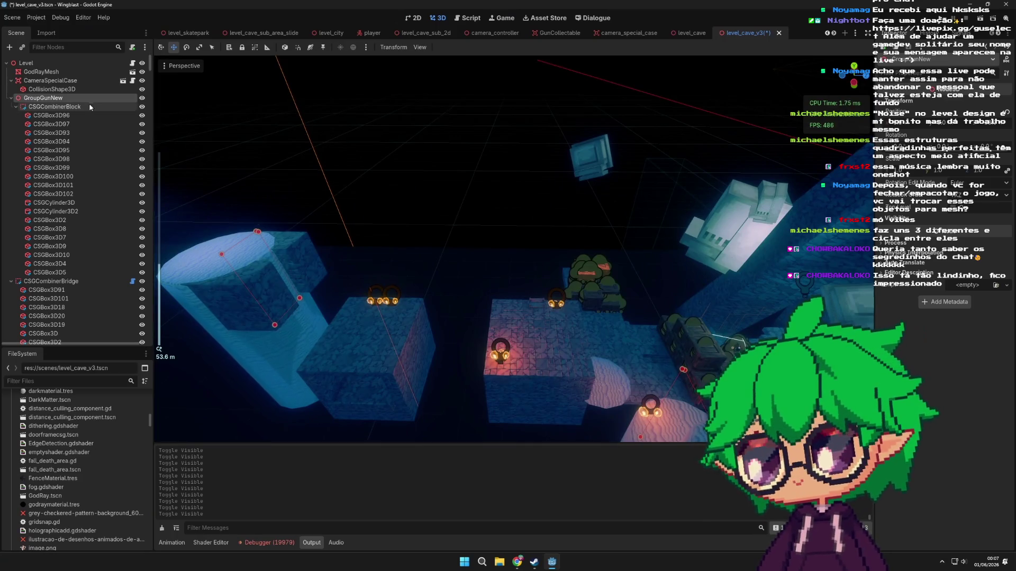
{"action": "left_click_drag", "start_coordinate": [291, 197], "coordinate": [299, 177]}
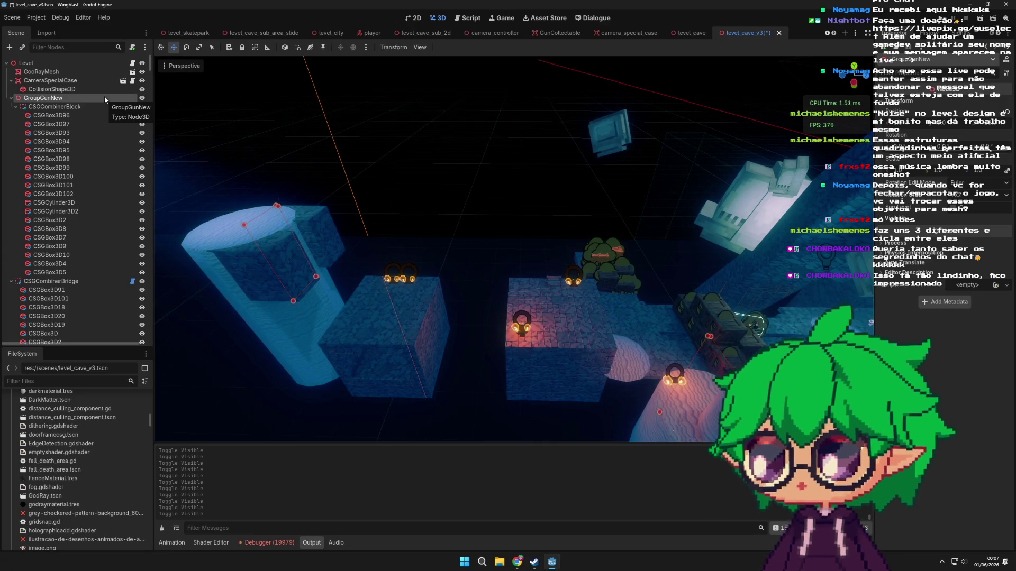
{"action": "left_click", "coordinate": [16, 107]}
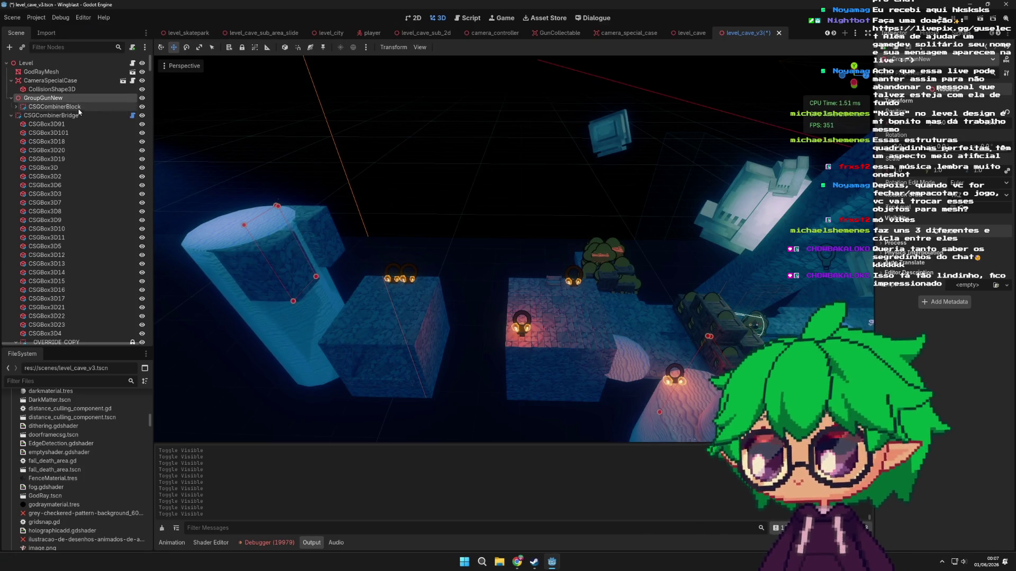
{"action": "scroll", "coordinate": [173, 137], "scroll_direction": "down", "scroll_amount": 4}
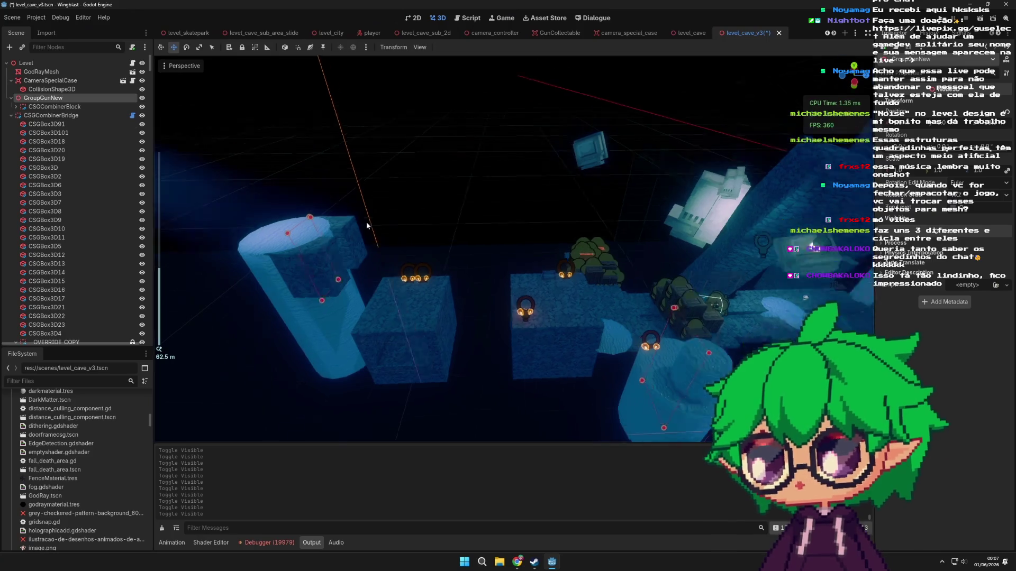
{"action": "left_click_drag", "start_coordinate": [360, 223], "coordinate": [359, 214]}
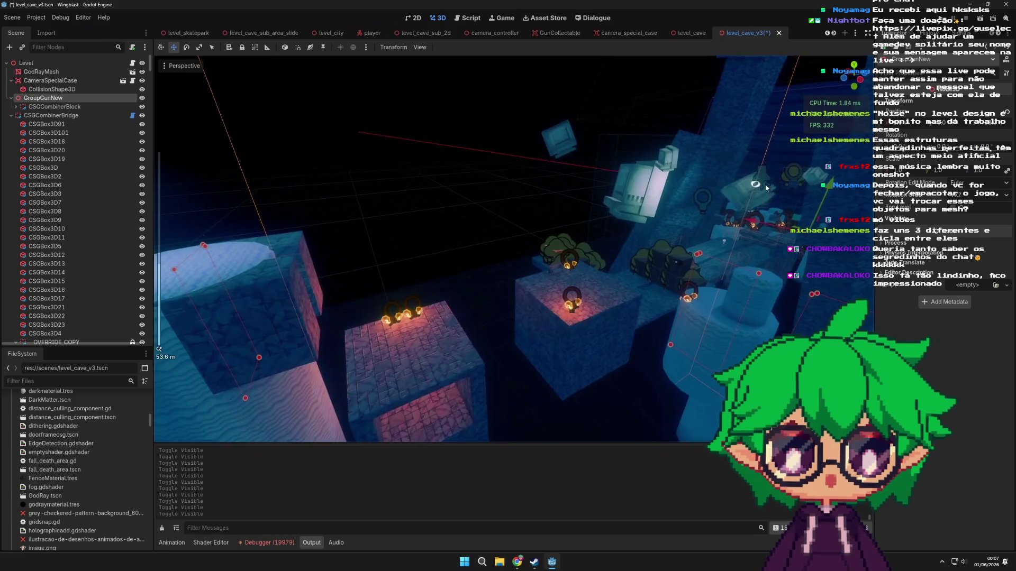
{"action": "scroll", "coordinate": [767, 195], "scroll_direction": "down", "scroll_amount": 2}
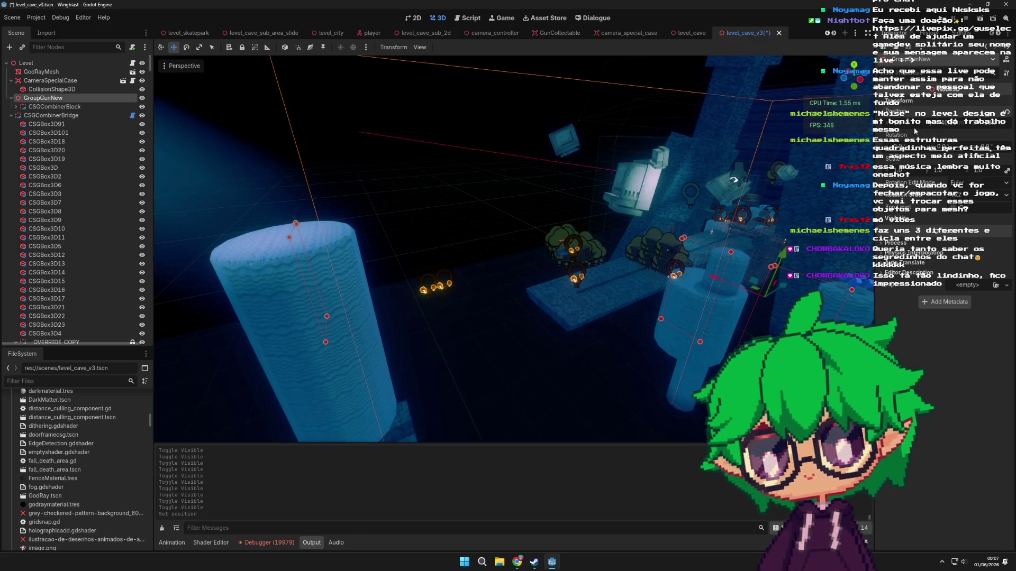
- Undo the last three Set position changes on the cave blocks
{"action": "key", "text": "ctrl+z"}
{"action": "scroll", "coordinate": [470, 278], "scroll_direction": "down", "scroll_amount": 5}
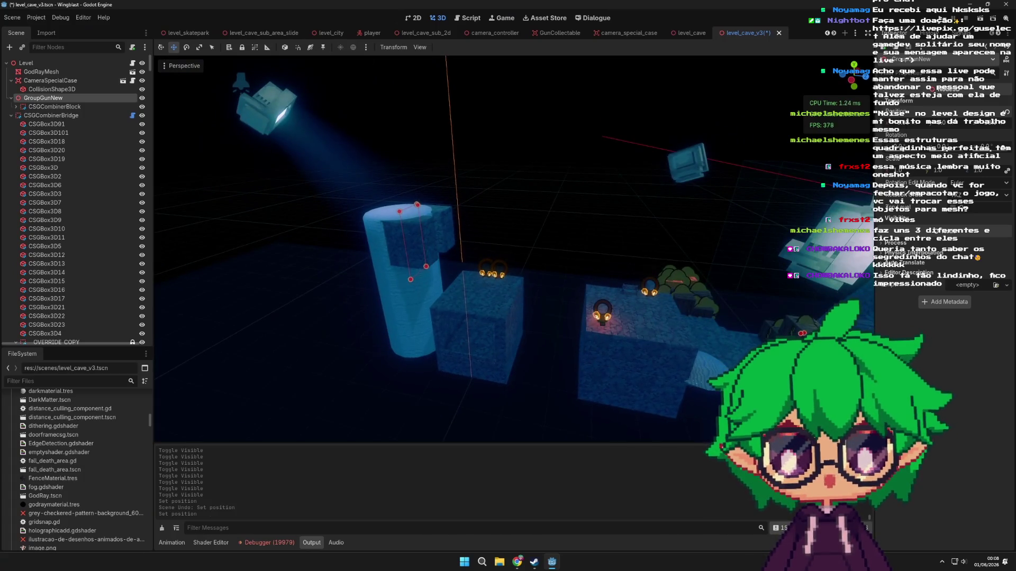
{"action": "key", "text": "ctrl+z"}
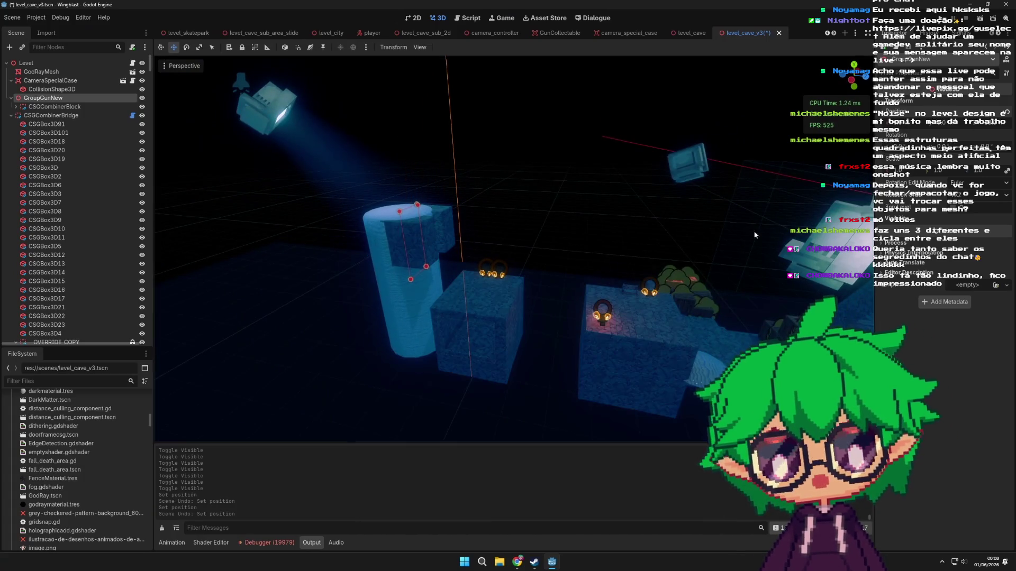
{"action": "scroll", "coordinate": [574, 246], "scroll_direction": "up", "scroll_amount": 4}
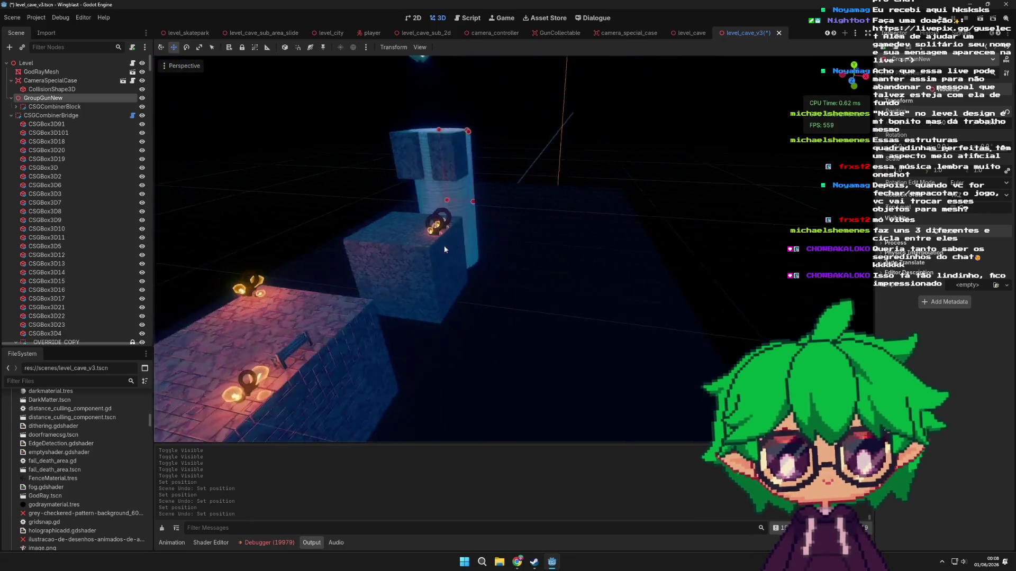
{"action": "scroll", "coordinate": [413, 200], "scroll_direction": "up", "scroll_amount": 3}
{"action": "scroll", "coordinate": [487, 214], "scroll_direction": "up", "scroll_amount": 2}
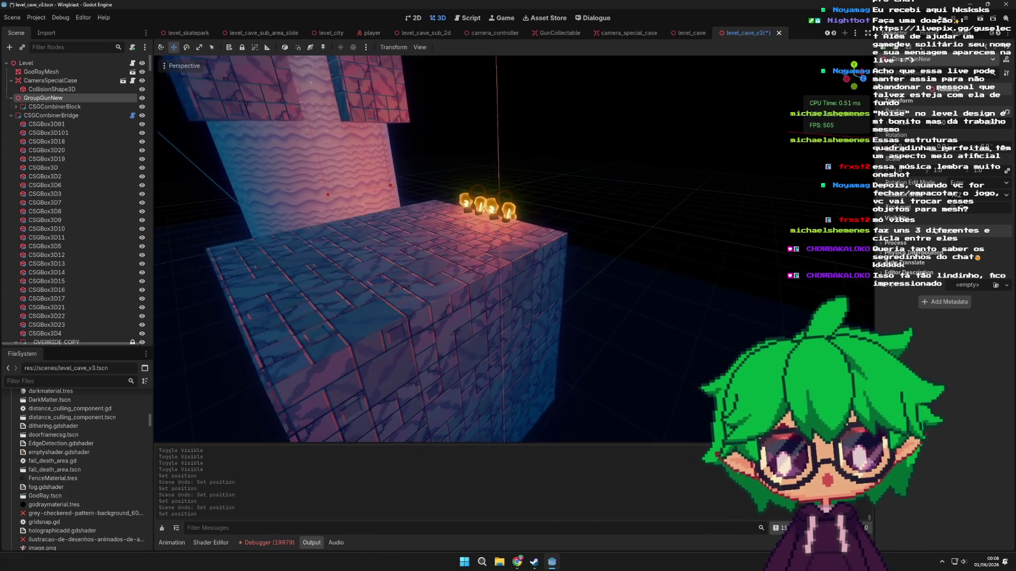
{"action": "key", "text": "ctrl+z"}
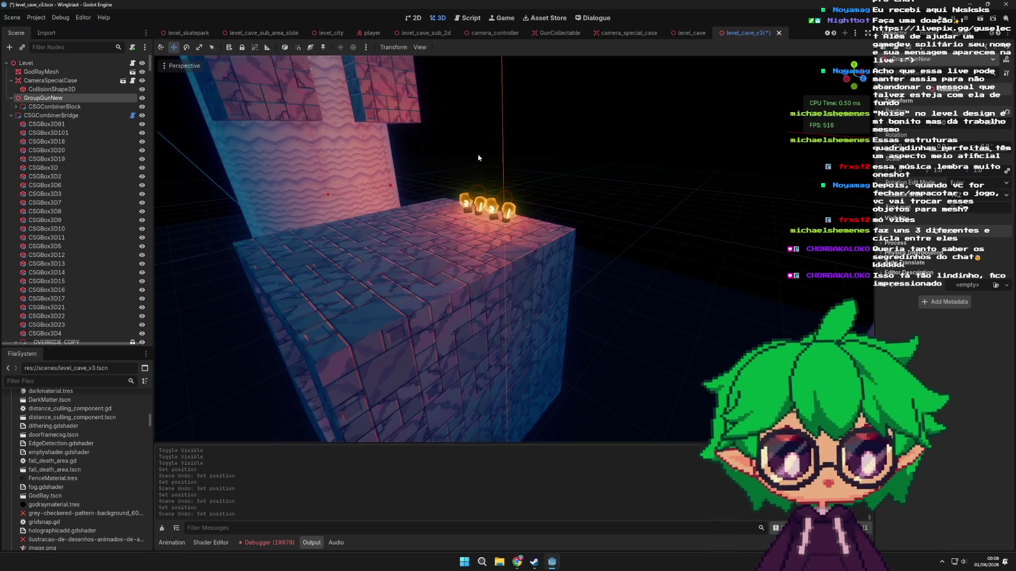
{"action": "left_click", "coordinate": [53, 107]}
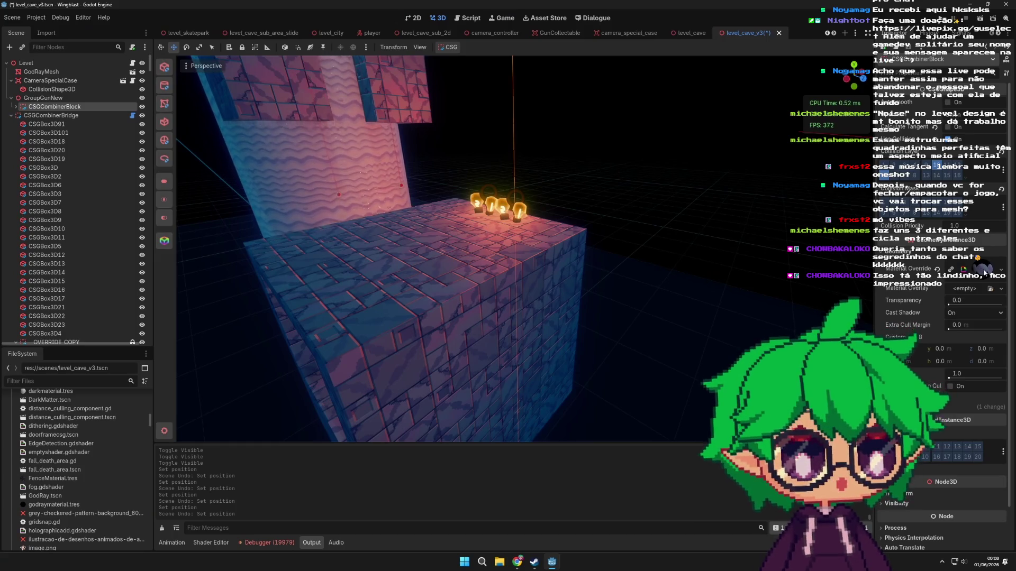
{"action": "left_click", "coordinate": [964, 288]}
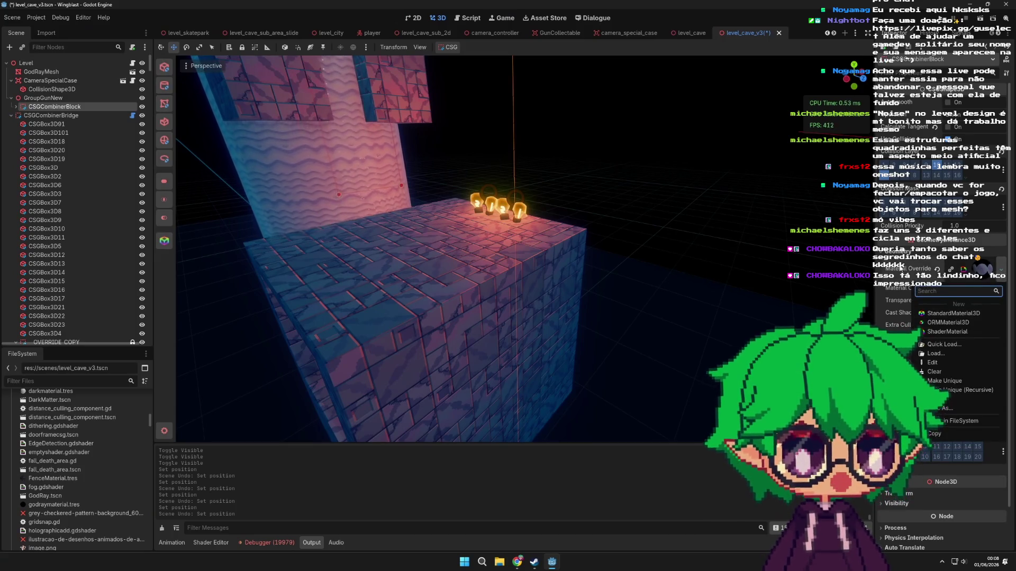
{"action": "left_click", "coordinate": [650, 261]}
{"action": "scroll", "coordinate": [554, 288], "scroll_direction": "down", "scroll_amount": 5}
{"action": "mouse_move", "coordinate": [549, 250]}
{"action": "left_mouse_down"}
{"action": "mouse_move", "coordinate": [697, 282]}
{"action": "mouse_move", "coordinate": [680, 212]}
{"action": "mouse_move", "coordinate": [466, 282]}
{"action": "mouse_move", "coordinate": [472, 221]}
{"action": "mouse_move", "coordinate": [488, 203]}
{"action": "mouse_move", "coordinate": [639, 225]}
{"action": "mouse_move", "coordinate": [452, 274]}
{"action": "mouse_move", "coordinate": [583, 223]}
{"action": "mouse_move", "coordinate": [526, 307]}
{"action": "mouse_move", "coordinate": [471, 231]}
{"action": "mouse_move", "coordinate": [563, 261]}
{"action": "mouse_move", "coordinate": [518, 195]}
{"action": "mouse_move", "coordinate": [601, 210]}
{"action": "left_mouse_up"}
{"action": "scroll", "coordinate": [466, 282], "scroll_direction": "up", "scroll_amount": 3}
{"action": "scroll", "coordinate": [488, 204], "scroll_direction": "down", "scroll_amount": 10}
{"action": "scroll", "coordinate": [526, 307], "scroll_direction": "up", "scroll_amount": 6}
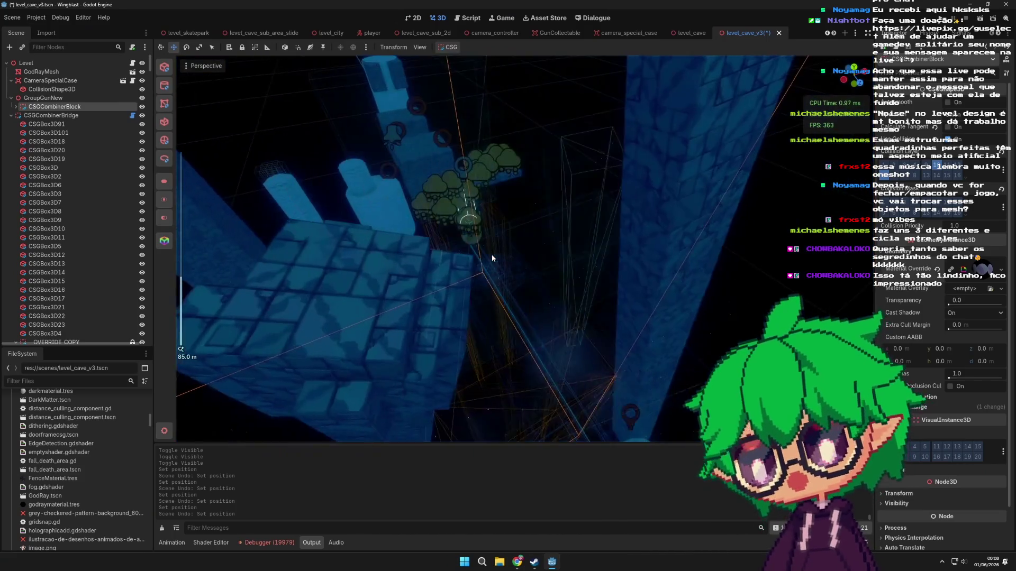
{"action": "scroll", "coordinate": [482, 253], "scroll_direction": "up", "scroll_amount": 3}
{"action": "scroll", "coordinate": [482, 252], "scroll_direction": "up", "scroll_amount": 3}
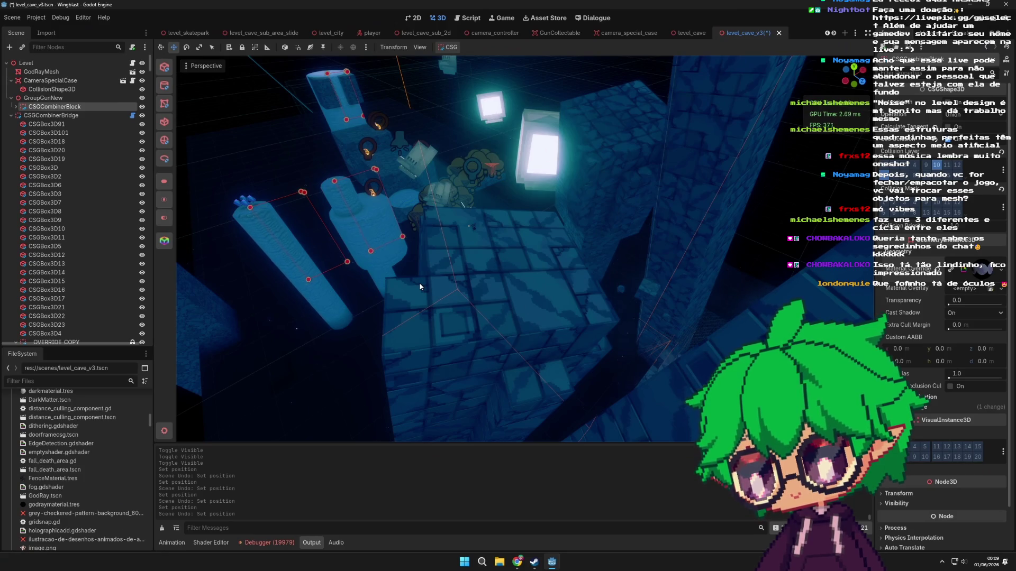
{"action": "scroll", "coordinate": [419, 287], "scroll_direction": "up", "scroll_amount": 5}
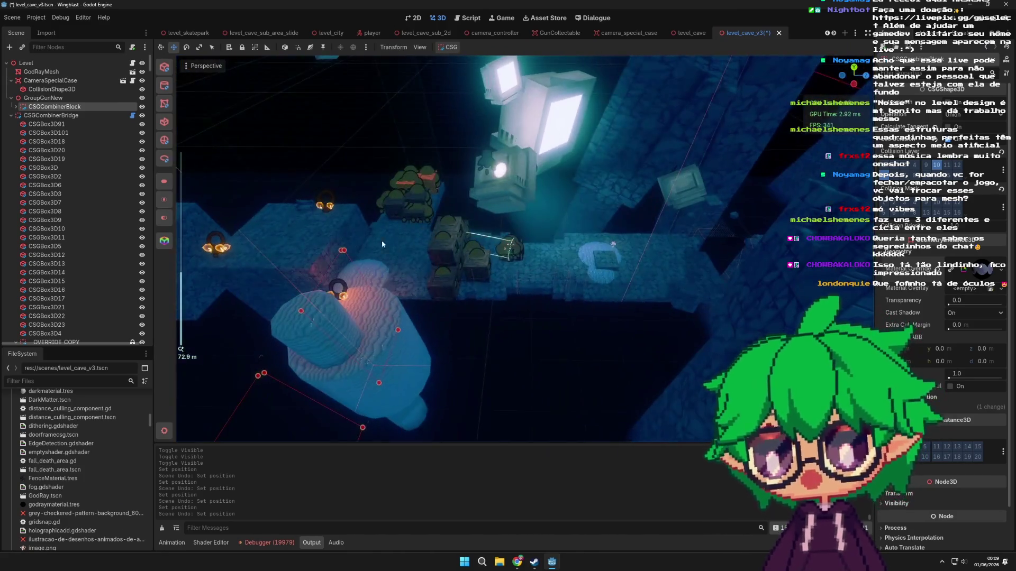
{"action": "left_click", "coordinate": [382, 240]}
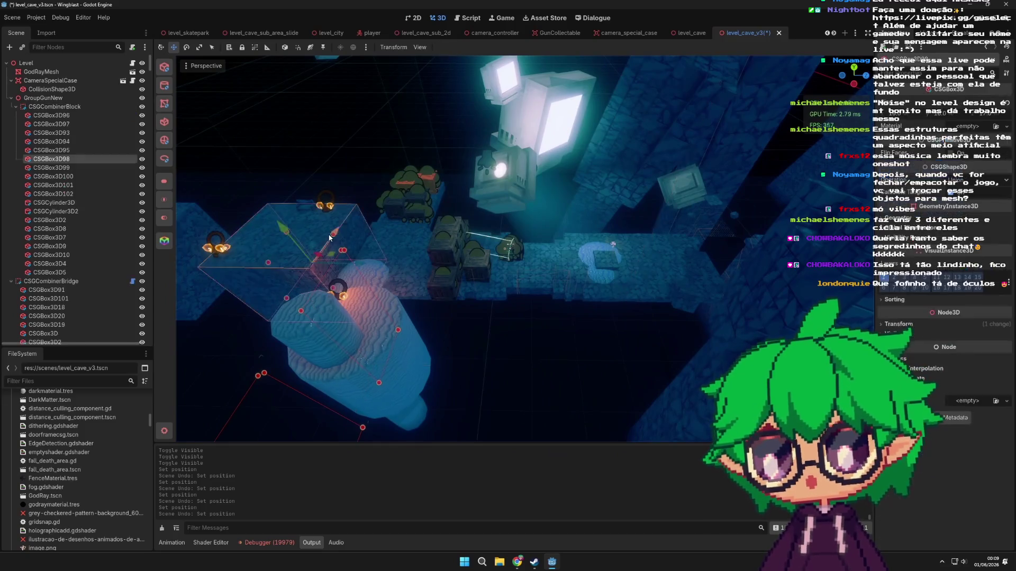
{"action": "key", "text": "f"}
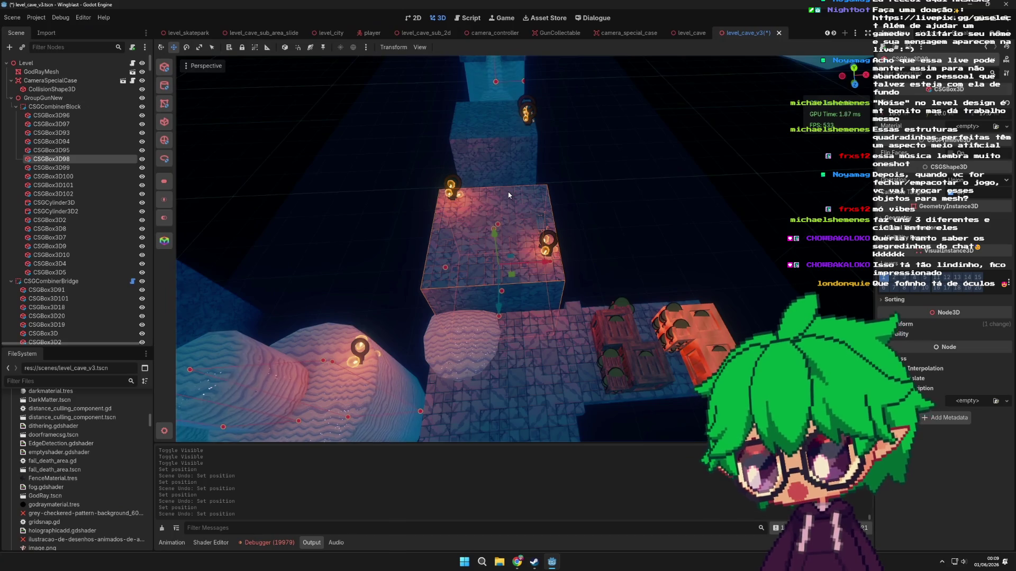
{"action": "scroll", "coordinate": [521, 207], "scroll_direction": "down", "scroll_amount": 10}
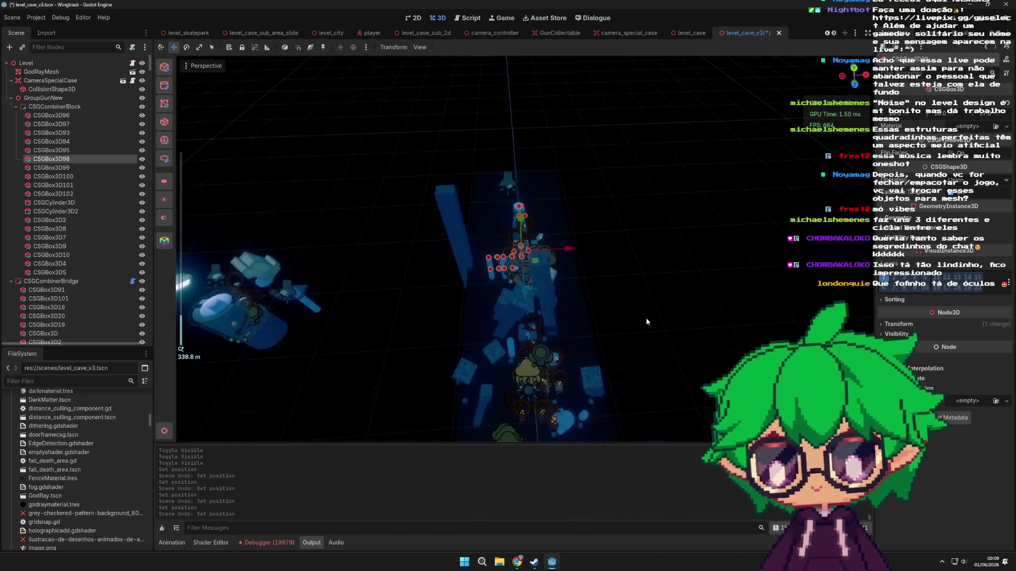
{"action": "scroll", "coordinate": [646, 322], "scroll_direction": "up", "scroll_amount": 2}
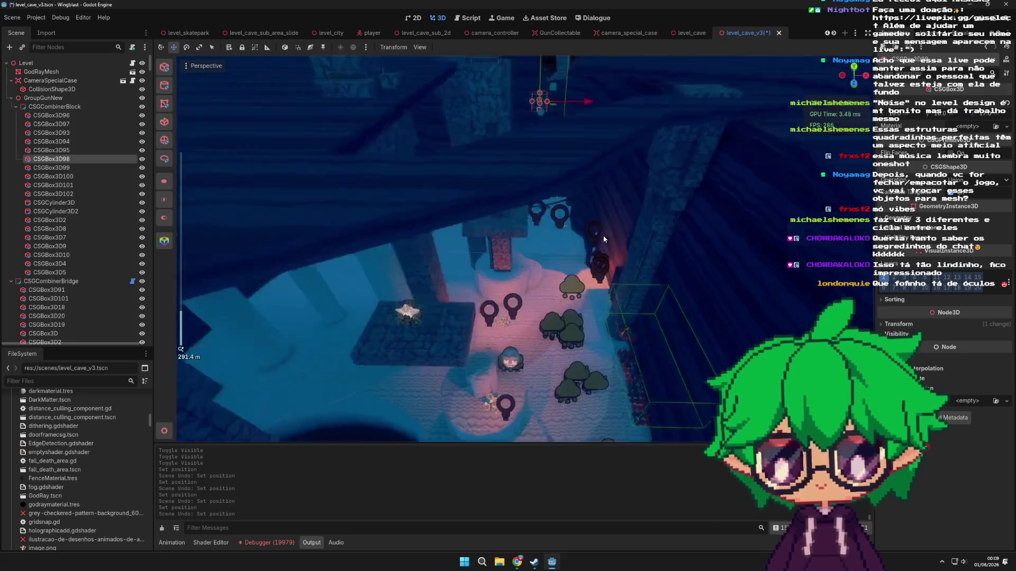
{"action": "scroll", "coordinate": [604, 239], "scroll_direction": "up", "scroll_amount": 8}
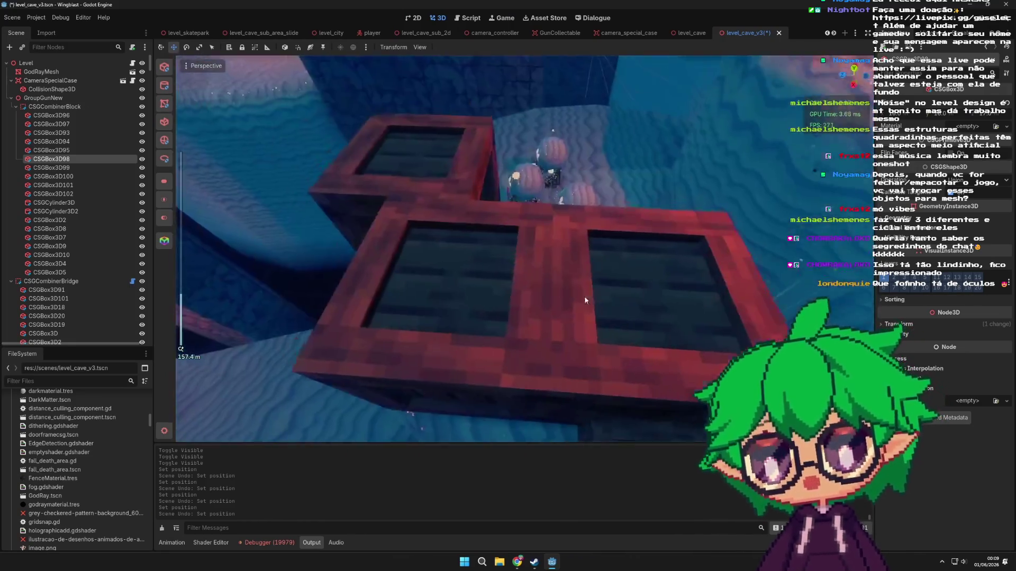
{"action": "mouse_move", "coordinate": [584, 300]}
{"action": "left_mouse_down"}
{"action": "mouse_move", "coordinate": [554, 279]}
{"action": "mouse_move", "coordinate": [519, 275]}
{"action": "mouse_move", "coordinate": [529, 266]}
{"action": "mouse_move", "coordinate": [569, 304]}
{"action": "mouse_move", "coordinate": [554, 290]}
{"action": "left_mouse_up"}
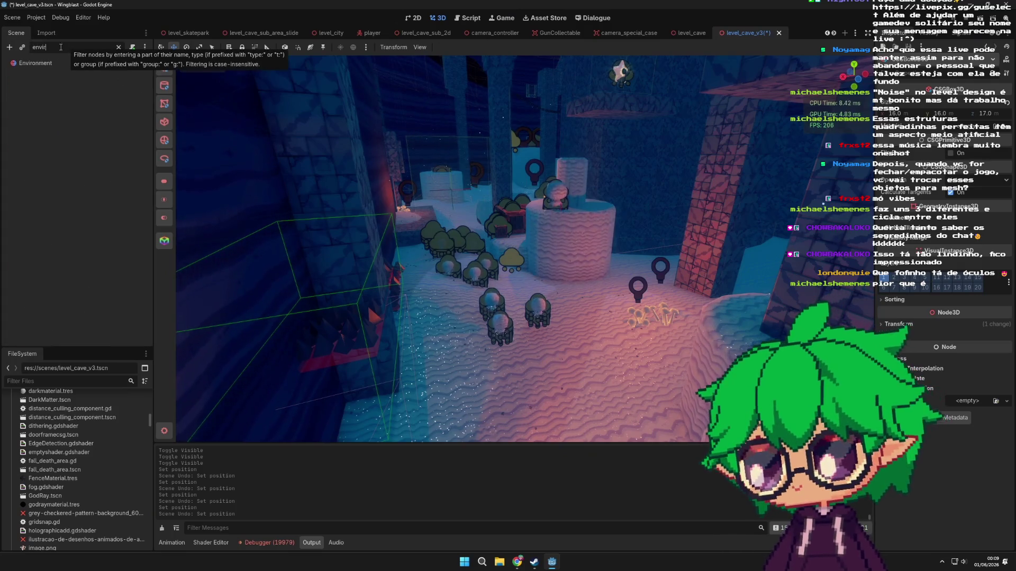
- Turn on Fog for the Environment node and look around the cave
{"action": "left_click", "coordinate": [57, 64]}
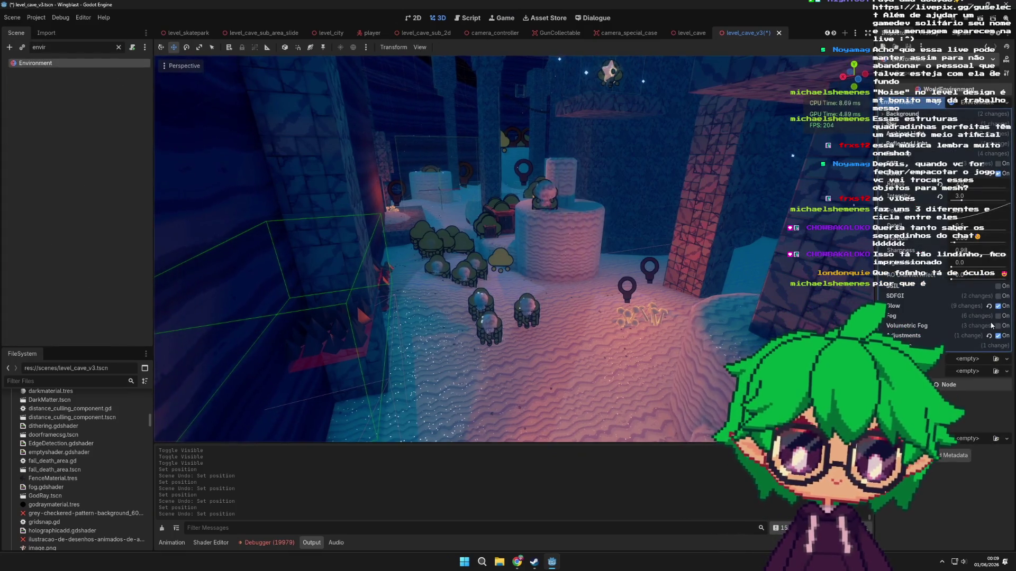
{"action": "left_click", "coordinate": [997, 316]}
{"action": "scroll", "coordinate": [635, 307], "scroll_direction": "up", "scroll_amount": 5}
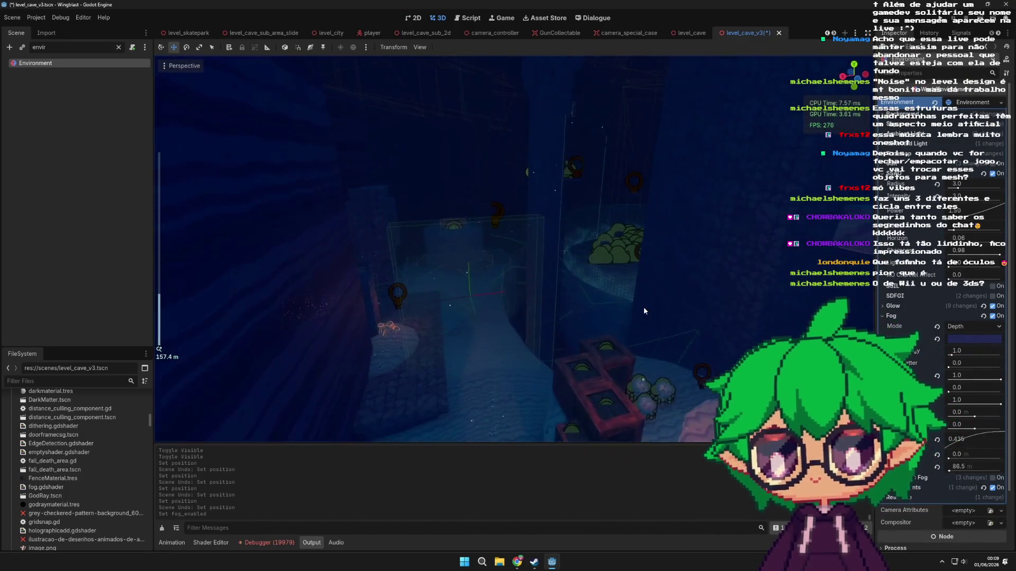
{"action": "scroll", "coordinate": [611, 315], "scroll_direction": "up", "scroll_amount": 4}
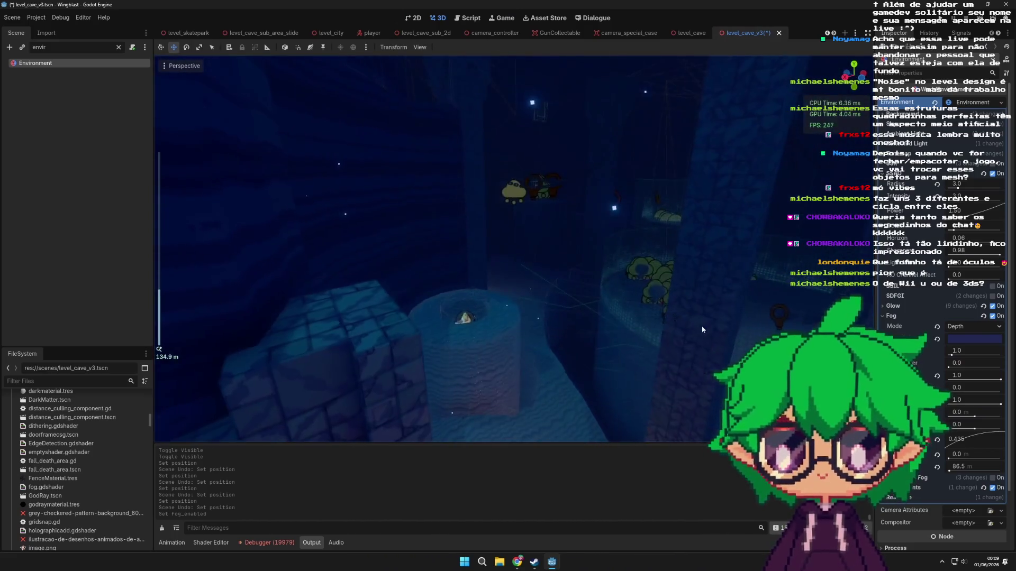
{"action": "scroll", "coordinate": [671, 333], "scroll_direction": "down", "scroll_amount": 6}
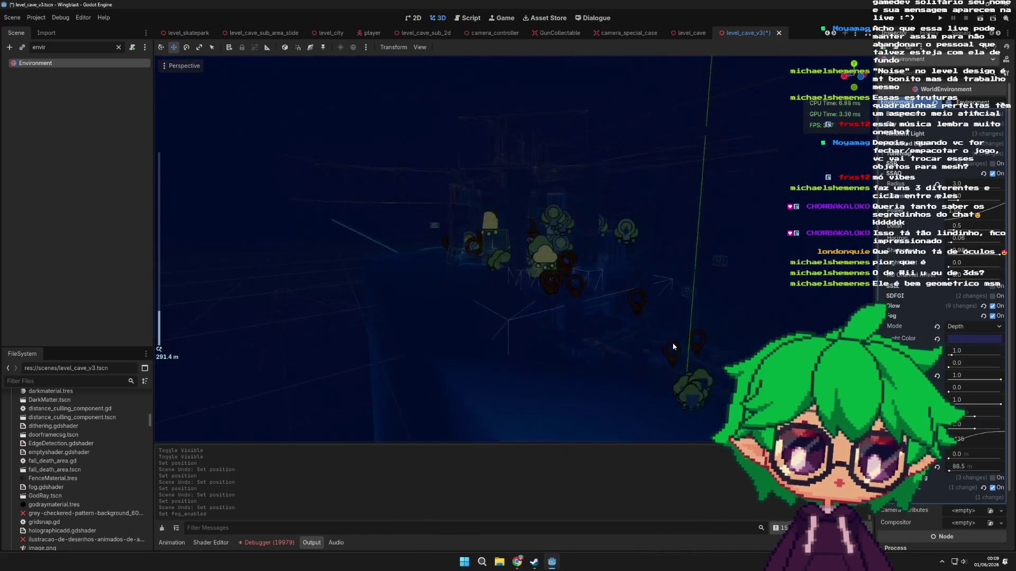
{"action": "scroll", "coordinate": [674, 341], "scroll_direction": "up", "scroll_amount": 1}
{"action": "scroll", "coordinate": [676, 337], "scroll_direction": "down", "scroll_amount": 2}
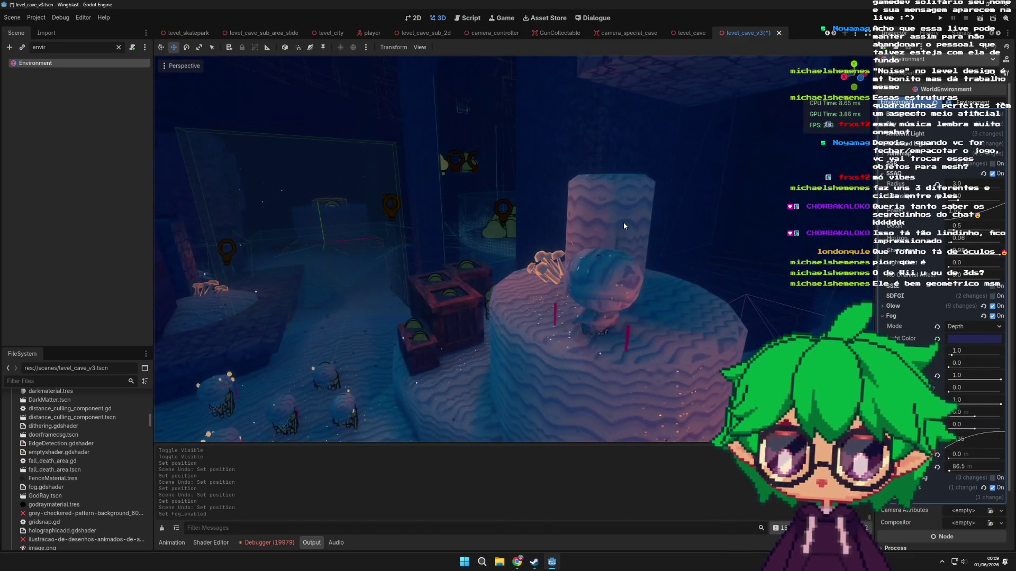
- Select the wavy pillar, then frame the view on the path-shaped polygon piece
{"action": "left_click", "coordinate": [623, 222]}
{"action": "scroll", "coordinate": [631, 318], "scroll_direction": "down", "scroll_amount": 1}
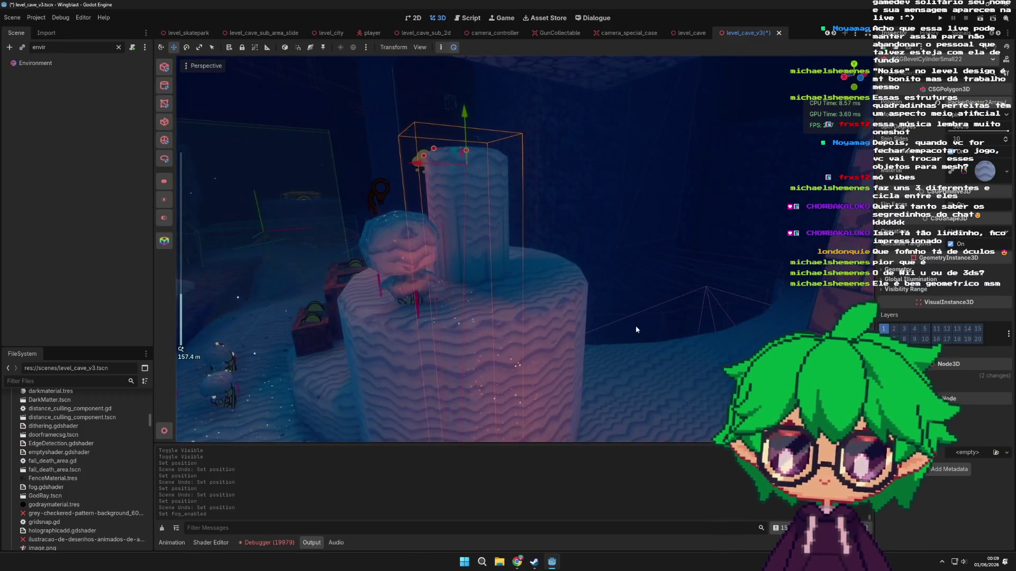
{"action": "scroll", "coordinate": [488, 224], "scroll_direction": "down", "scroll_amount": 3}
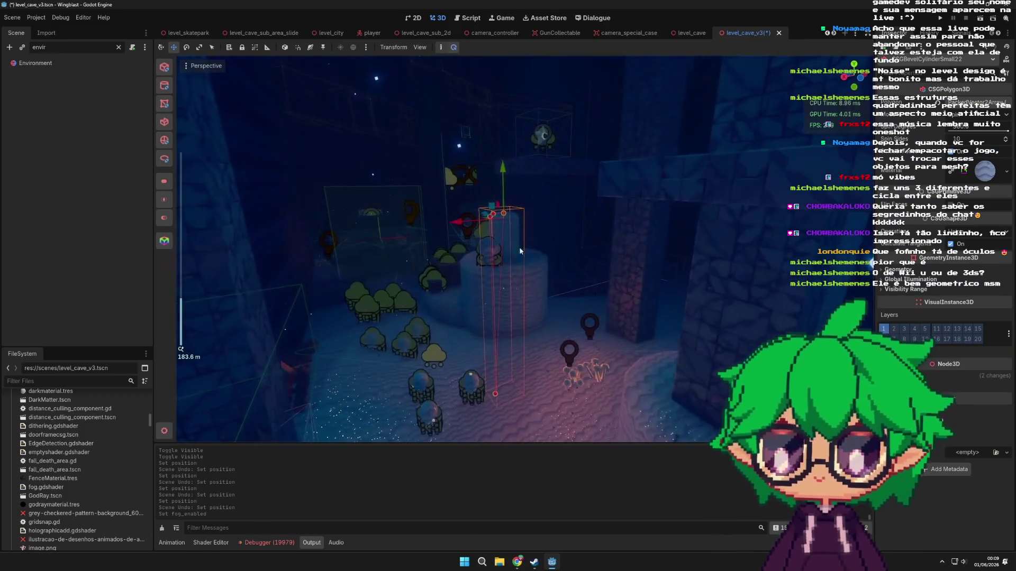
{"action": "left_click", "coordinate": [634, 284]}
{"action": "key", "text": "f"}
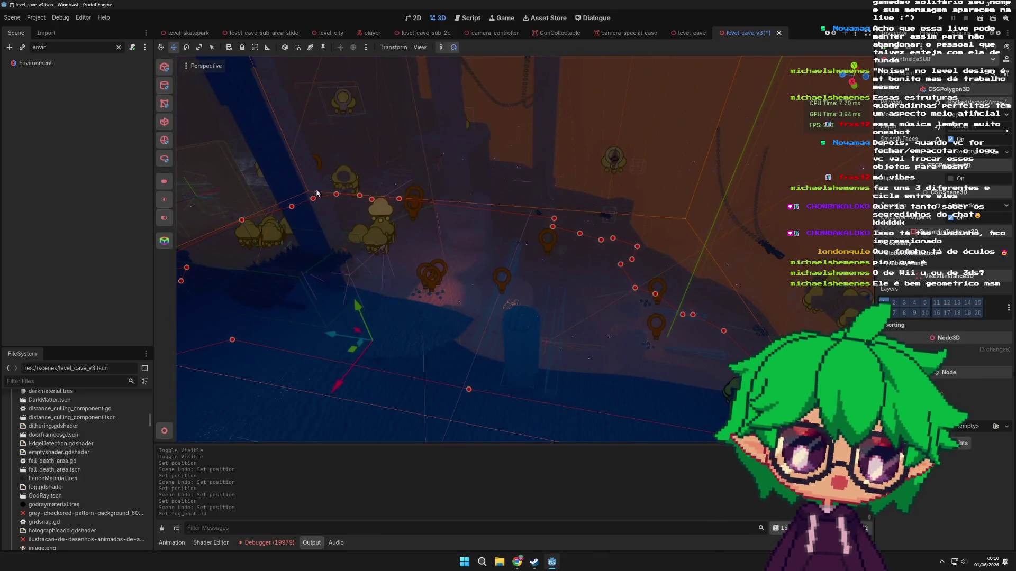
- Switch the Environment's fog back off and orbit around the cave path
{"action": "left_click", "coordinate": [75, 64]}
{"action": "left_click", "coordinate": [993, 317]}
{"action": "scroll", "coordinate": [427, 309], "scroll_direction": "down", "scroll_amount": 3}
{"action": "mouse_move", "coordinate": [449, 295]}
{"action": "left_mouse_down"}
{"action": "mouse_move", "coordinate": [659, 256]}
{"action": "mouse_move", "coordinate": [662, 242]}
{"action": "left_mouse_up"}
{"action": "left_click_drag", "start_coordinate": [630, 200], "coordinate": [593, 274]}
{"action": "left_click", "coordinate": [592, 274]}
{"action": "scroll", "coordinate": [605, 294], "scroll_direction": "up", "scroll_amount": 3}
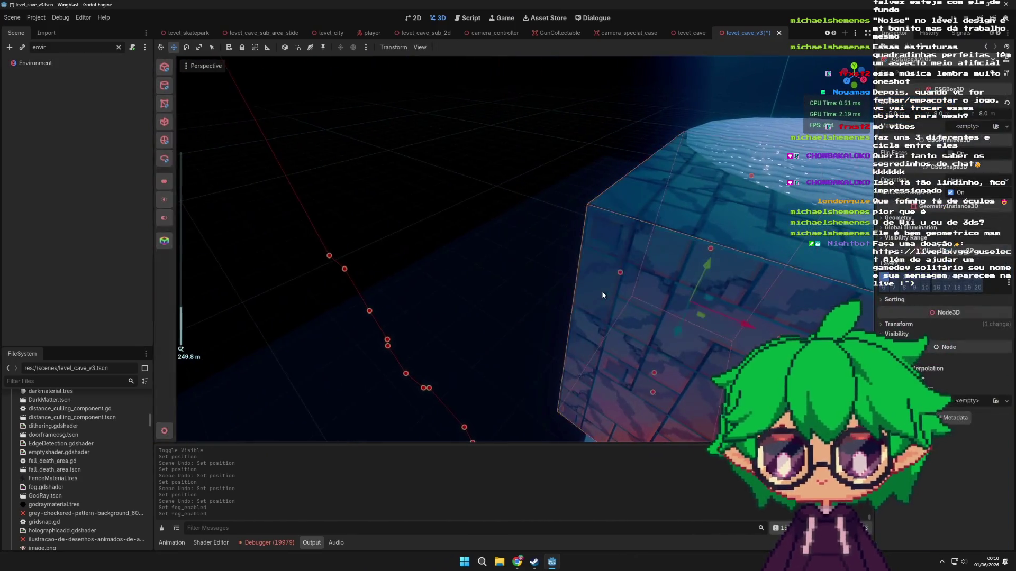
{"action": "scroll", "coordinate": [599, 296], "scroll_direction": "down", "scroll_amount": 3}
{"action": "left_click", "coordinate": [599, 297]}
{"action": "left_click_drag", "start_coordinate": [600, 298], "coordinate": [519, 307]}
{"action": "mouse_move", "coordinate": [590, 277]}
{"action": "left_mouse_down"}
{"action": "mouse_move", "coordinate": [503, 324]}
{"action": "mouse_move", "coordinate": [592, 288]}
{"action": "mouse_move", "coordinate": [551, 287]}
{"action": "mouse_move", "coordinate": [612, 276]}
{"action": "mouse_move", "coordinate": [595, 276]}
{"action": "mouse_move", "coordinate": [611, 286]}
{"action": "mouse_move", "coordinate": [597, 294]}
{"action": "mouse_move", "coordinate": [586, 268]}
{"action": "mouse_move", "coordinate": [592, 279]}
{"action": "mouse_move", "coordinate": [522, 303]}
{"action": "mouse_move", "coordinate": [548, 289]}
{"action": "mouse_move", "coordinate": [581, 291]}
{"action": "mouse_move", "coordinate": [636, 260]}
{"action": "mouse_move", "coordinate": [640, 288]}
{"action": "mouse_move", "coordinate": [566, 293]}
{"action": "left_mouse_up"}
{"action": "scroll", "coordinate": [594, 276], "scroll_direction": "down", "scroll_amount": 2}
{"action": "scroll", "coordinate": [548, 289], "scroll_direction": "up", "scroll_amount": 2}
{"action": "scroll", "coordinate": [640, 288], "scroll_direction": "up", "scroll_amount": 2}
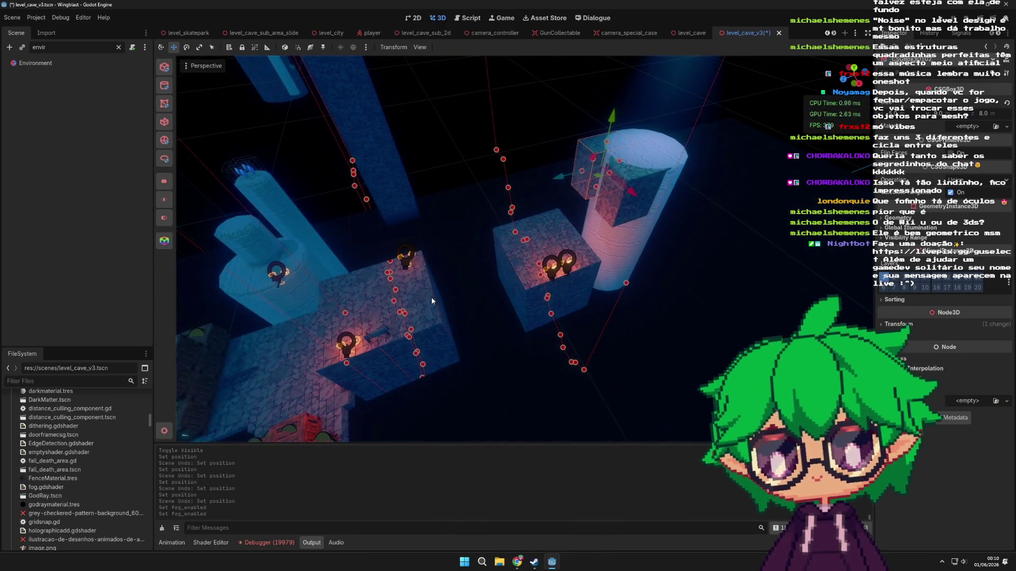
{"action": "mouse_move", "coordinate": [432, 301]}
{"action": "left_mouse_down"}
{"action": "mouse_move", "coordinate": [416, 264]}
{"action": "mouse_move", "coordinate": [485, 307]}
{"action": "left_mouse_up"}
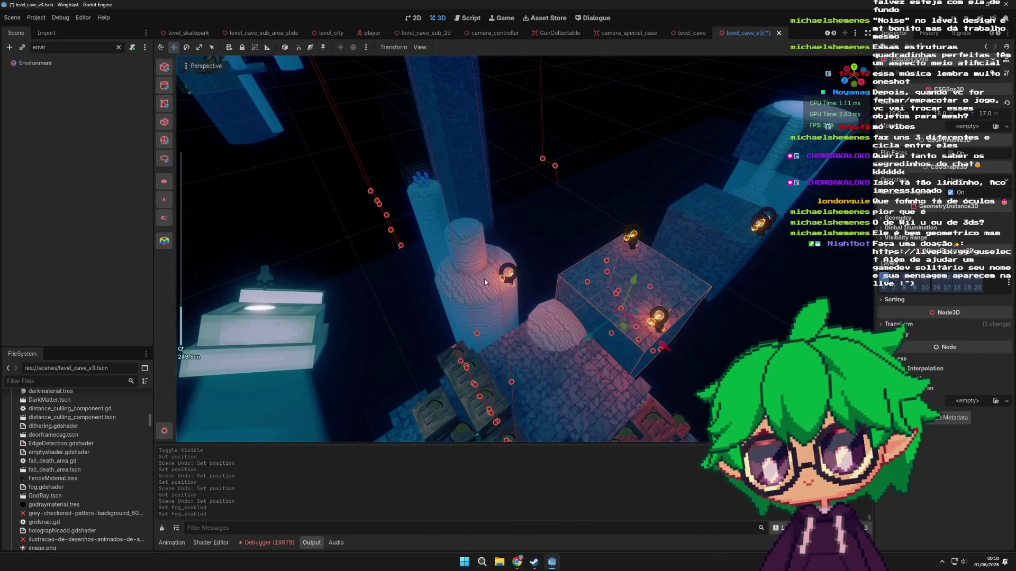
{"action": "left_click", "coordinate": [464, 247]}
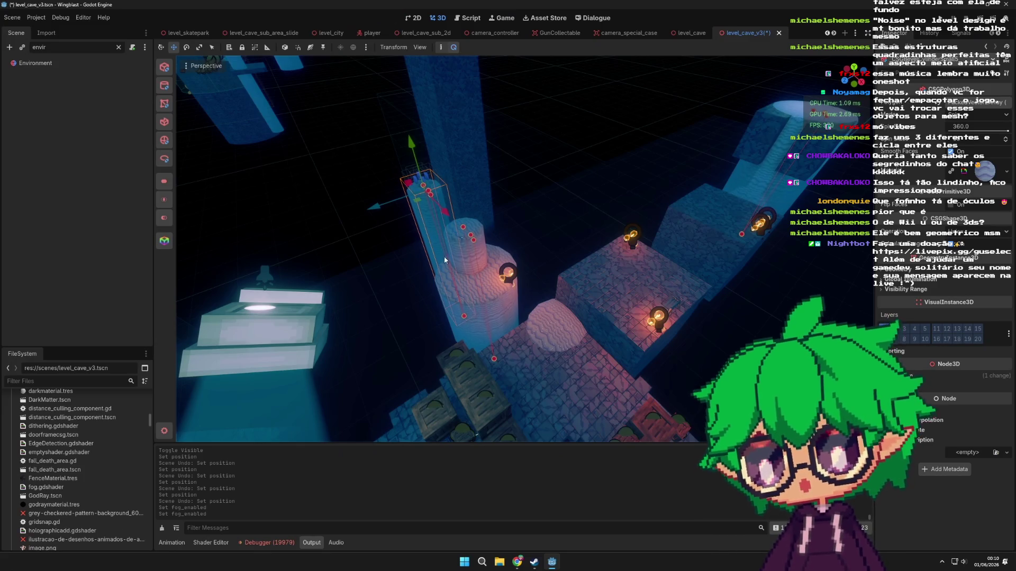
{"action": "key", "text": "f"}
{"action": "mouse_move", "coordinate": [624, 366]}
{"action": "left_mouse_down"}
{"action": "mouse_move", "coordinate": [665, 332]}
{"action": "mouse_move", "coordinate": [616, 356]}
{"action": "mouse_move", "coordinate": [630, 352]}
{"action": "mouse_move", "coordinate": [587, 321]}
{"action": "left_mouse_up"}
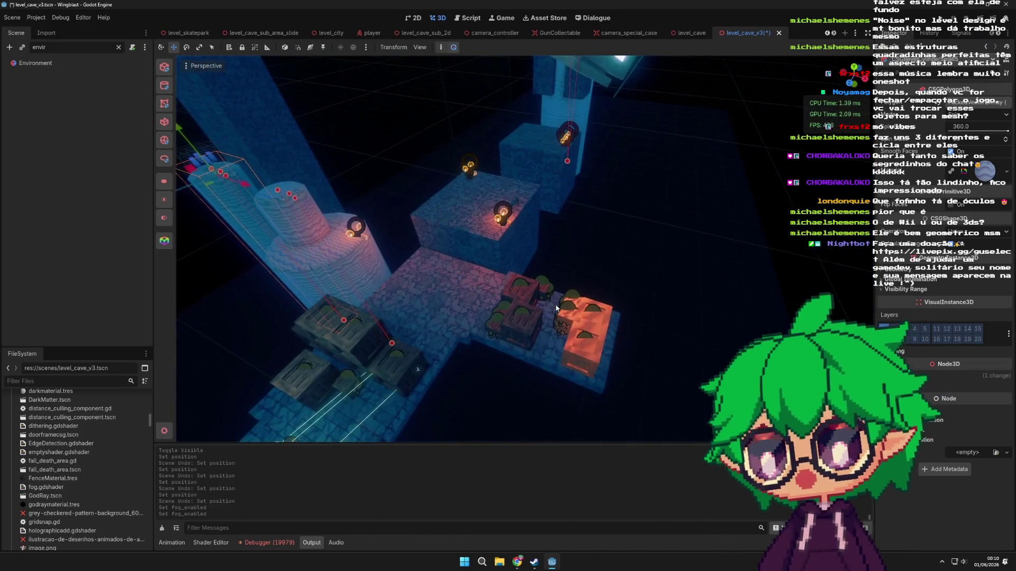
{"action": "scroll", "coordinate": [559, 304], "scroll_direction": "up", "scroll_amount": 5}
{"action": "left_click", "coordinate": [542, 261]}
{"action": "left_click_drag", "start_coordinate": [542, 261], "coordinate": [553, 265]}
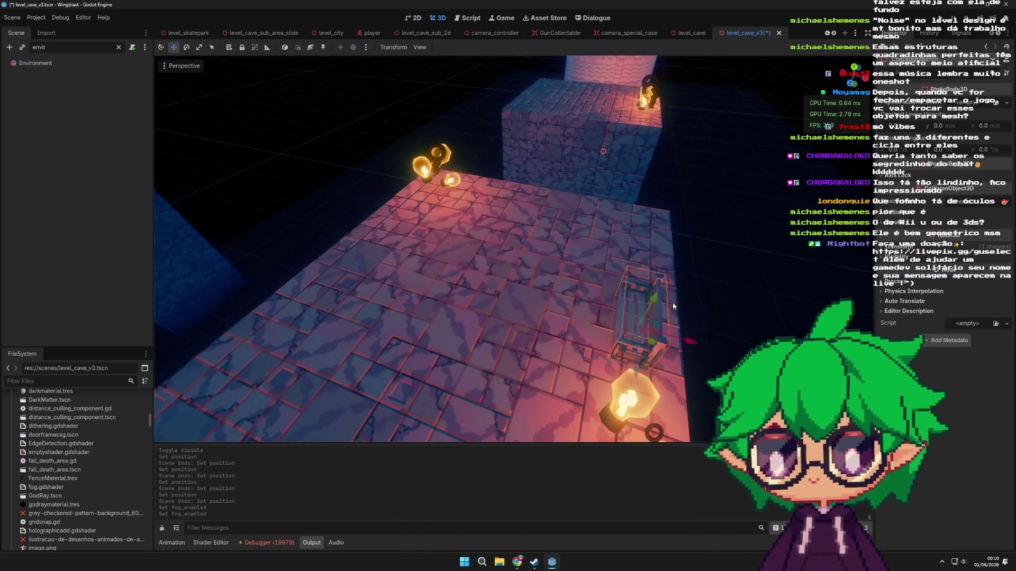
{"action": "scroll", "coordinate": [663, 296], "scroll_direction": "down", "scroll_amount": 5}
{"action": "left_click", "coordinate": [665, 292]}
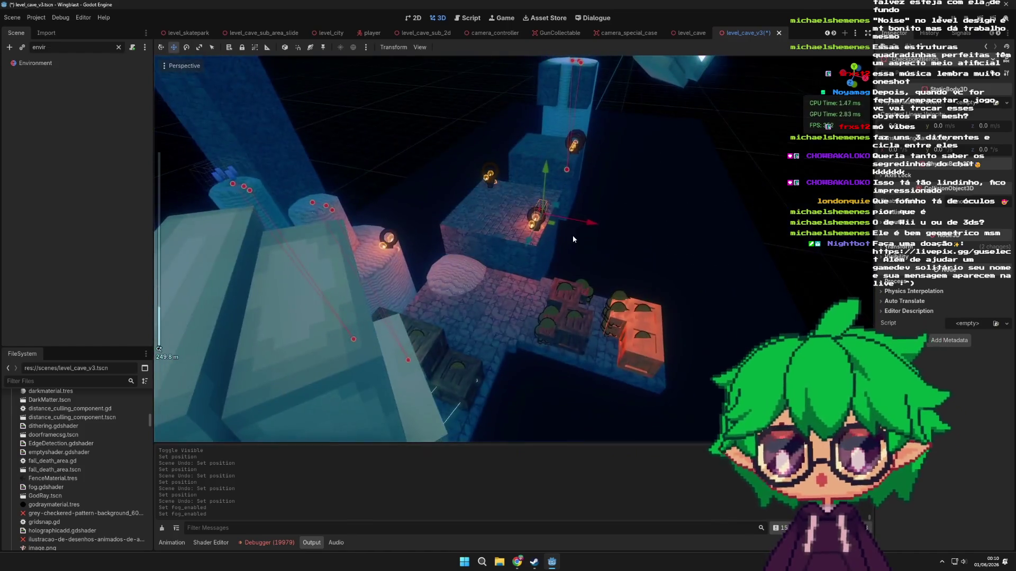
{"action": "left_click", "coordinate": [572, 235]}
{"action": "key", "text": "f"}
{"action": "scroll", "coordinate": [647, 275], "scroll_direction": "down", "scroll_amount": 3}
{"action": "left_click", "coordinate": [562, 177]}
{"action": "key", "text": "f"}
{"action": "left_click_drag", "start_coordinate": [473, 279], "coordinate": [538, 306]}
{"action": "scroll", "coordinate": [538, 307], "scroll_direction": "up", "scroll_amount": 3}
{"action": "scroll", "coordinate": [538, 306], "scroll_direction": "down", "scroll_amount": 3}
{"action": "scroll", "coordinate": [536, 301], "scroll_direction": "up", "scroll_amount": 1}
{"action": "scroll", "coordinate": [552, 308], "scroll_direction": "down", "scroll_amount": 2}
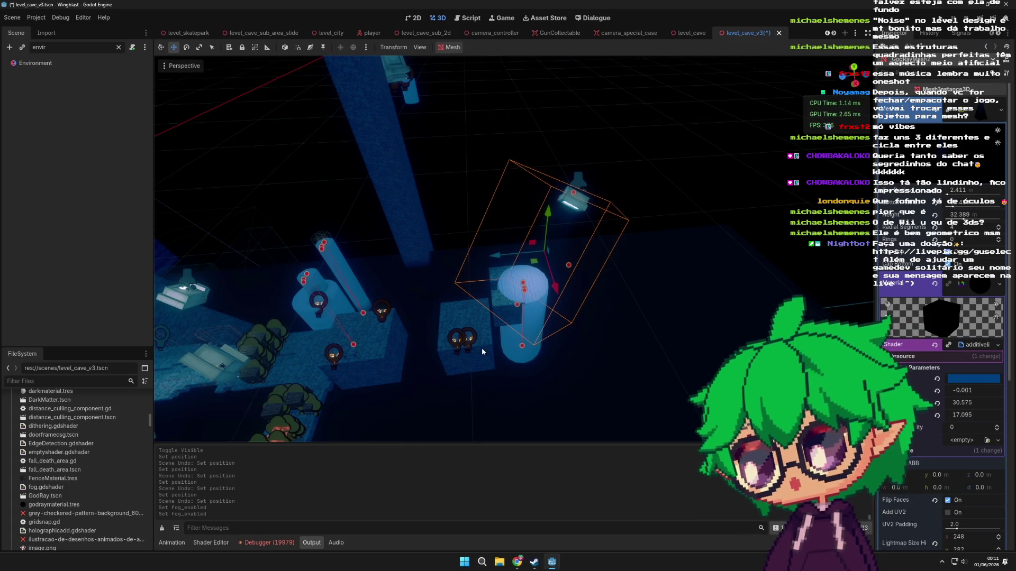
- Tilt the view to look down and select the StoneBlockSmall node
{"action": "left_click_drag", "start_coordinate": [481, 353], "coordinate": [476, 330]}
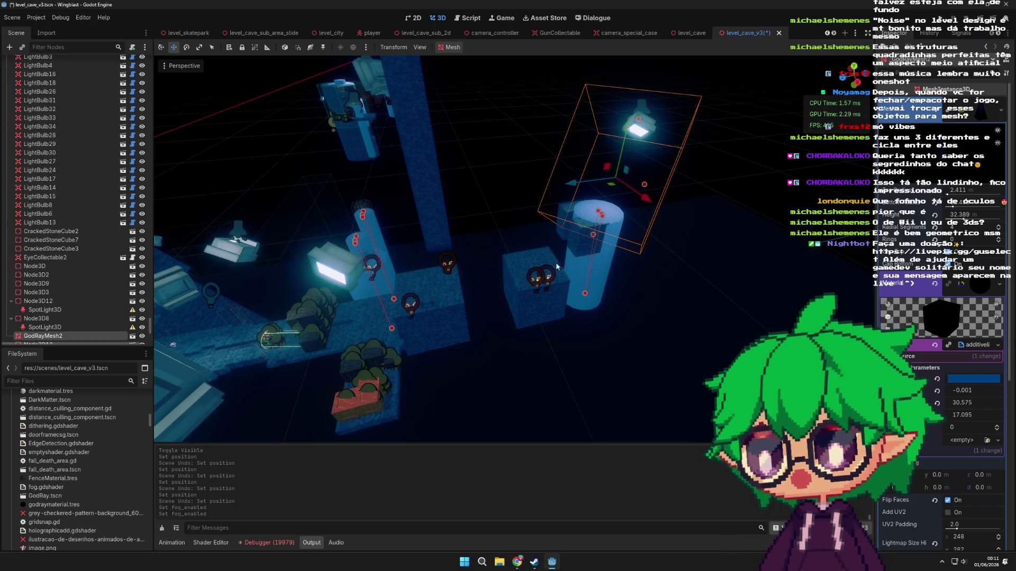
{"action": "scroll", "coordinate": [379, 271], "scroll_direction": "down", "scroll_amount": 2}
{"action": "left_click", "coordinate": [356, 274]}
{"action": "mouse_move", "coordinate": [356, 275]}
{"action": "left_mouse_down"}
{"action": "mouse_move", "coordinate": [473, 267]}
{"action": "mouse_move", "coordinate": [492, 294]}
{"action": "mouse_move", "coordinate": [452, 294]}
{"action": "mouse_move", "coordinate": [564, 314]}
{"action": "mouse_move", "coordinate": [622, 248]}
{"action": "mouse_move", "coordinate": [608, 316]}
{"action": "mouse_move", "coordinate": [484, 299]}
{"action": "mouse_move", "coordinate": [541, 301]}
{"action": "left_mouse_up"}
{"action": "left_click", "coordinate": [608, 317]}
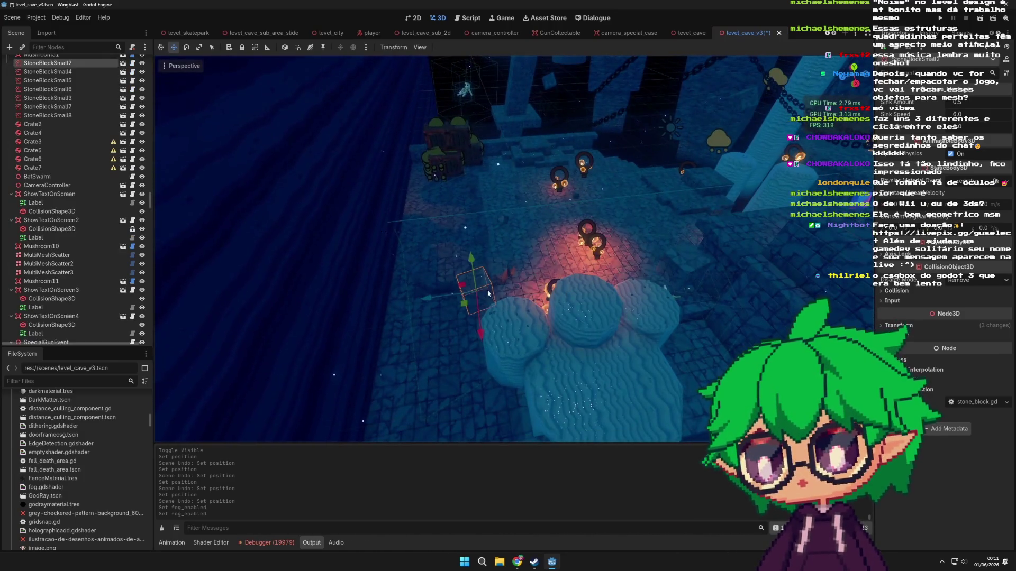
{"action": "scroll", "coordinate": [518, 282], "scroll_direction": "up", "scroll_amount": 5}
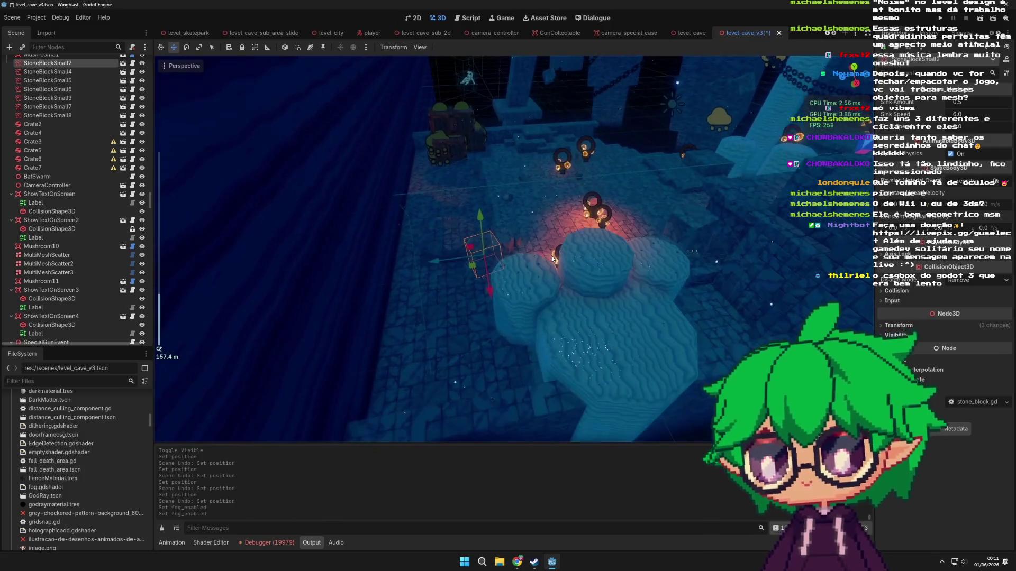
{"action": "scroll", "coordinate": [552, 259], "scroll_direction": "up", "scroll_amount": 3}
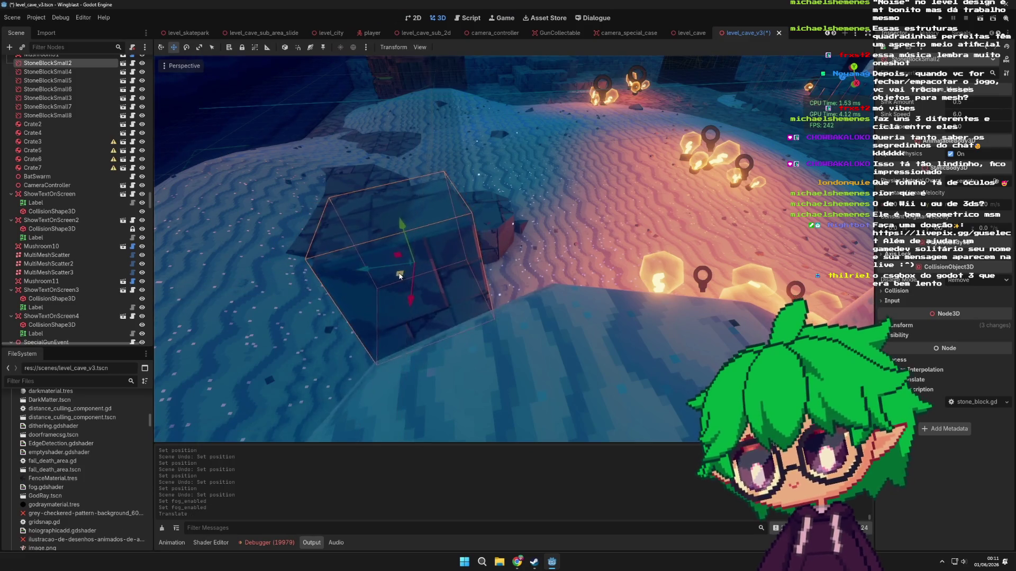
- Slide the stone block across the sand and undo, returning it to its start
{"action": "key", "text": "ctrl+z"}
{"action": "scroll", "coordinate": [391, 278], "scroll_direction": "down", "scroll_amount": 3}
{"action": "scroll", "coordinate": [376, 297], "scroll_direction": "up", "scroll_amount": 3}
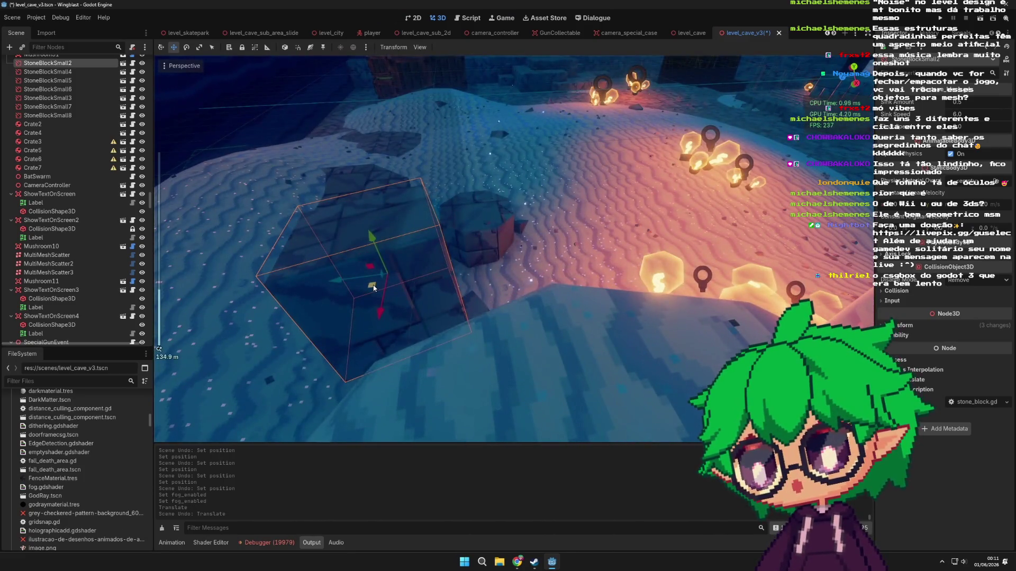
{"action": "mouse_move", "coordinate": [424, 284]}
{"action": "left_mouse_down"}
{"action": "mouse_move", "coordinate": [656, 258]}
{"action": "mouse_move", "coordinate": [536, 162]}
{"action": "mouse_move", "coordinate": [587, 354]}
{"action": "mouse_move", "coordinate": [499, 192]}
{"action": "mouse_move", "coordinate": [375, 259]}
{"action": "mouse_move", "coordinate": [455, 169]}
{"action": "mouse_move", "coordinate": [477, 248]}
{"action": "mouse_move", "coordinate": [520, 247]}
{"action": "mouse_move", "coordinate": [548, 306]}
{"action": "left_mouse_up"}
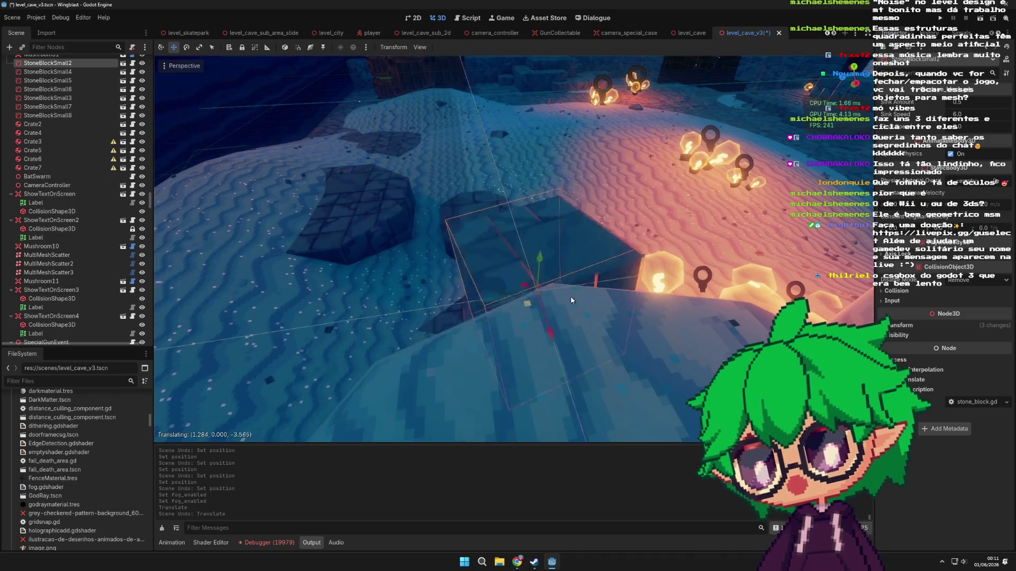
{"action": "left_click_drag", "start_coordinate": [526, 216], "coordinate": [527, 216]}
{"action": "key", "text": "ctrl+z"}
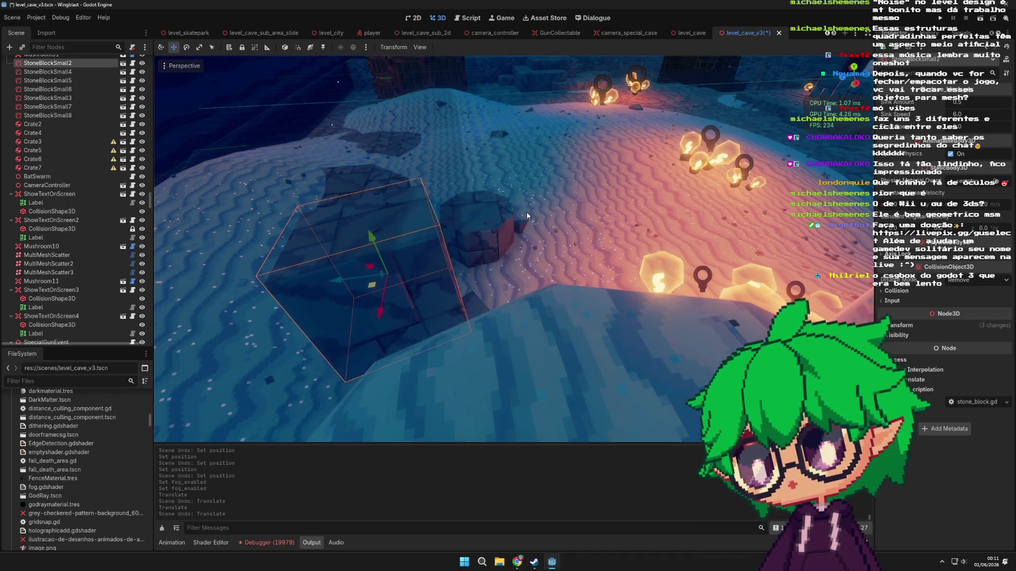
{"action": "scroll", "coordinate": [423, 234], "scroll_direction": "down", "scroll_amount": 3}
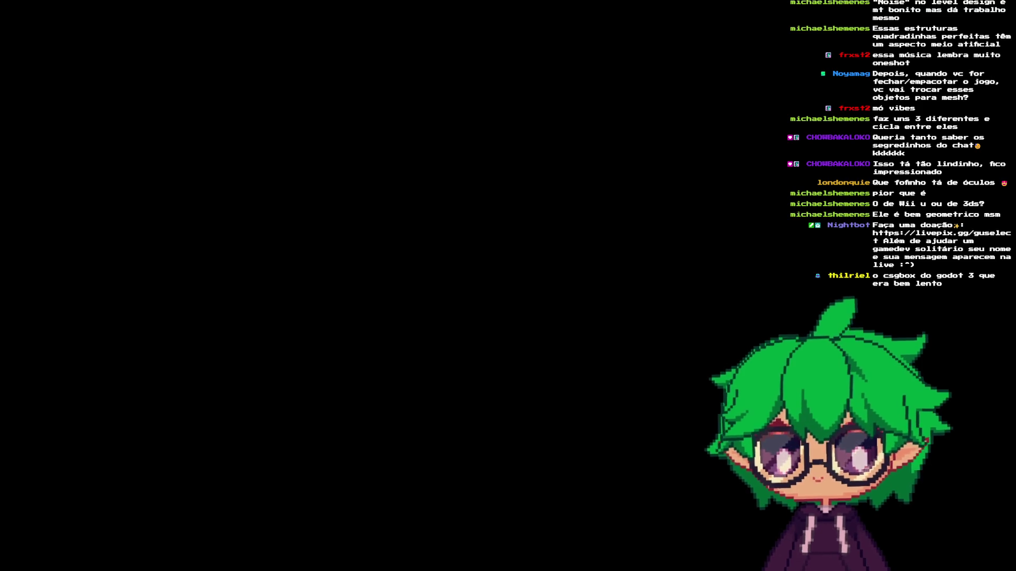
- Run the character through the cave, jump onto the stone ledges, then stop with F8
{"action": "key", "text": "w"}
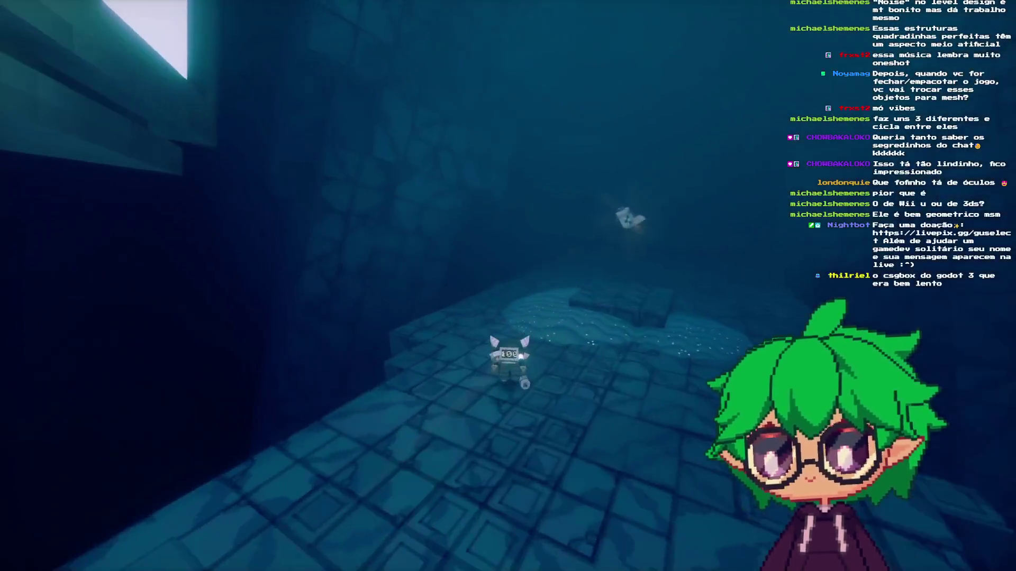
{"action": "key", "text": "w"}
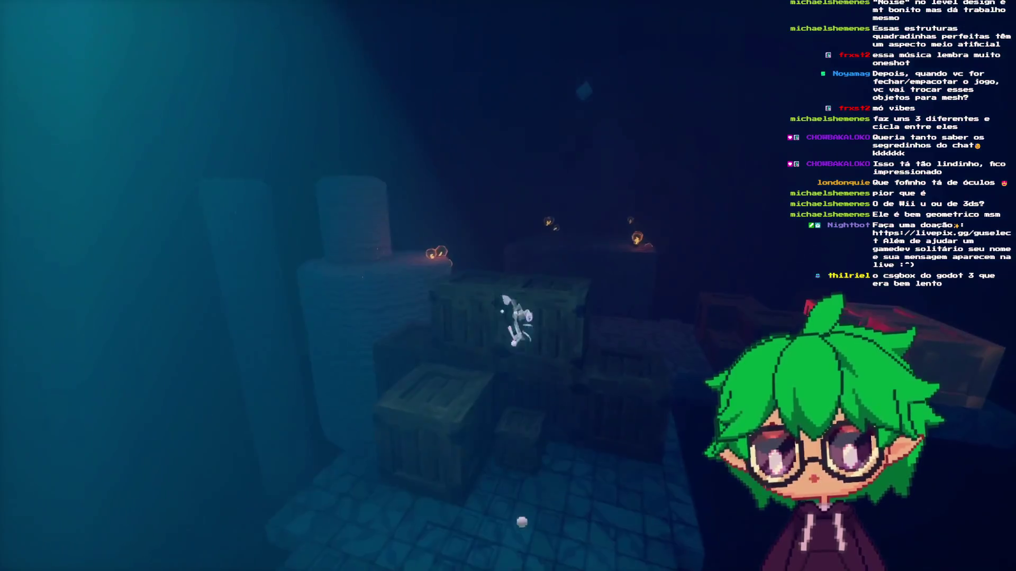
{"action": "key", "text": "w"}
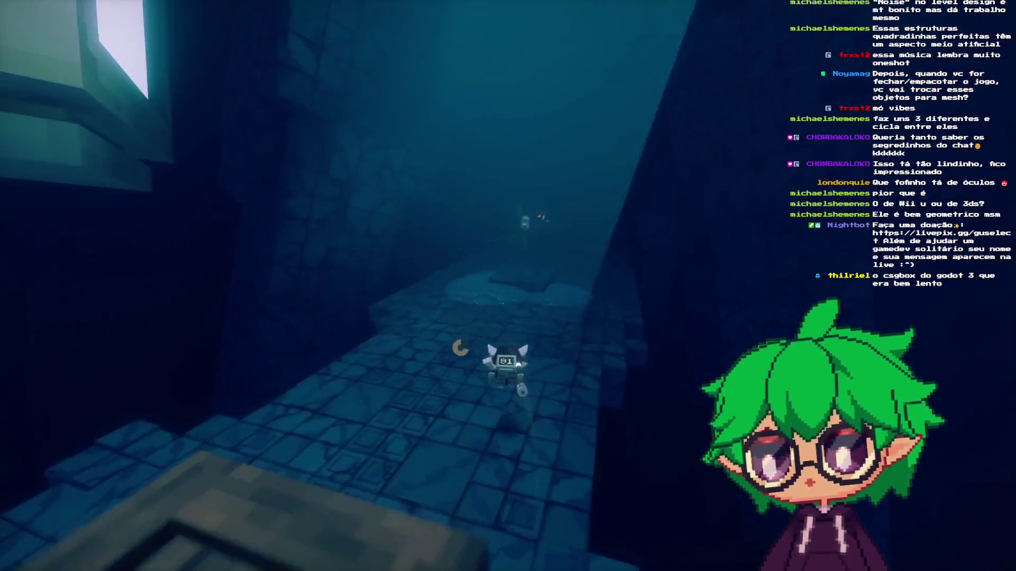
{"action": "key", "text": "w"}
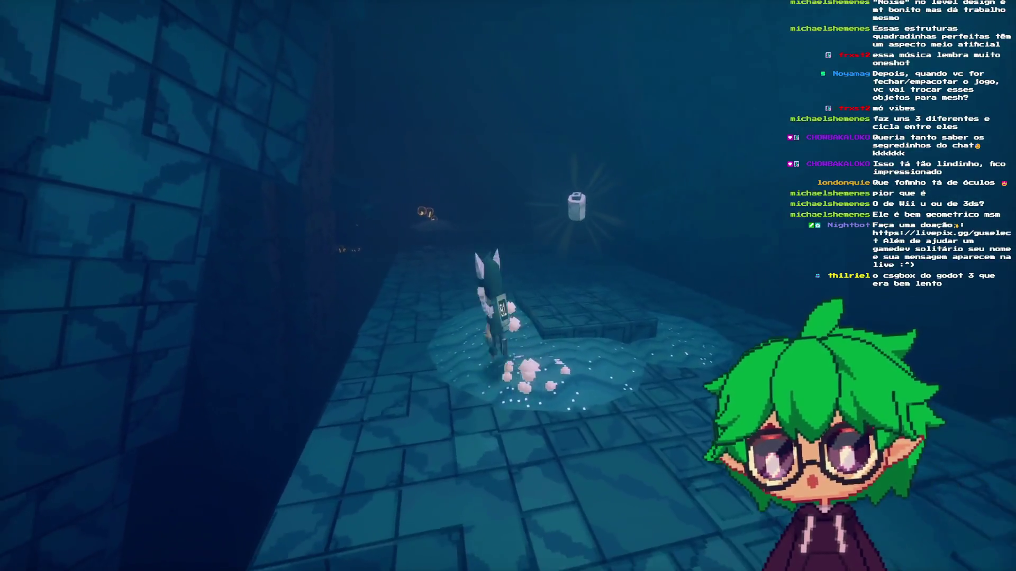
{"action": "key", "text": "w"}
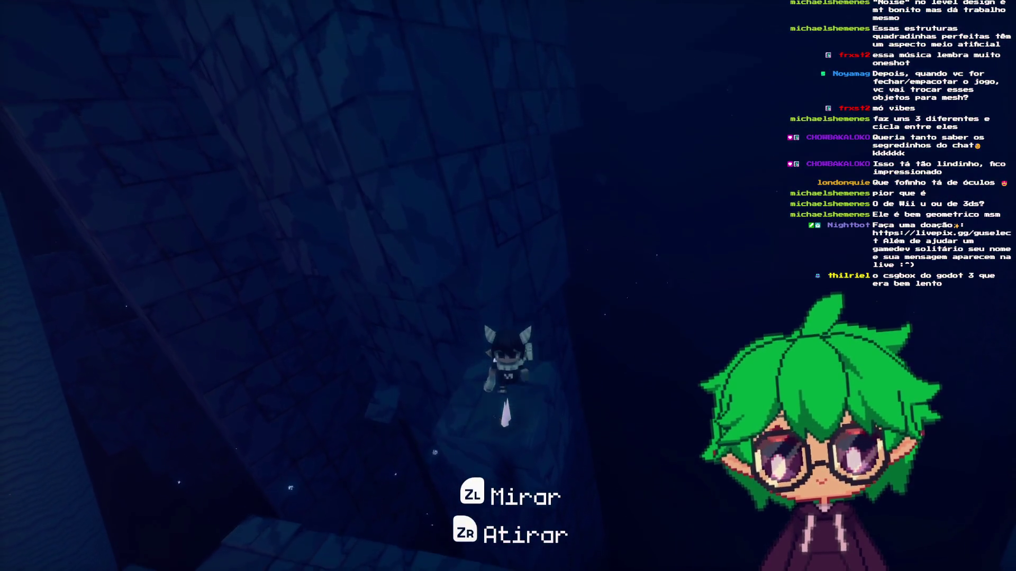
{"action": "key", "text": "s"}
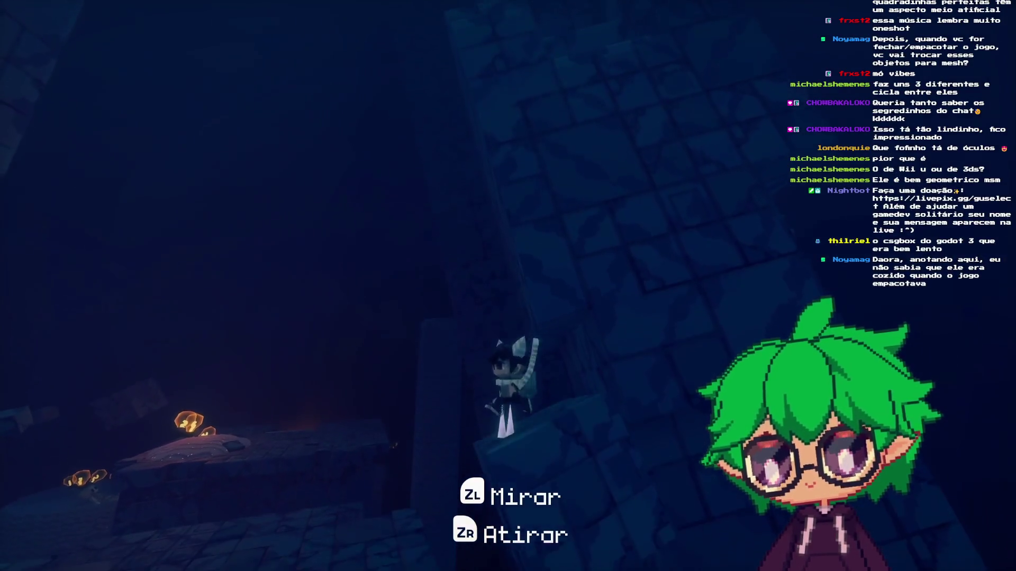
{"action": "key", "text": "space"}
{"action": "key", "text": "space"}
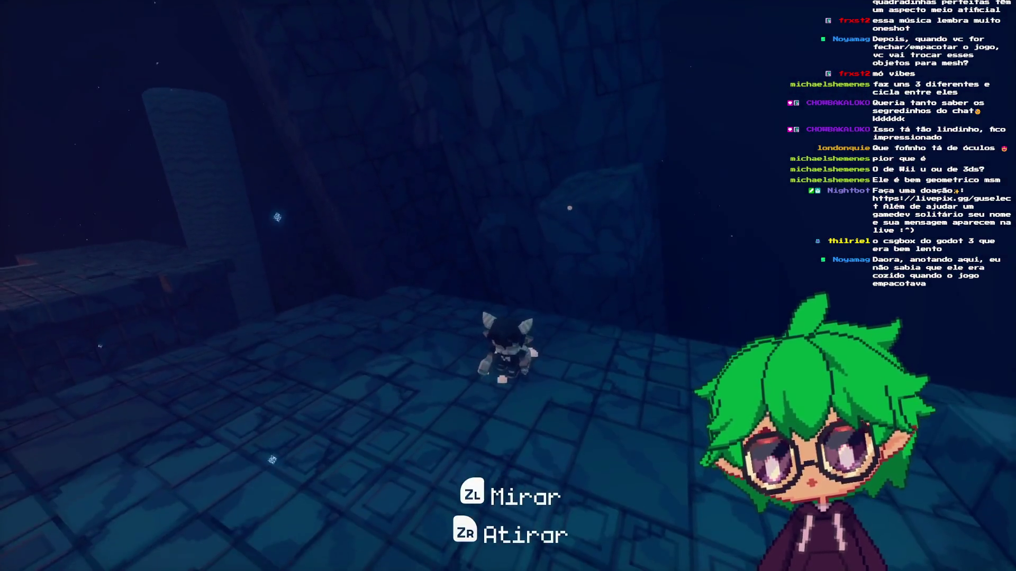
{"action": "key", "text": "space"}
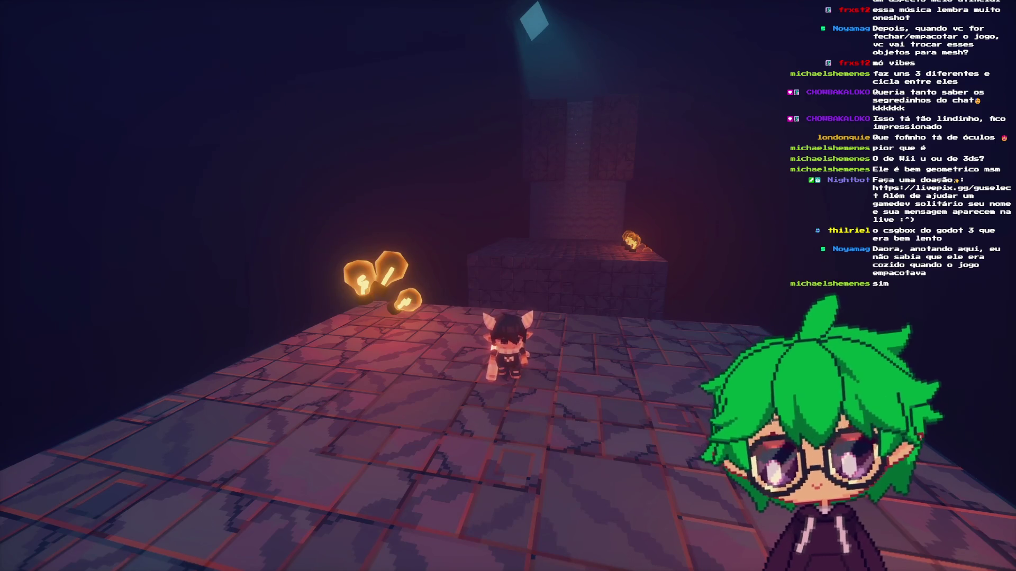
{"action": "key", "text": "F8"}
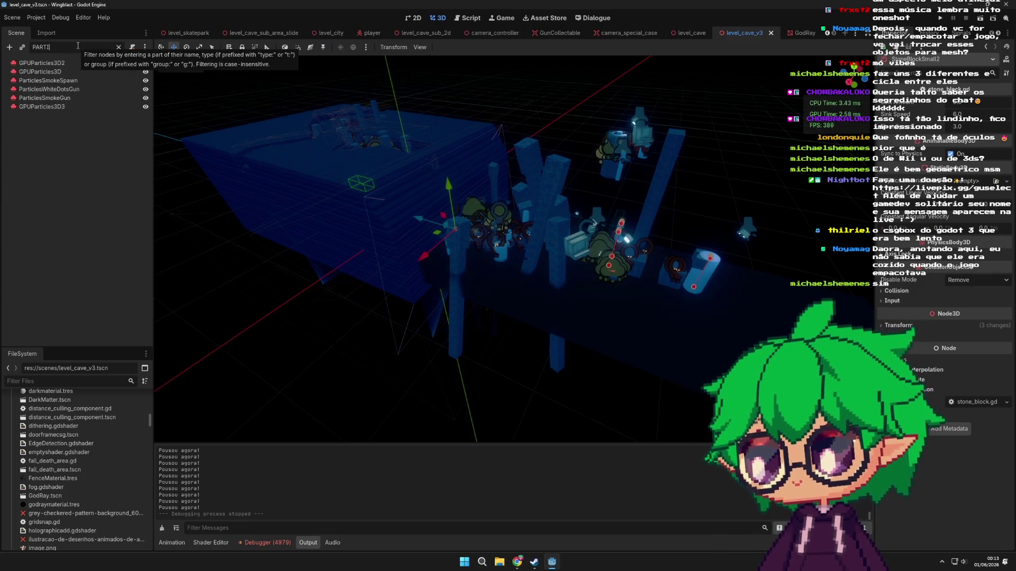
- Select ParticlesSmokeGun and translate the gun particle emitters along one axis
{"action": "double_click", "coordinate": [81, 98]}
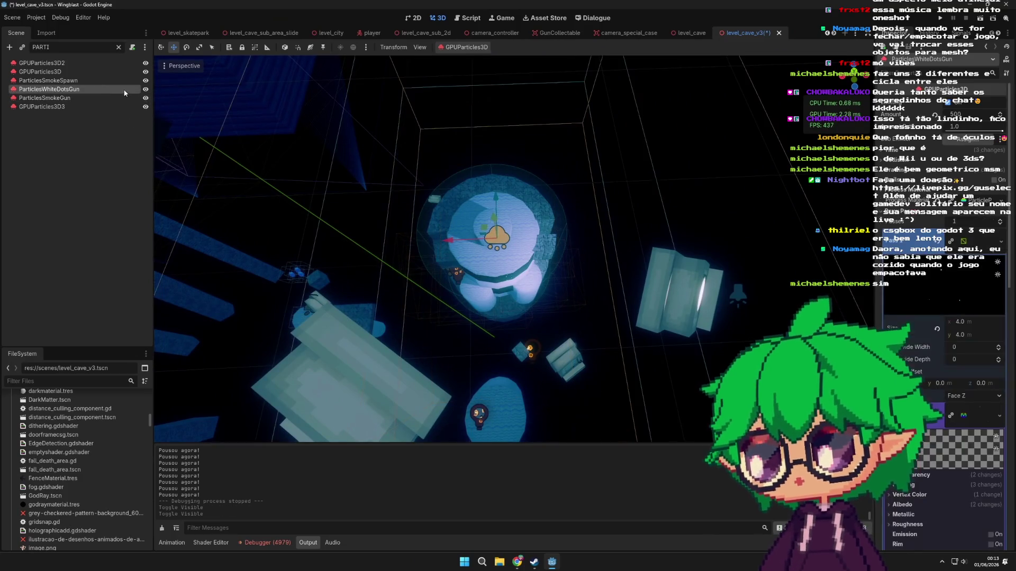
{"action": "scroll", "coordinate": [429, 189], "scroll_direction": "down", "scroll_amount": 10}
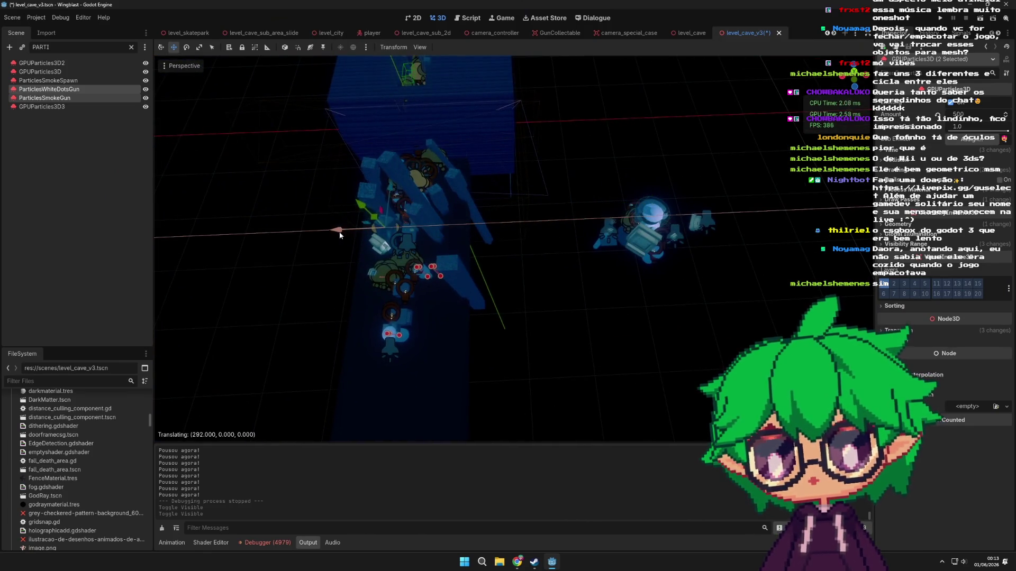
{"action": "left_click_drag", "start_coordinate": [340, 235], "coordinate": [361, 234]}
{"action": "scroll", "coordinate": [370, 239], "scroll_direction": "up", "scroll_amount": 5}
{"action": "mouse_move", "coordinate": [599, 320]}
{"action": "left_mouse_down"}
{"action": "mouse_move", "coordinate": [595, 291]}
{"action": "mouse_move", "coordinate": [549, 279]}
{"action": "mouse_move", "coordinate": [414, 325]}
{"action": "left_mouse_up"}
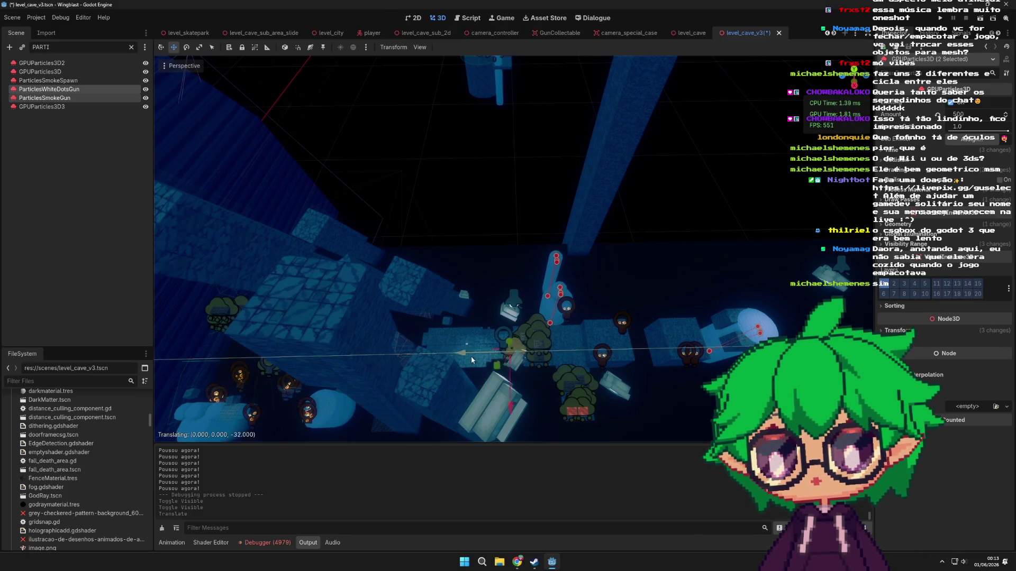
{"action": "left_click", "coordinate": [553, 354]}
{"action": "scroll", "coordinate": [544, 335], "scroll_direction": "up", "scroll_amount": 3}
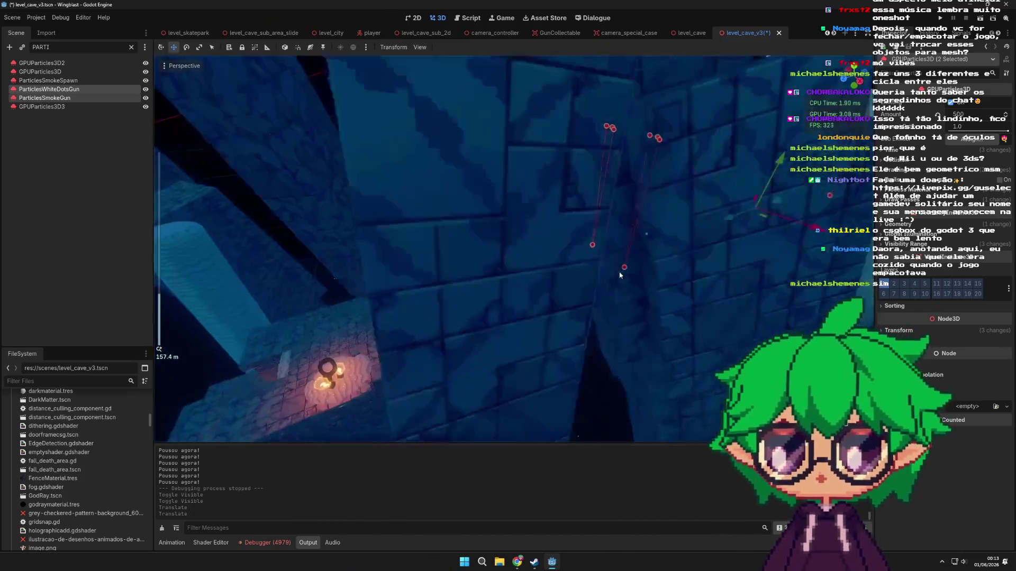
{"action": "mouse_move", "coordinate": [620, 274]}
{"action": "left_mouse_down"}
{"action": "mouse_move", "coordinate": [713, 258]}
{"action": "mouse_move", "coordinate": [688, 283]}
{"action": "mouse_move", "coordinate": [729, 239]}
{"action": "mouse_move", "coordinate": [712, 273]}
{"action": "mouse_move", "coordinate": [580, 287]}
{"action": "mouse_move", "coordinate": [463, 271]}
{"action": "mouse_move", "coordinate": [578, 281]}
{"action": "mouse_move", "coordinate": [553, 288]}
{"action": "mouse_move", "coordinate": [652, 269]}
{"action": "mouse_move", "coordinate": [630, 269]}
{"action": "mouse_move", "coordinate": [643, 234]}
{"action": "left_mouse_up"}
{"action": "mouse_move", "coordinate": [643, 199]}
{"action": "left_mouse_down"}
{"action": "mouse_move", "coordinate": [568, 237]}
{"action": "mouse_move", "coordinate": [596, 271]}
{"action": "mouse_move", "coordinate": [619, 239]}
{"action": "mouse_move", "coordinate": [671, 262]}
{"action": "mouse_move", "coordinate": [649, 280]}
{"action": "mouse_move", "coordinate": [582, 301]}
{"action": "mouse_move", "coordinate": [510, 279]}
{"action": "left_mouse_up"}
{"action": "scroll", "coordinate": [643, 293], "scroll_direction": "down", "scroll_amount": 2}
{"action": "scroll", "coordinate": [510, 278], "scroll_direction": "down", "scroll_amount": 2}
- Save the level_cave_v3 scene and launch the game to test it
{"action": "key", "text": "ctrl+s"}
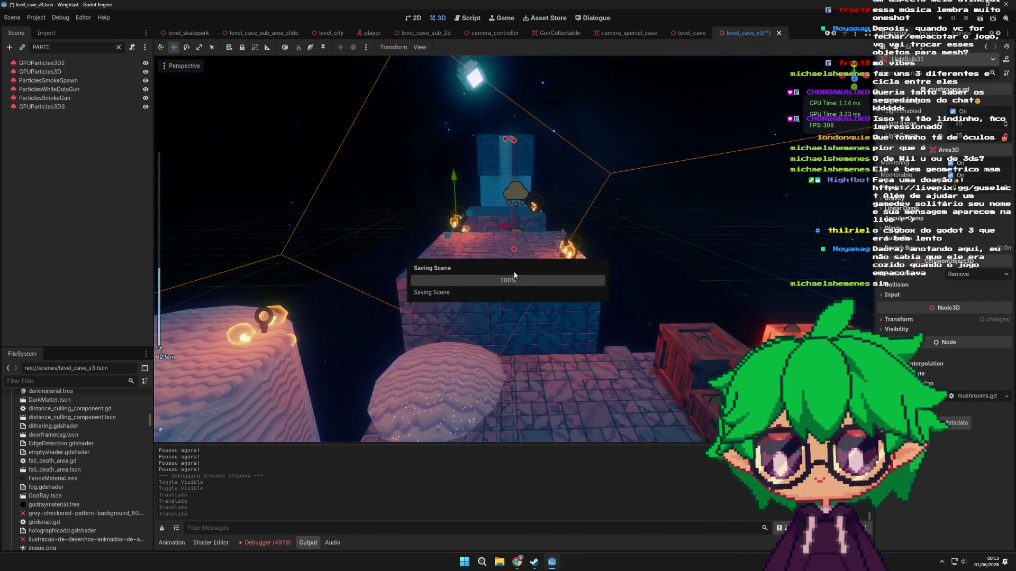
{"action": "left_click_drag", "start_coordinate": [736, 174], "coordinate": [658, 235]}
{"action": "scroll", "coordinate": [659, 235], "scroll_direction": "down", "scroll_amount": 2}
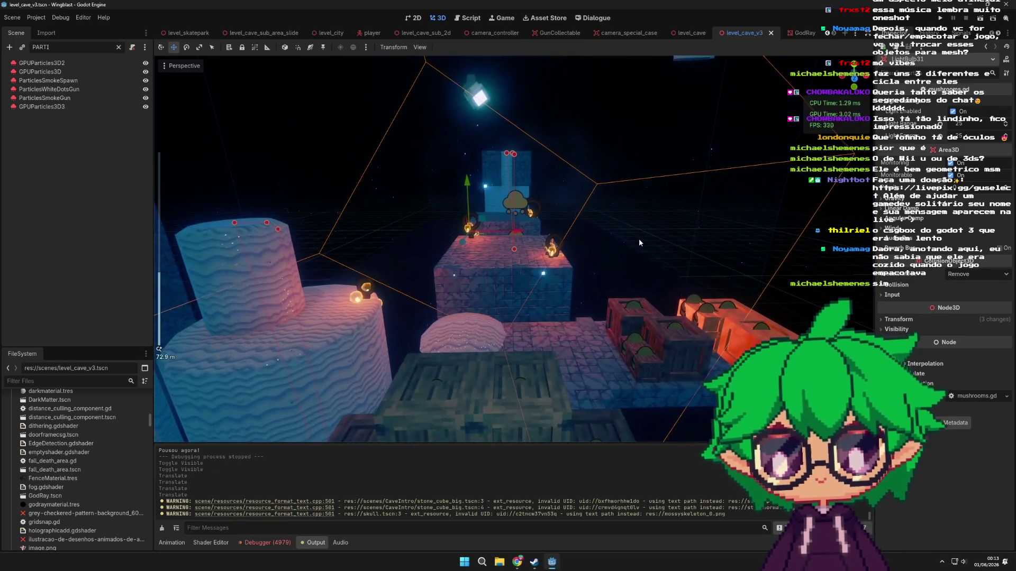
{"action": "left_click", "coordinate": [980, 20]}
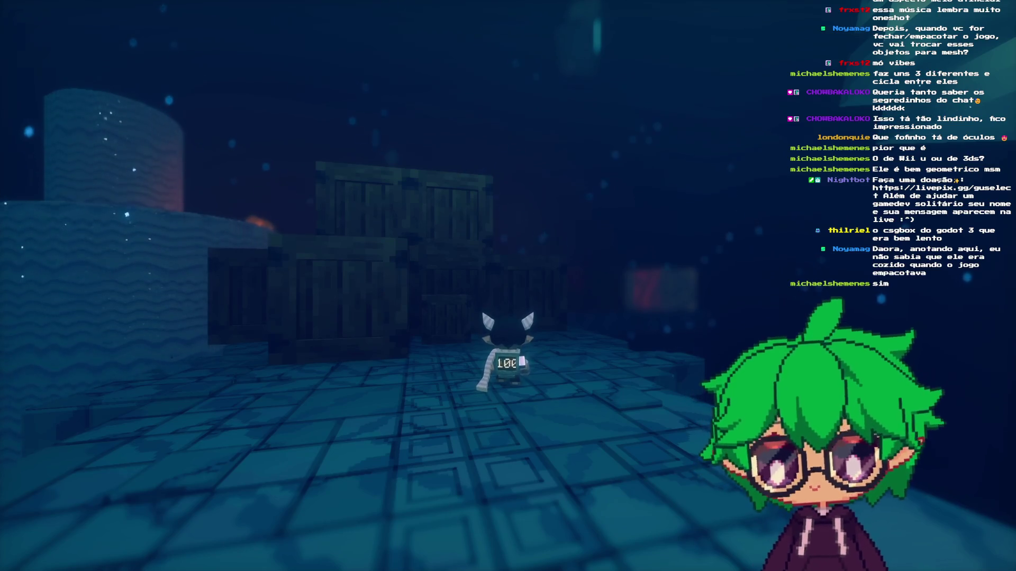
- Pause the game, open the options panel, then back out and resume playing
{"action": "key", "text": "s"}
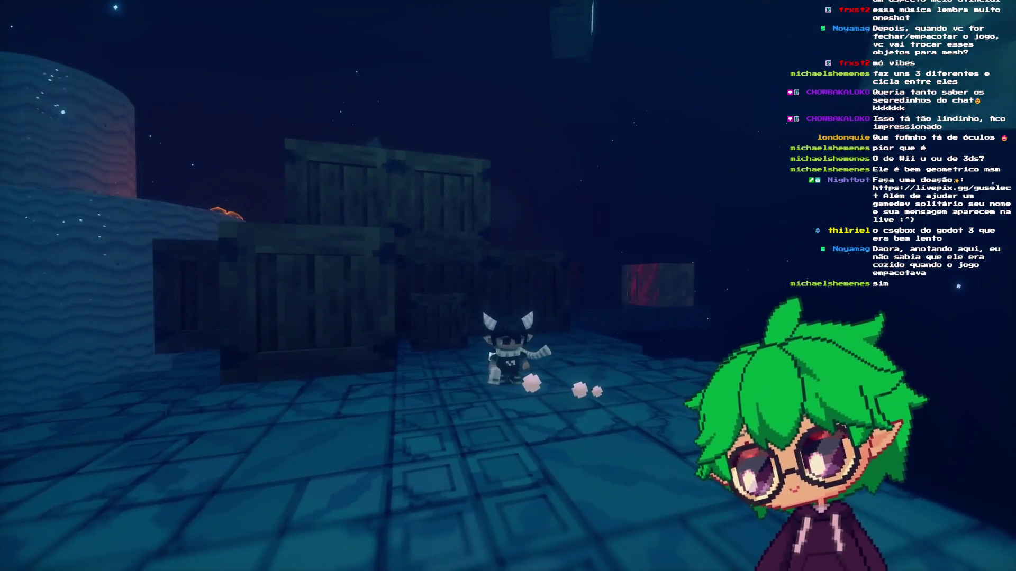
{"action": "key", "text": "Escape"}
{"action": "key", "text": "Down"}
{"action": "key", "text": "Return"}
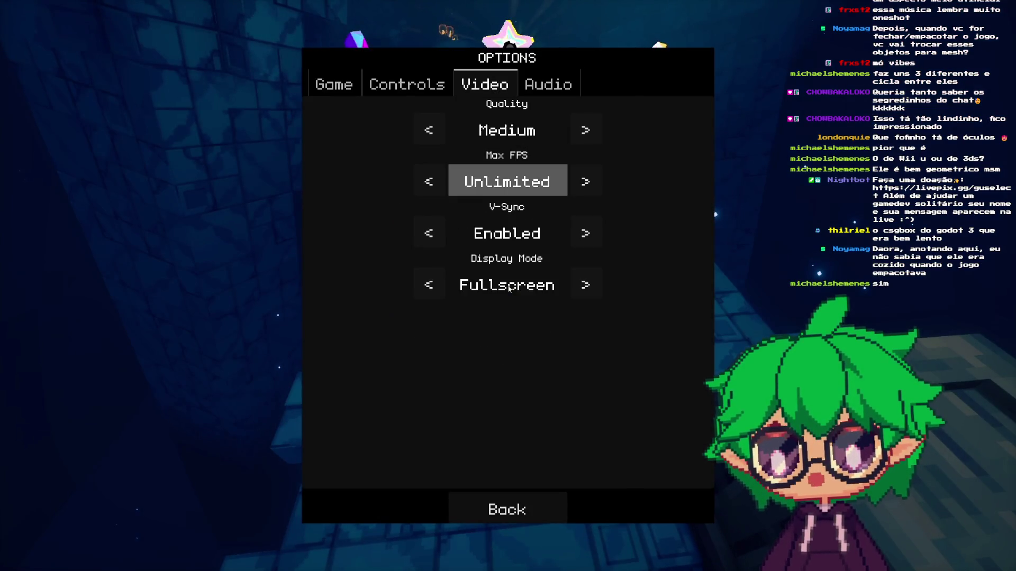
{"action": "key", "text": "Escape"}
{"action": "key", "text": "Escape"}
{"action": "key", "text": "w"}
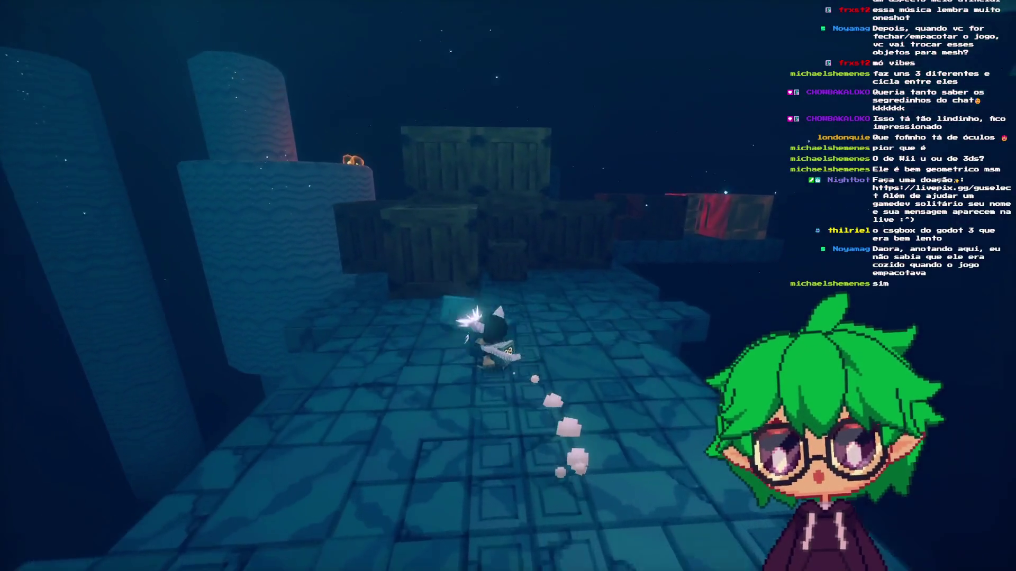
- Smash a crate, then climb the pillar block, brick platform and round tower
{"action": "key", "text": "x"}
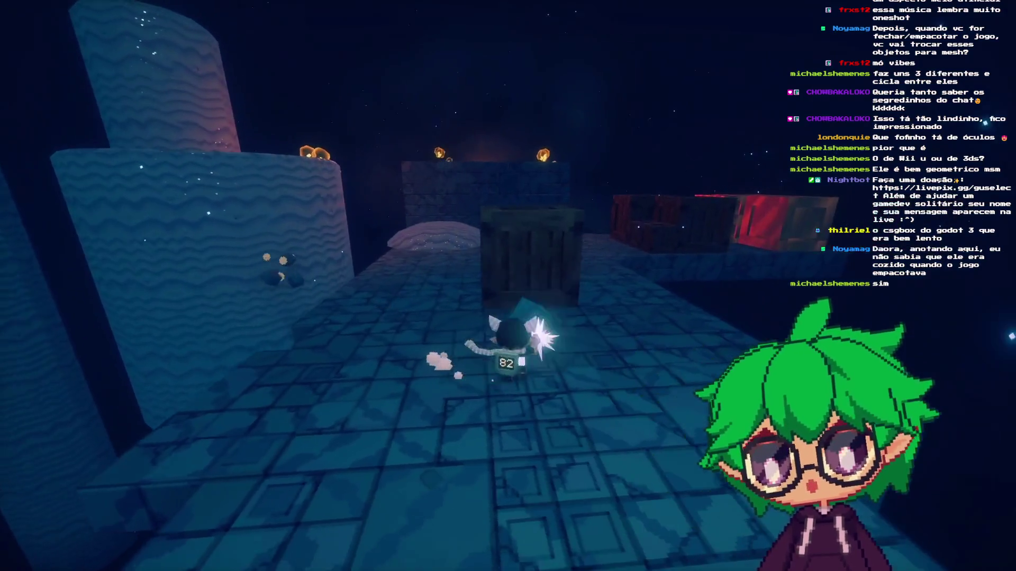
{"action": "key", "text": "x"}
{"action": "key", "text": "w"}
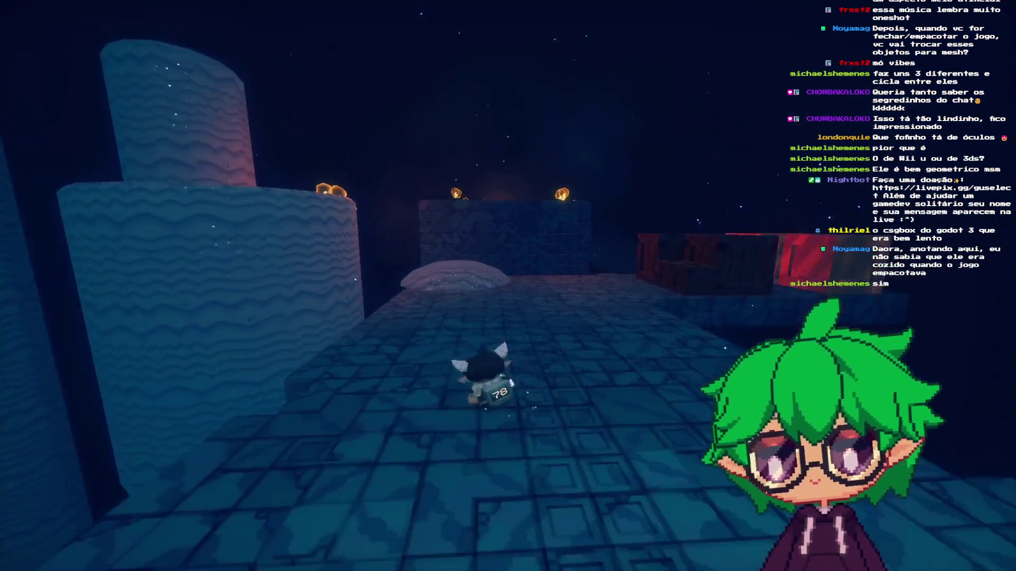
{"action": "key", "text": "w"}
{"action": "key", "text": "space"}
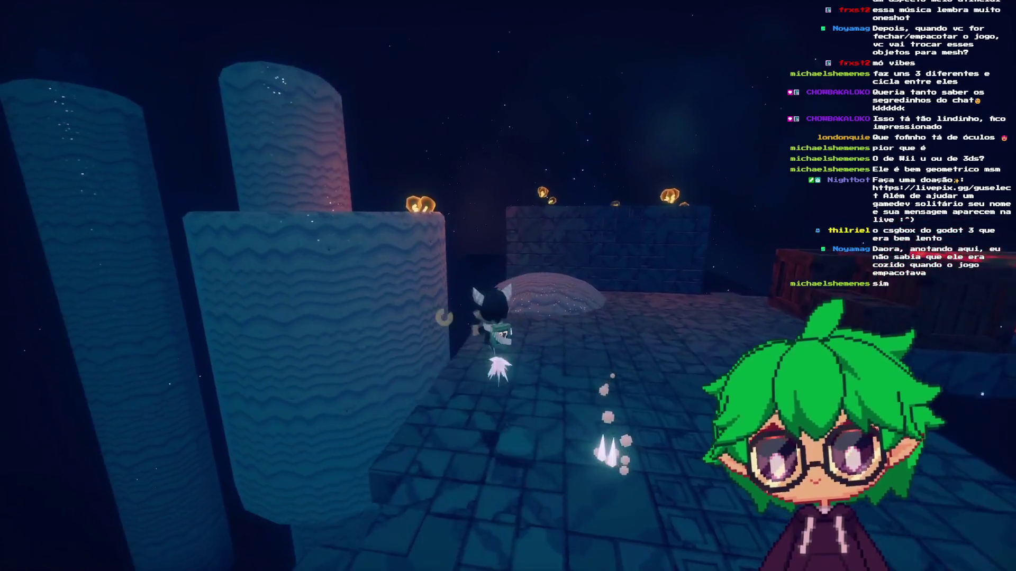
{"action": "key", "text": "w"}
{"action": "key", "text": "space"}
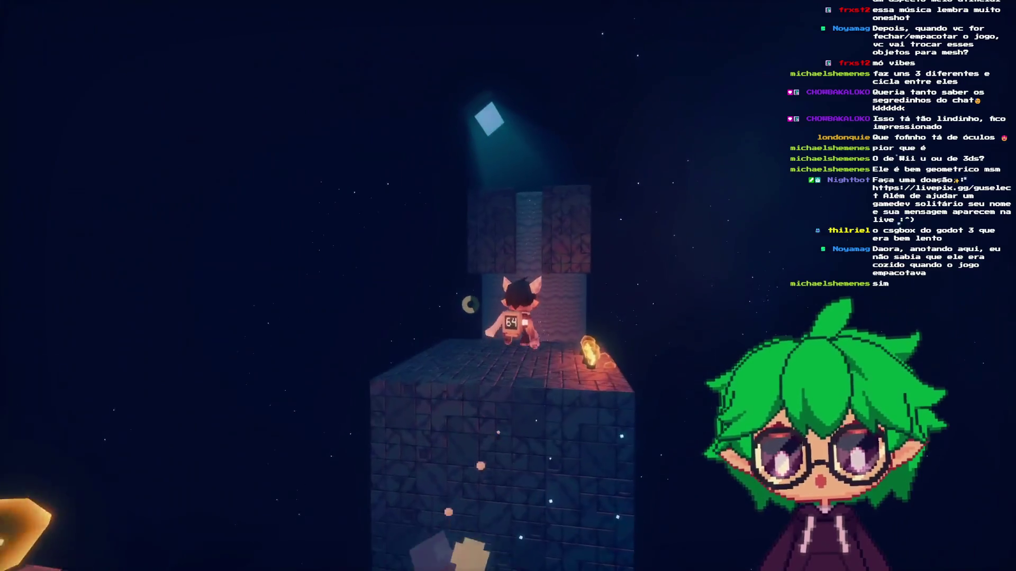
{"action": "key", "text": "w"}
{"action": "key", "text": "space"}
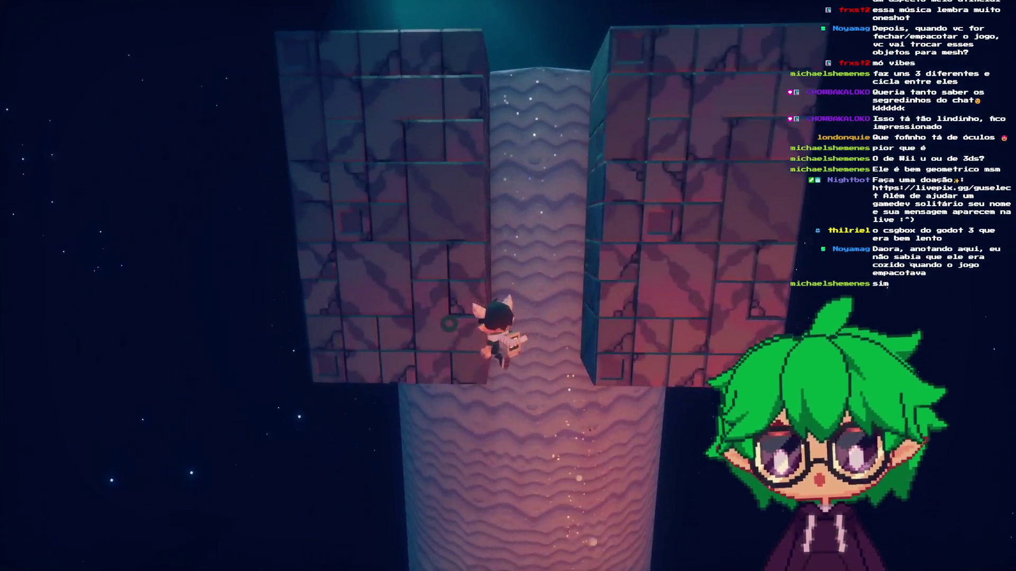
{"action": "key", "text": "w"}
{"action": "key", "text": "space"}
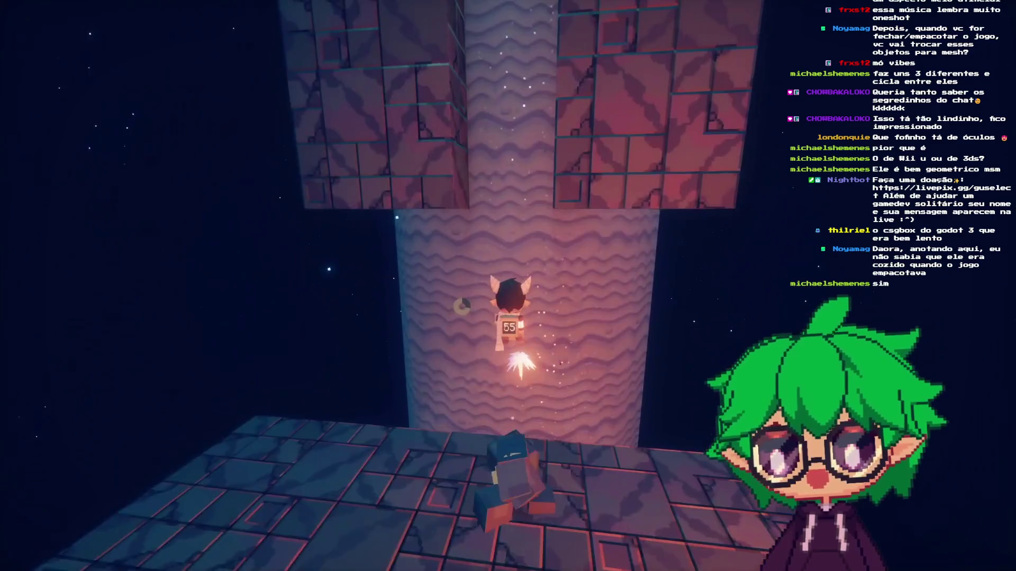
{"action": "key", "text": "w"}
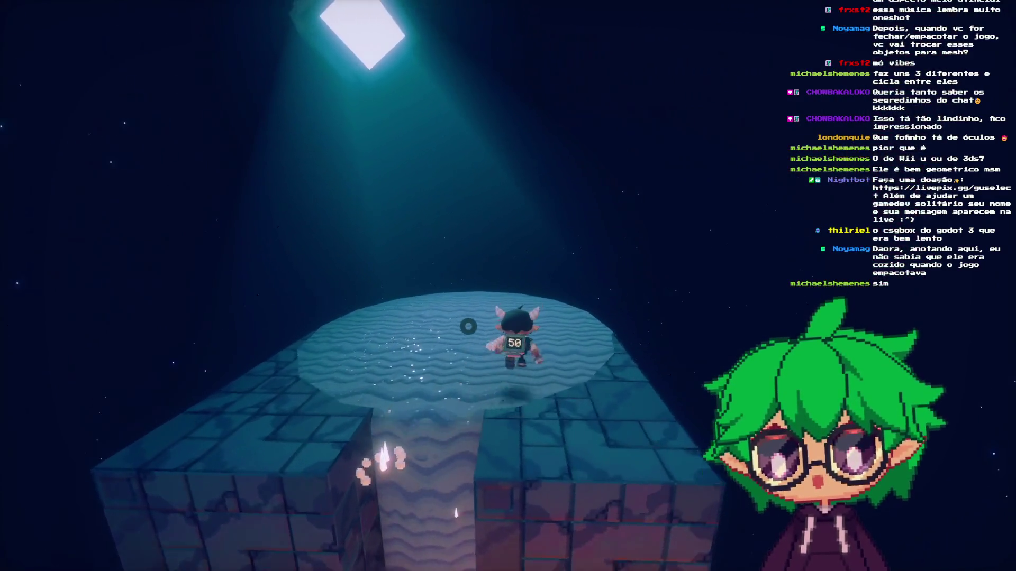
{"action": "key", "text": "w"}
{"action": "key", "text": "space"}
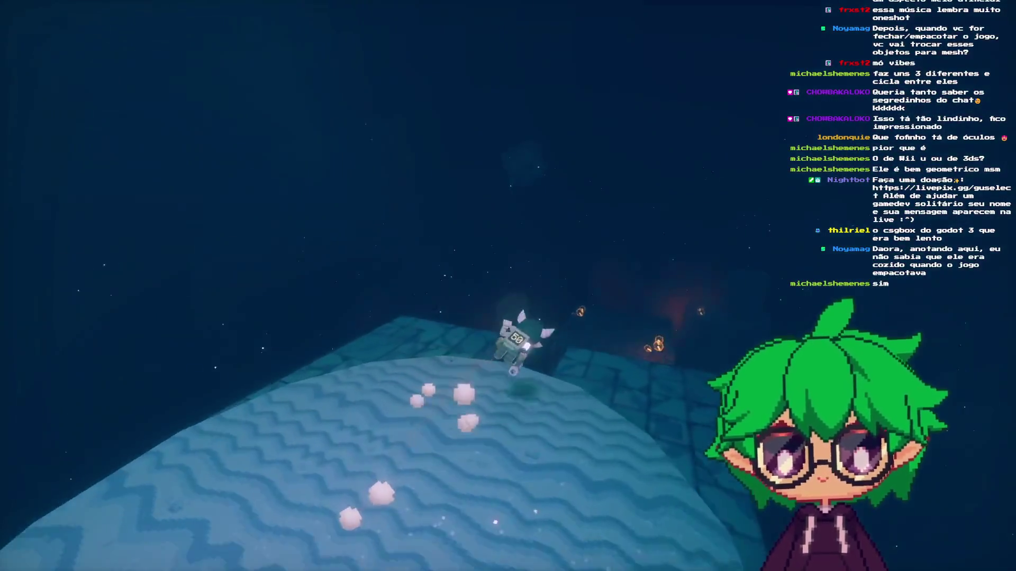
- Run around the brick platform toward the glowing bulbs and jump onto the raised block
{"action": "key", "text": "w"}
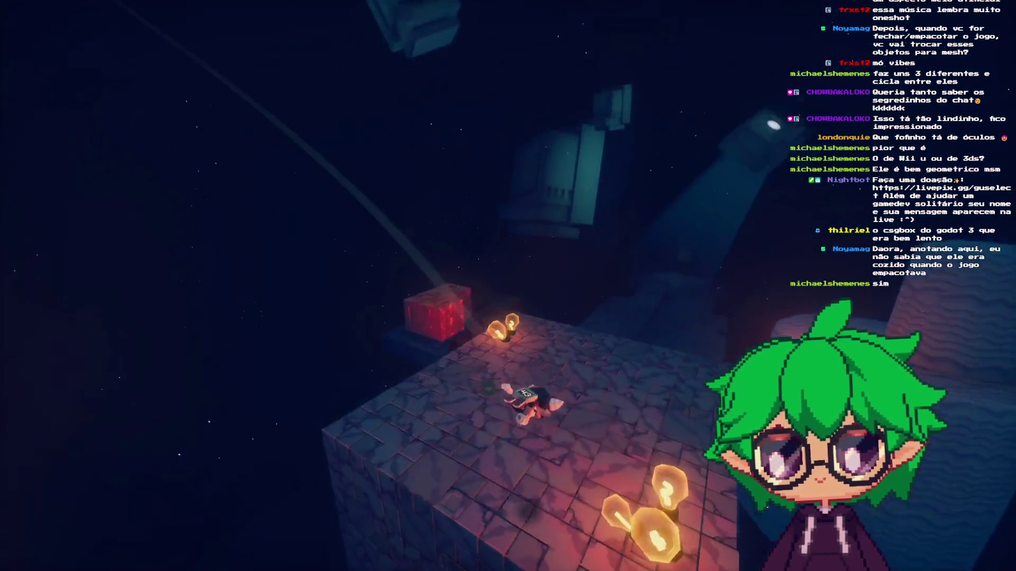
{"action": "key", "text": "w"}
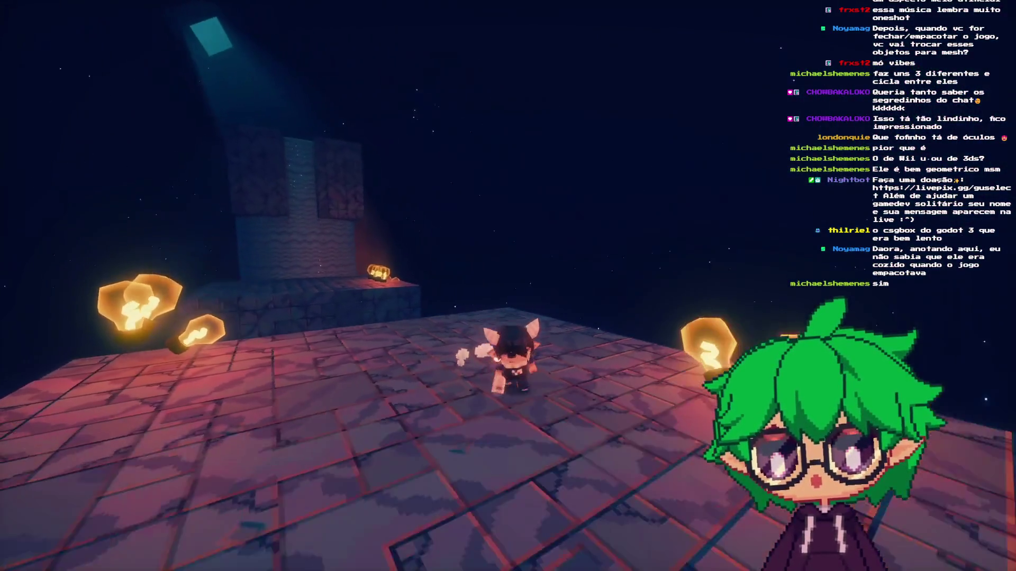
{"action": "key", "text": "w"}
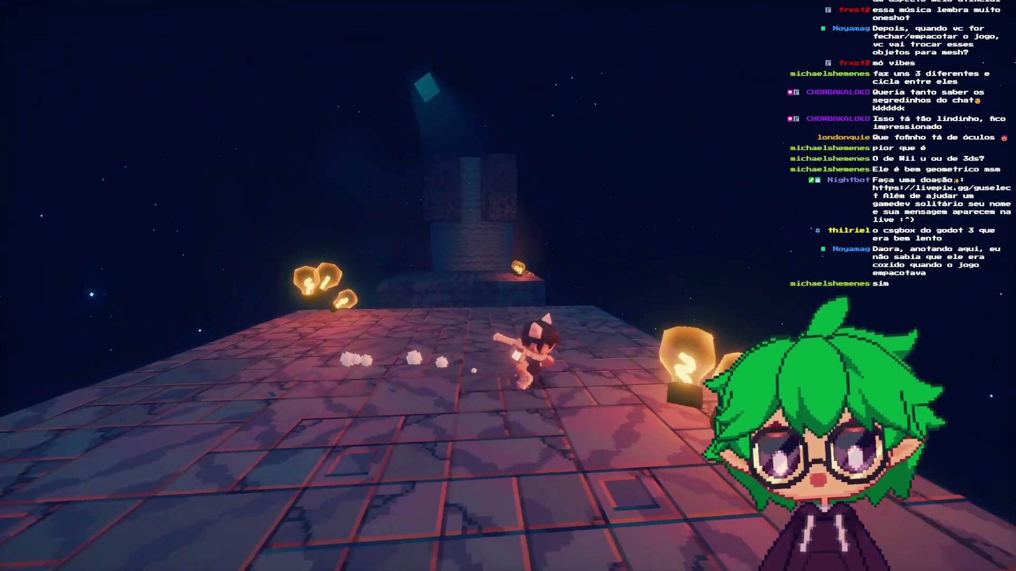
{"action": "key", "text": "w"}
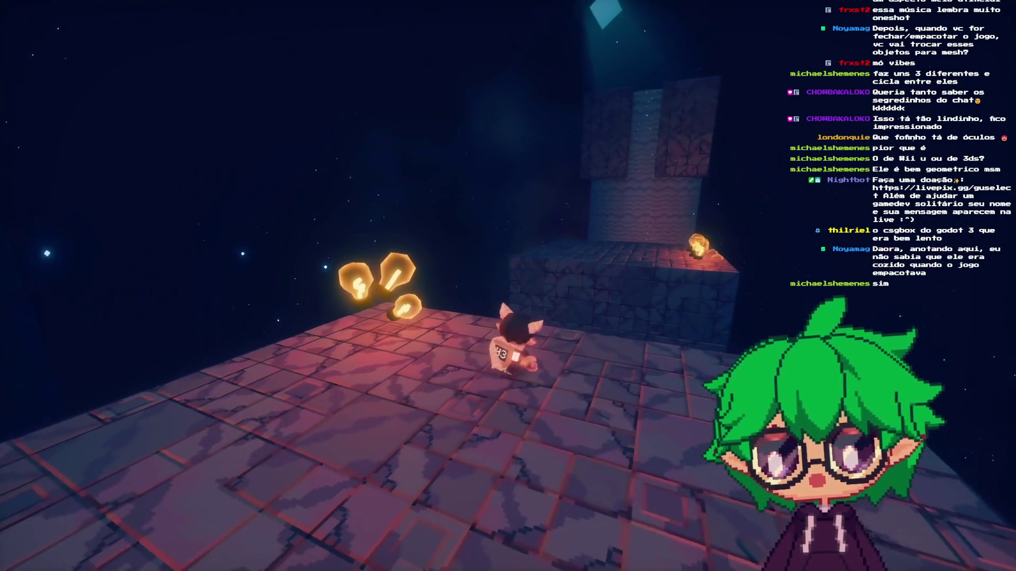
{"action": "key", "text": "w"}
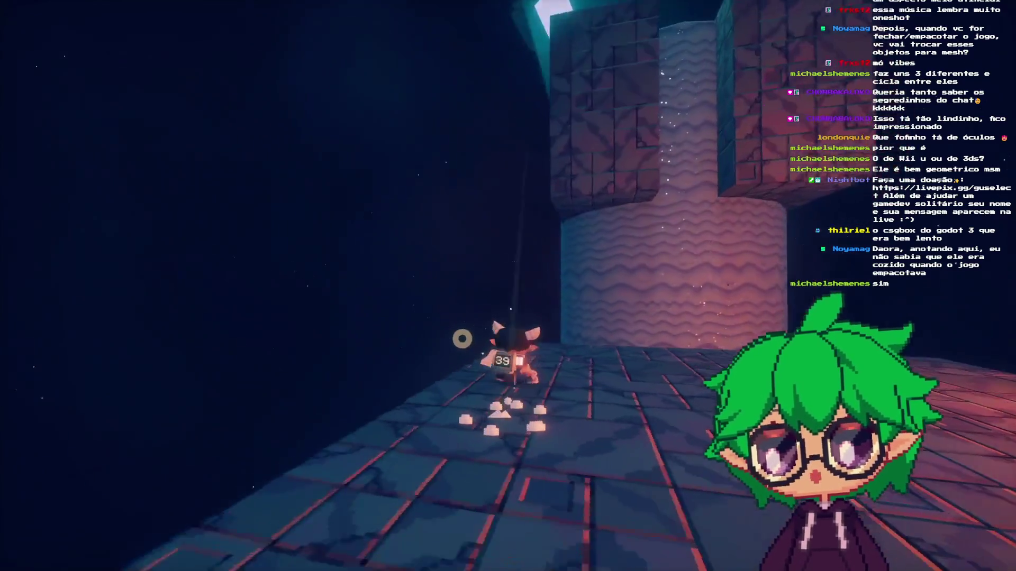
{"action": "key", "text": "w"}
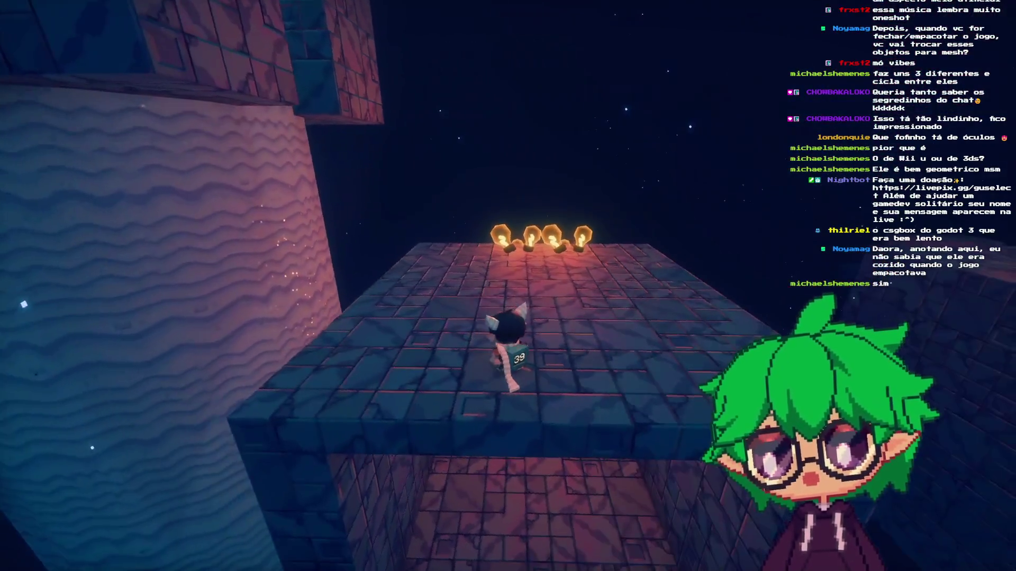
{"action": "key", "text": "w"}
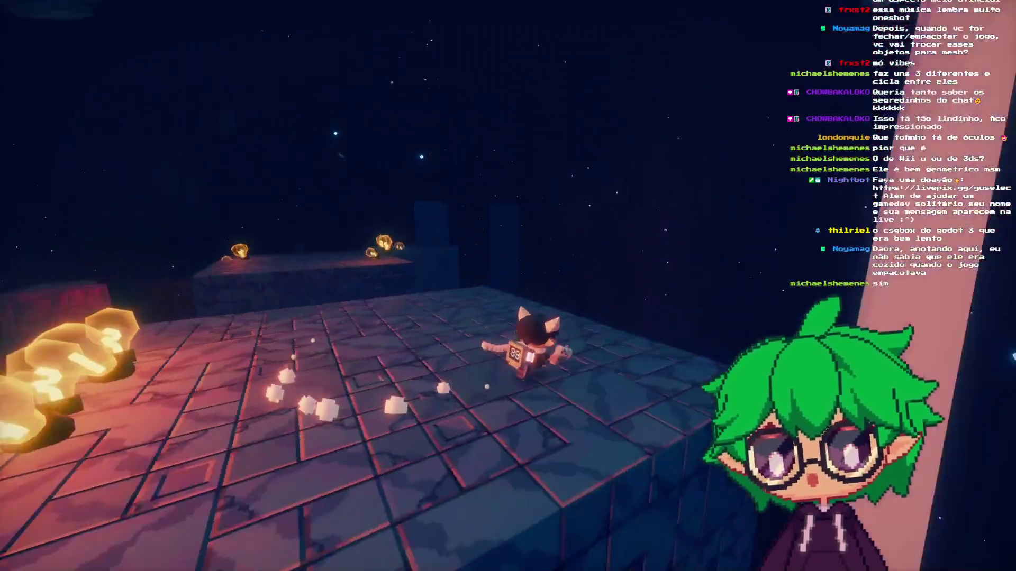
{"action": "key", "text": "space"}
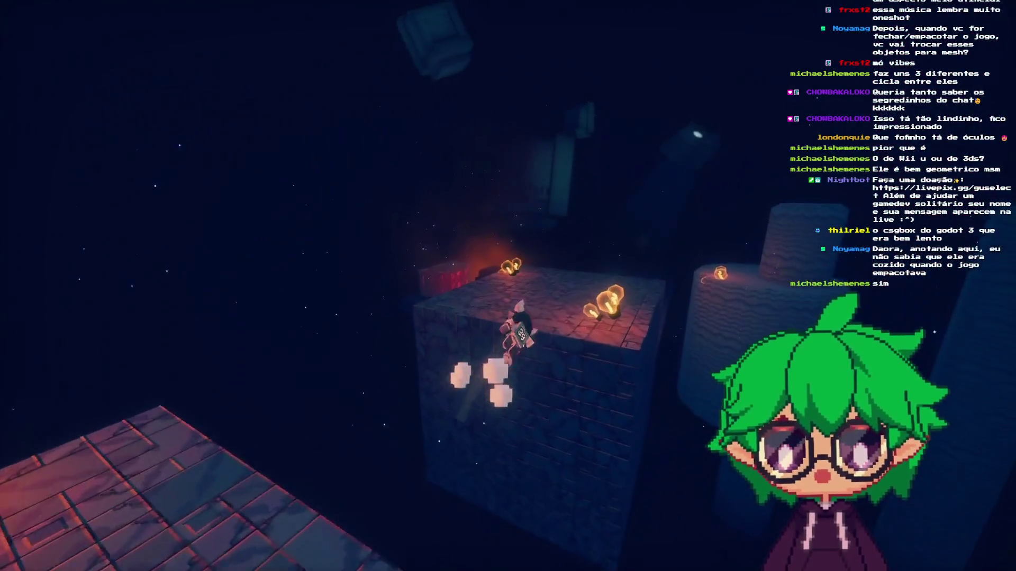
- Enter Photo Mode, pan the photo camera toward the red crates, then exit
{"action": "key", "text": "p"}
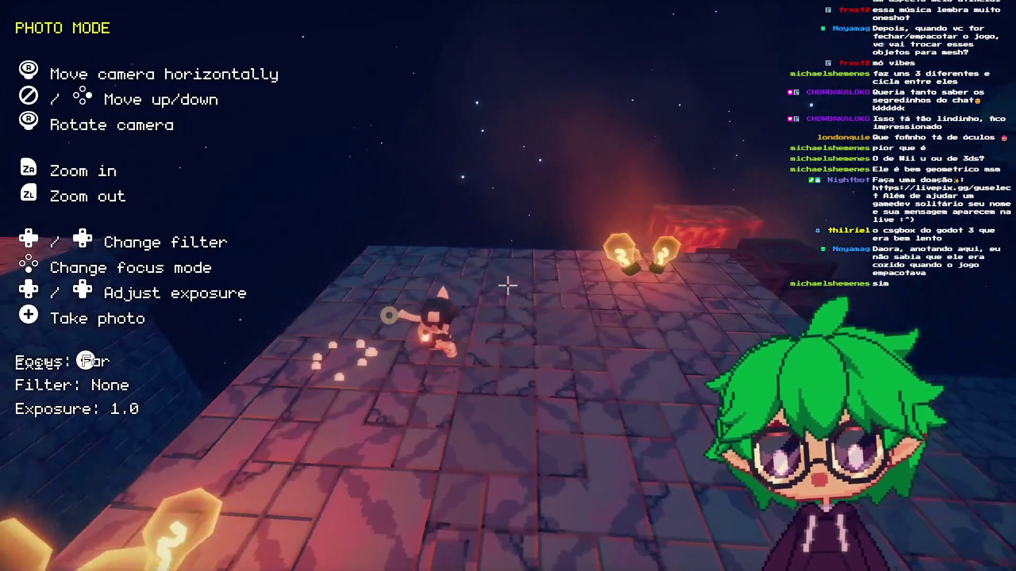
{"action": "key", "text": "w"}
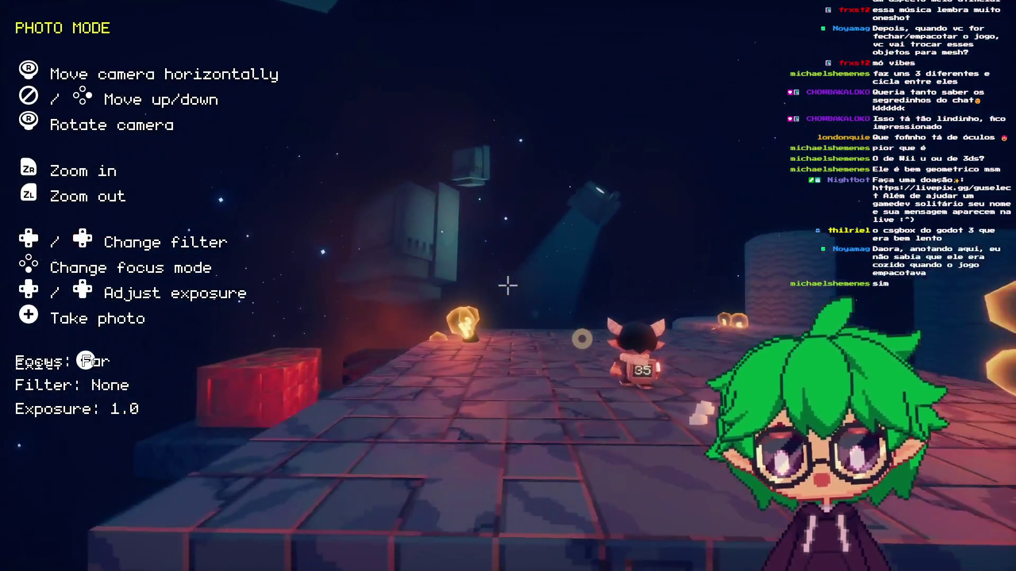
{"action": "key", "text": "w"}
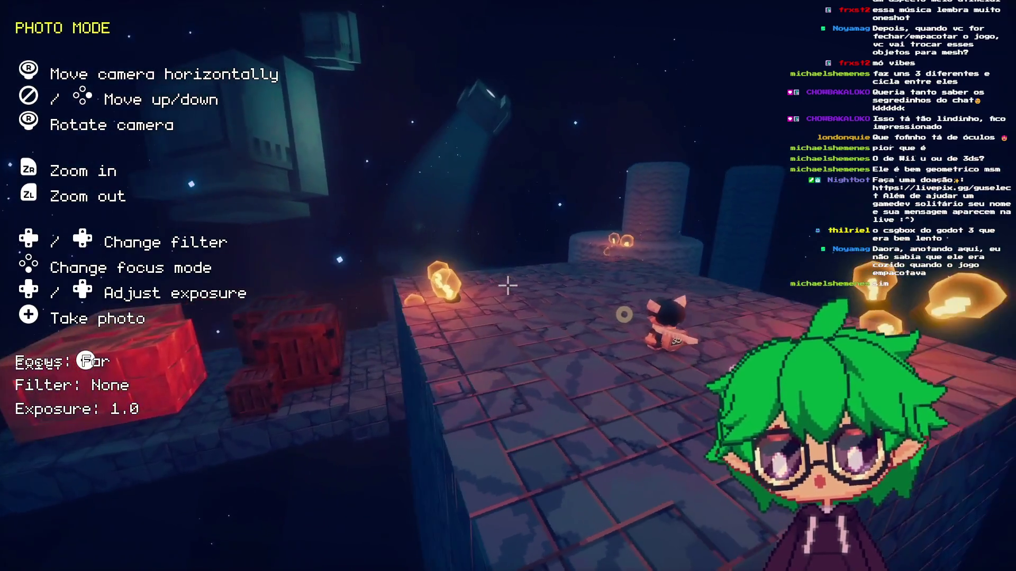
{"action": "key", "text": "w"}
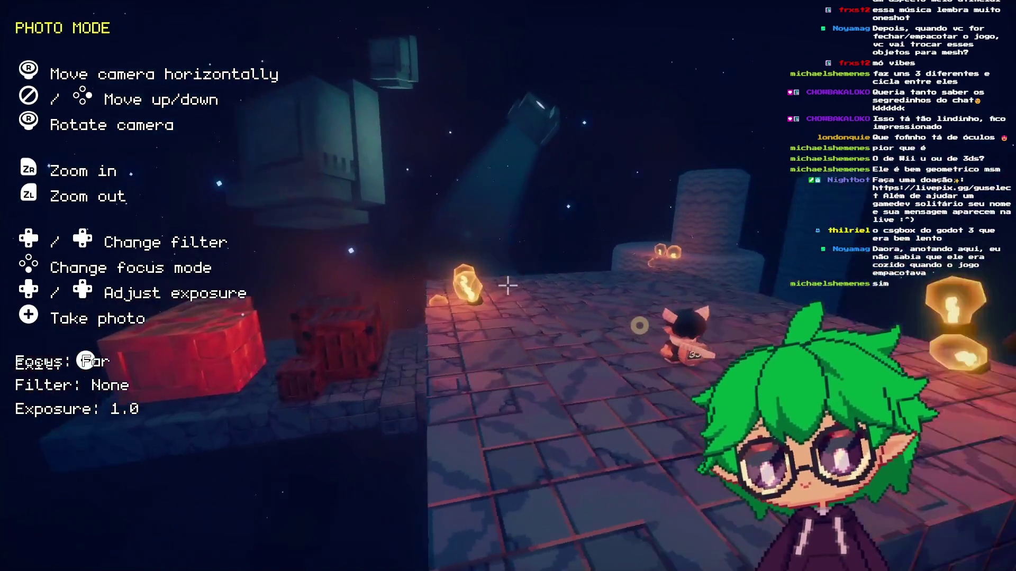
{"action": "key", "text": "w"}
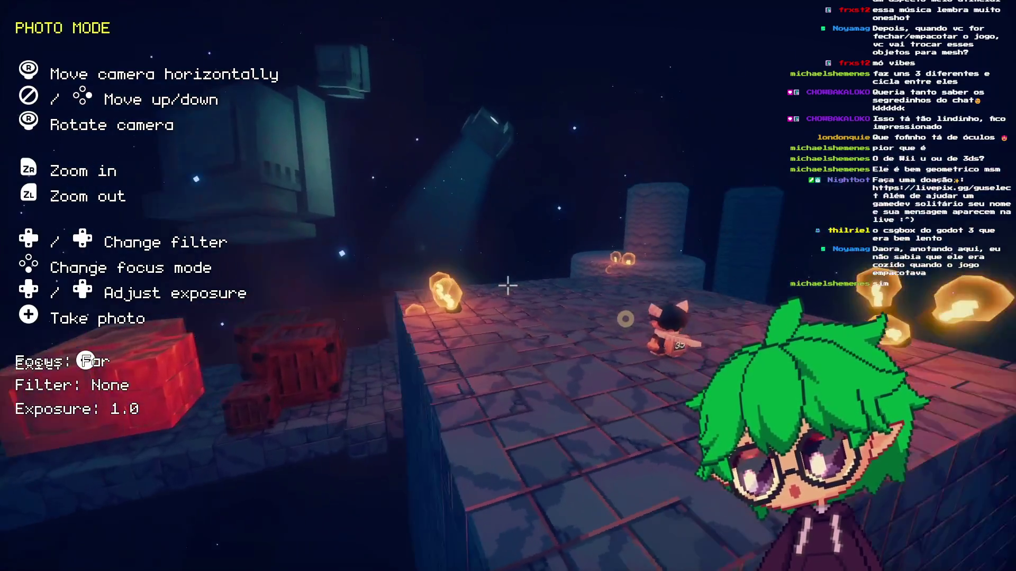
{"action": "key", "text": "Escape"}
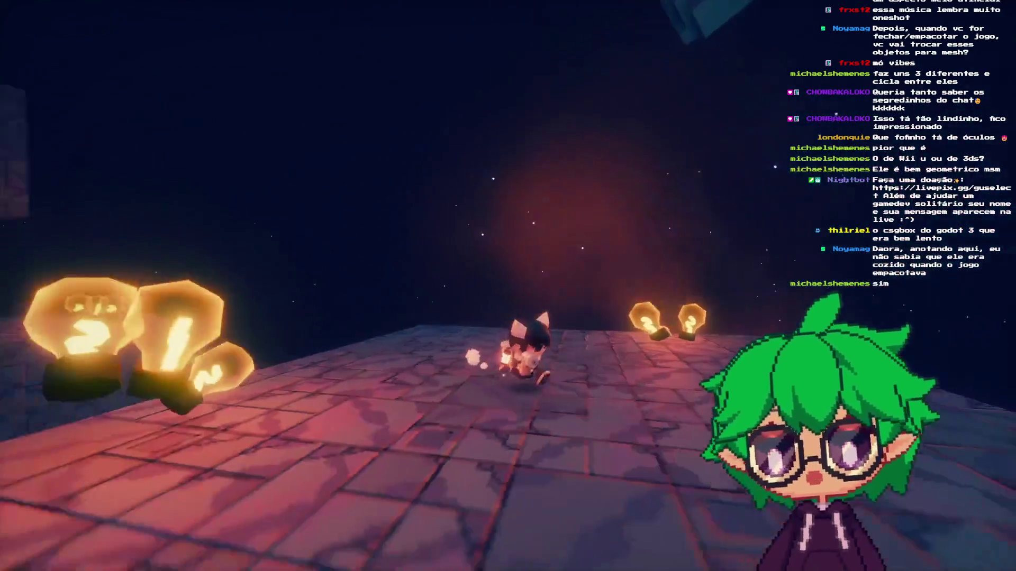
- Run toward the tower and reopen Photo Mode with the Vampire filter
{"action": "key", "text": "w"}
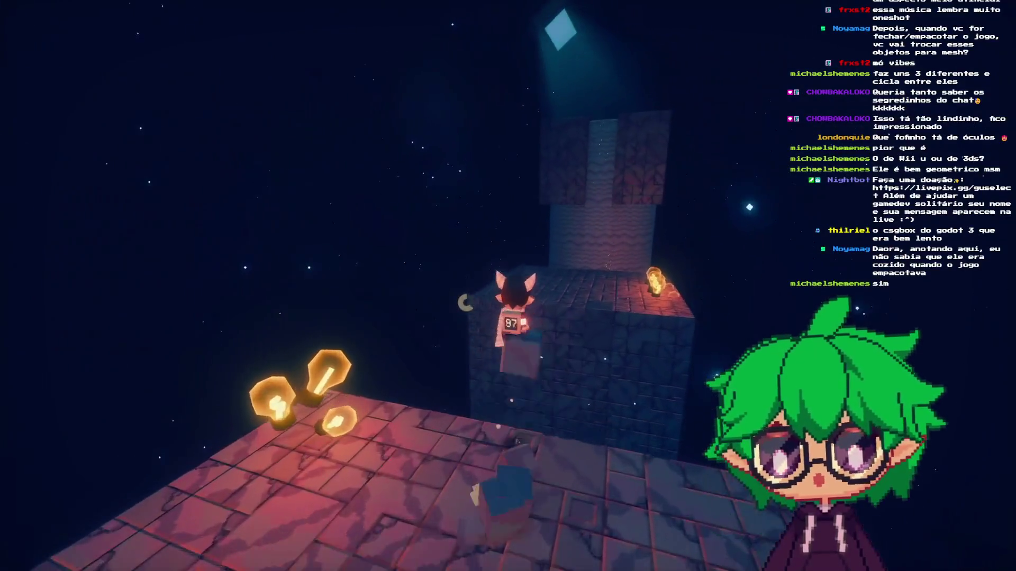
{"action": "key", "text": "w"}
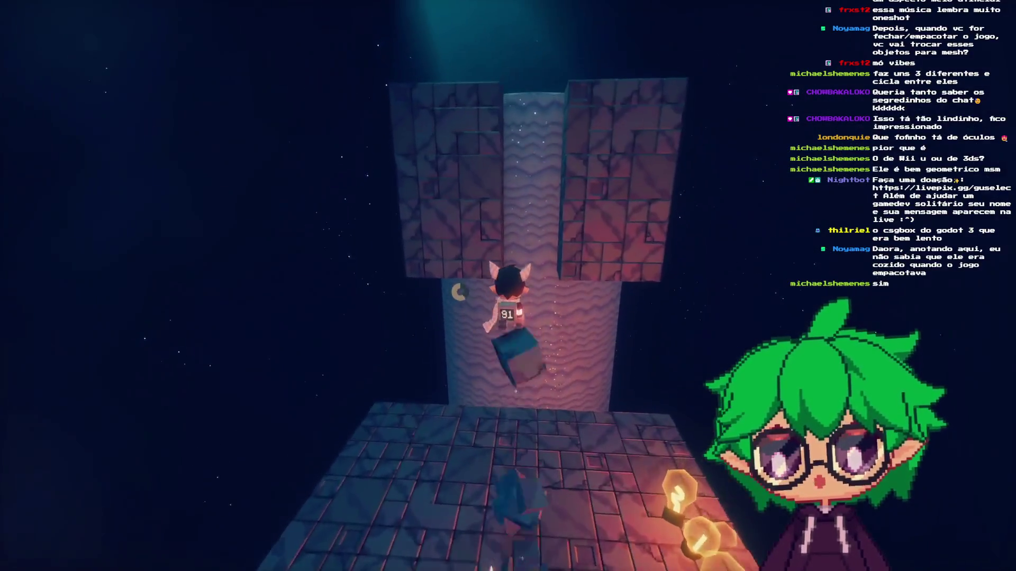
{"action": "key", "text": "p"}
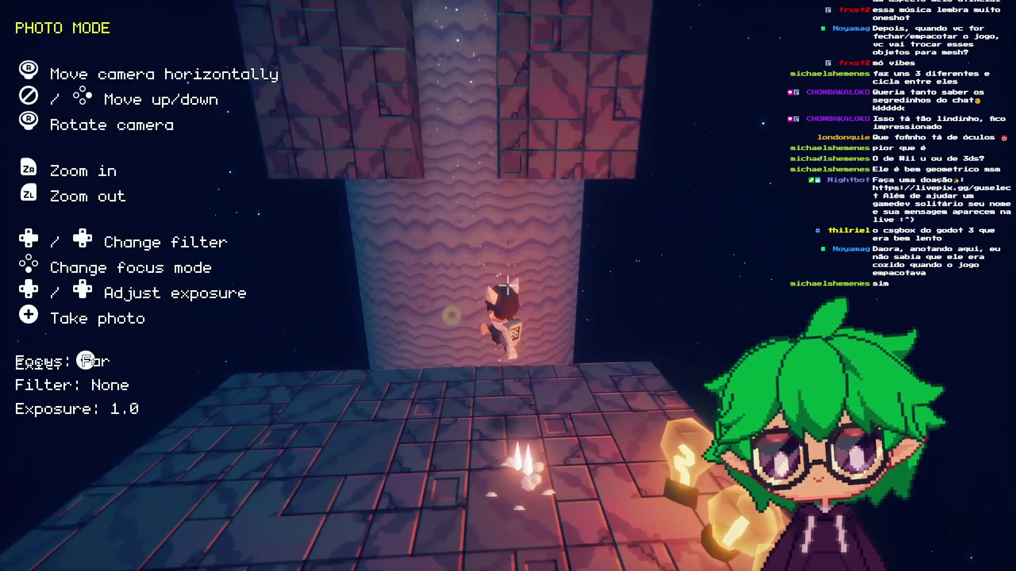
{"action": "key", "text": "Right"}
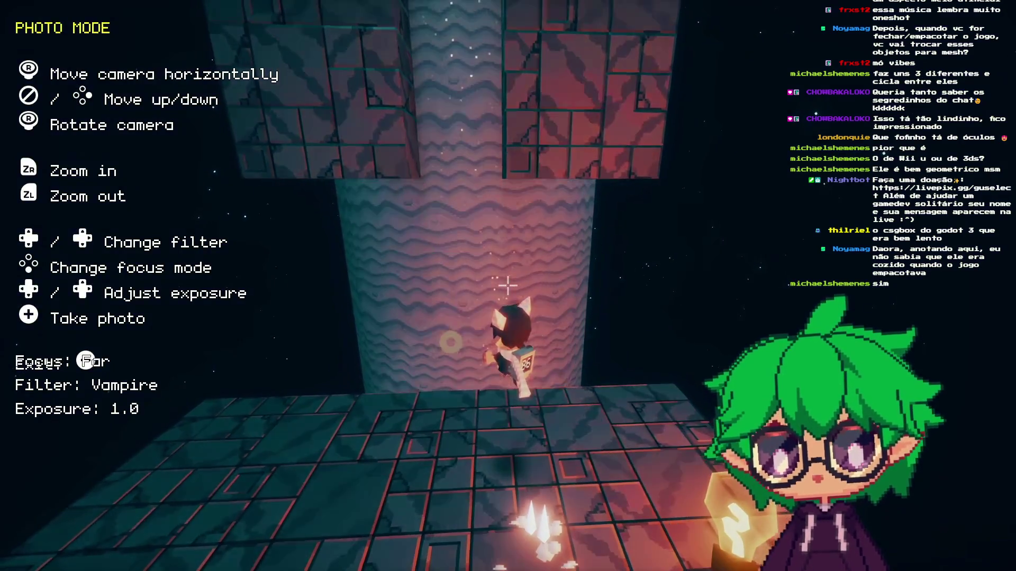
{"action": "key", "text": "p"}
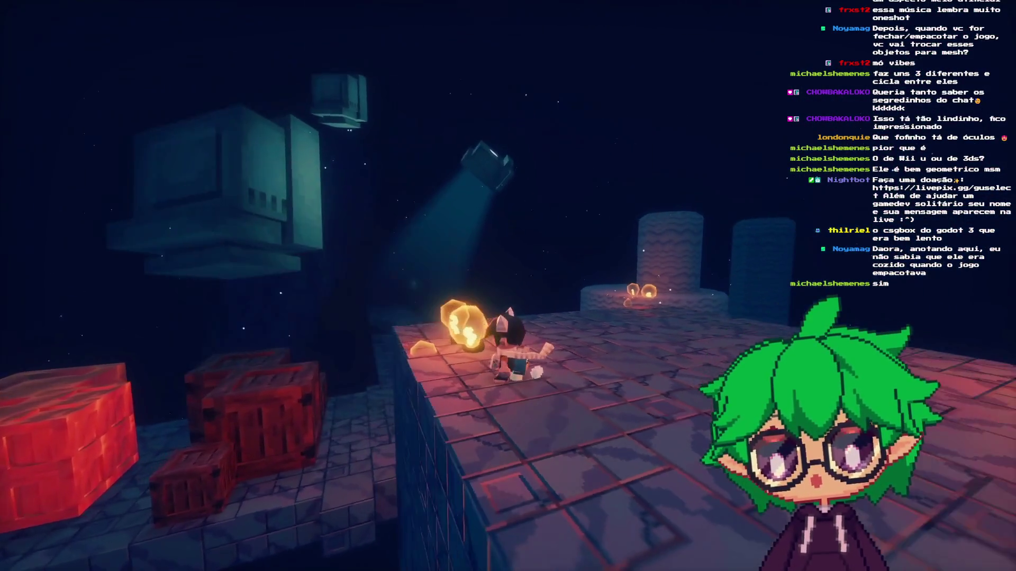
- Run along the platform past the glowing lamp, climb the tower, then stop with F8
{"action": "key", "text": "w"}
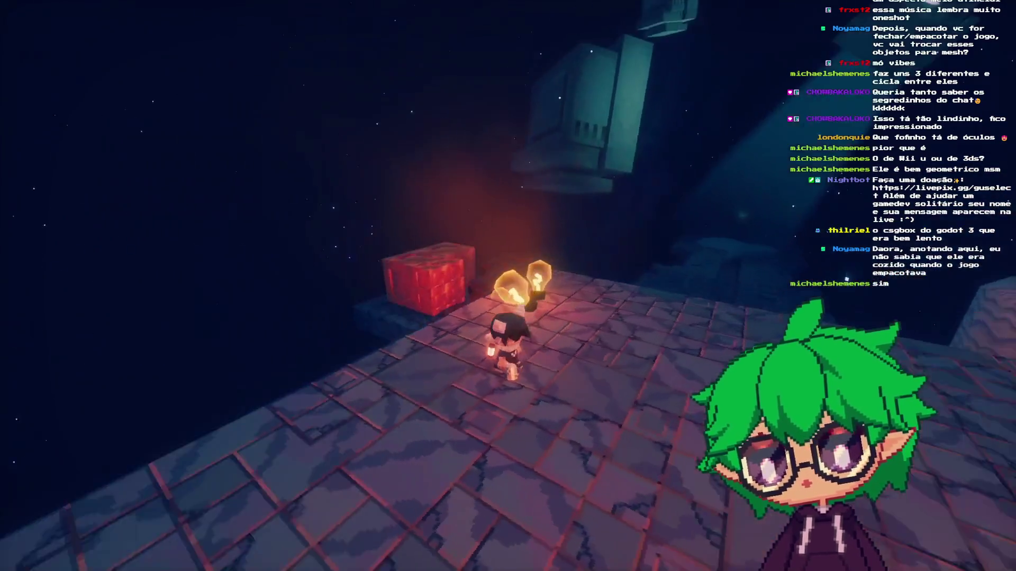
{"action": "key", "text": "w"}
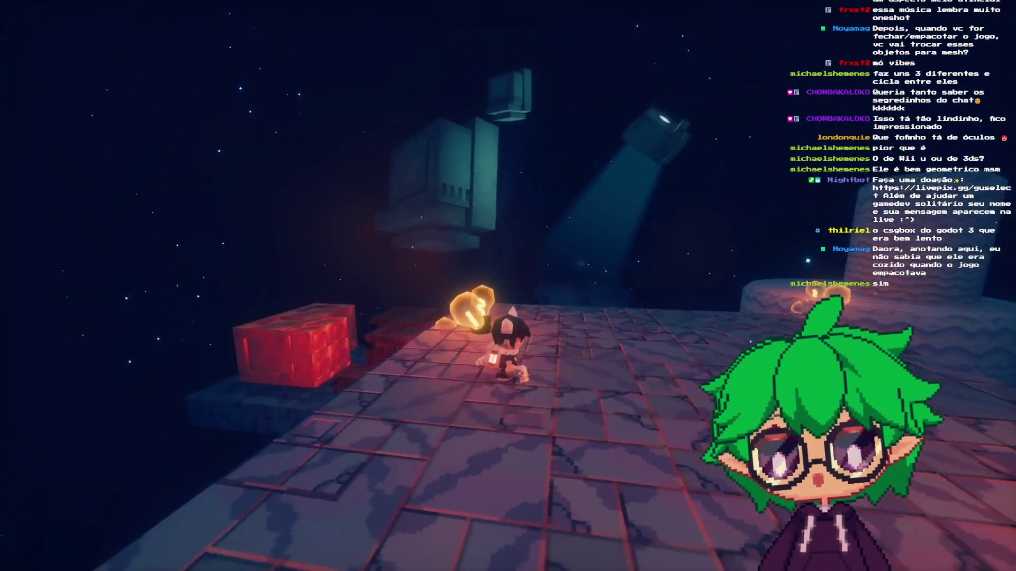
{"action": "key", "text": "w"}
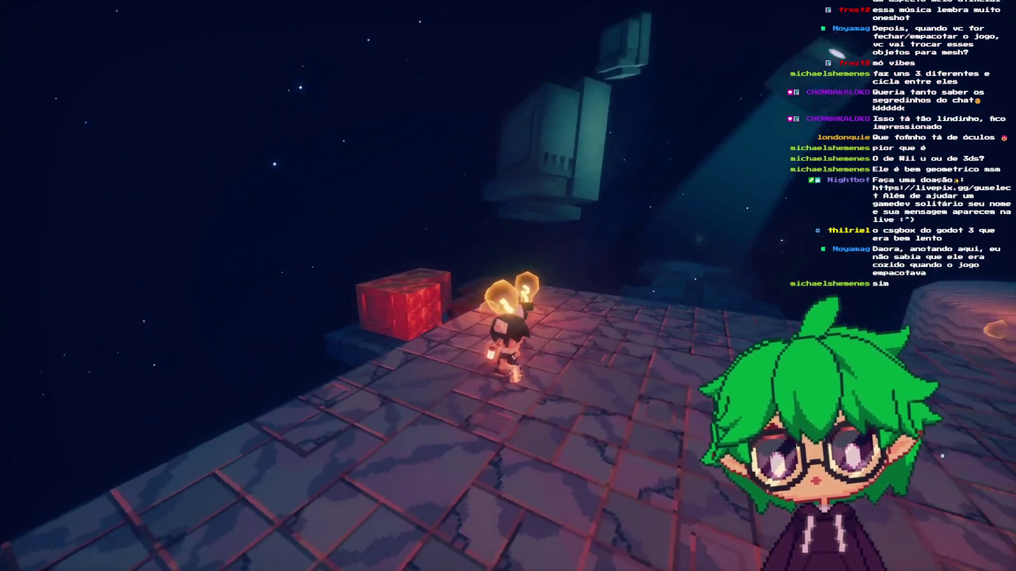
{"action": "key", "text": "w"}
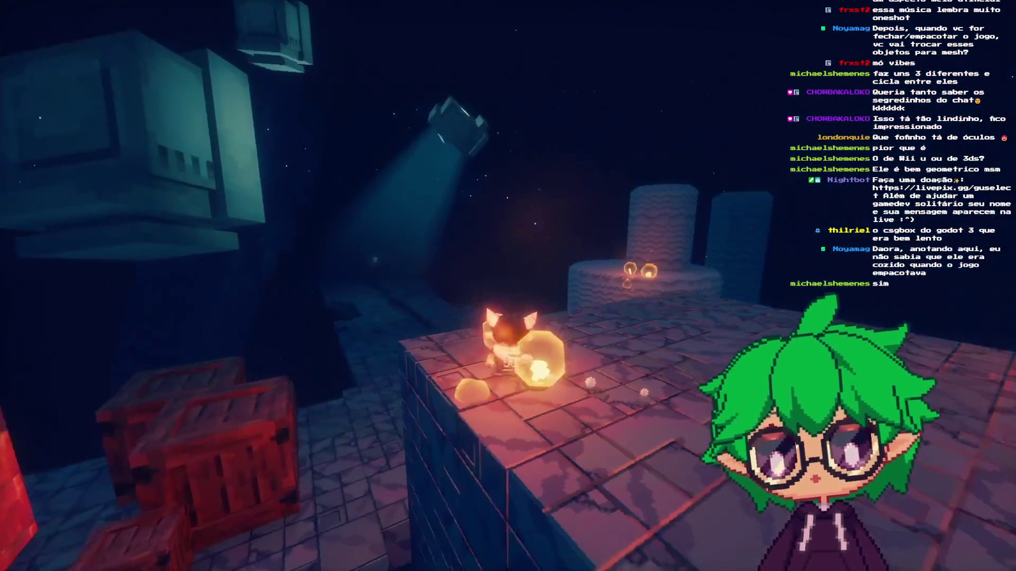
{"action": "key", "text": "w"}
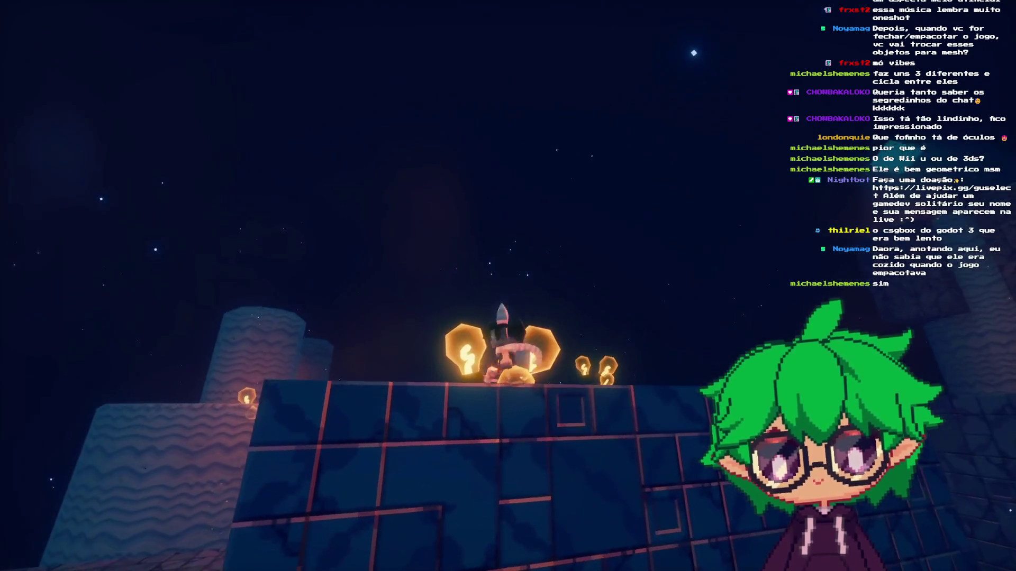
{"action": "key", "text": "w"}
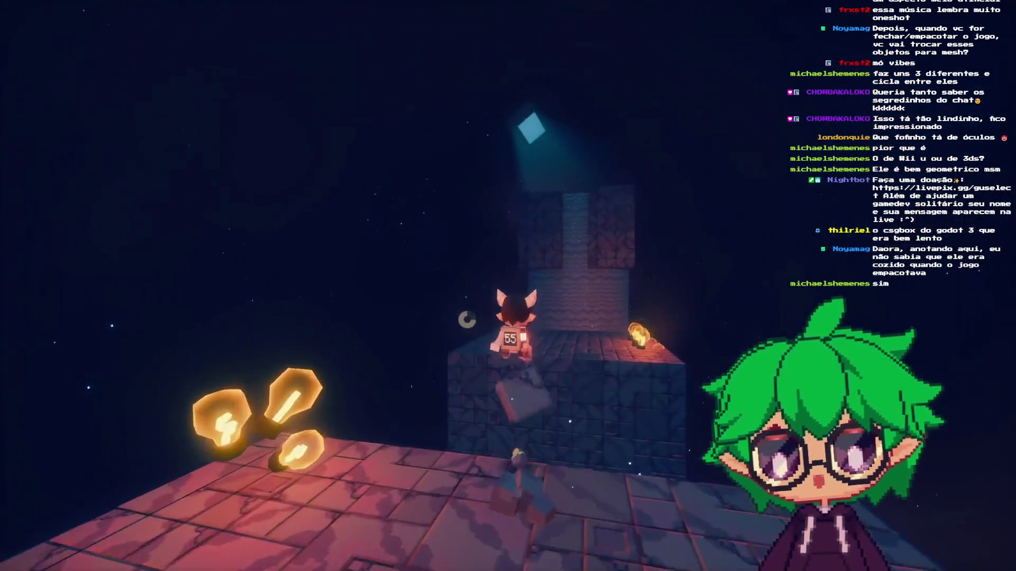
{"action": "key", "text": "space"}
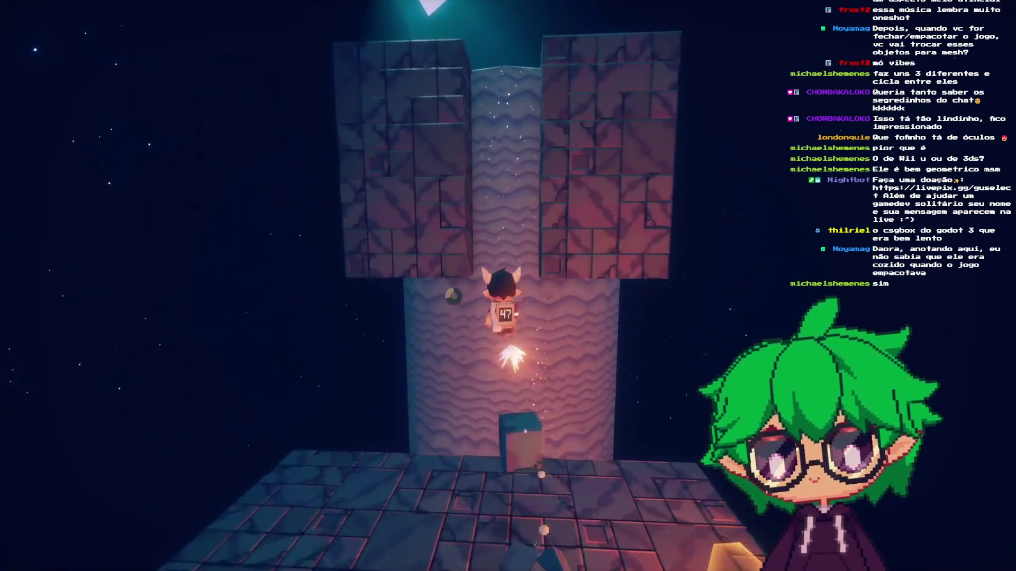
{"action": "key", "text": "w"}
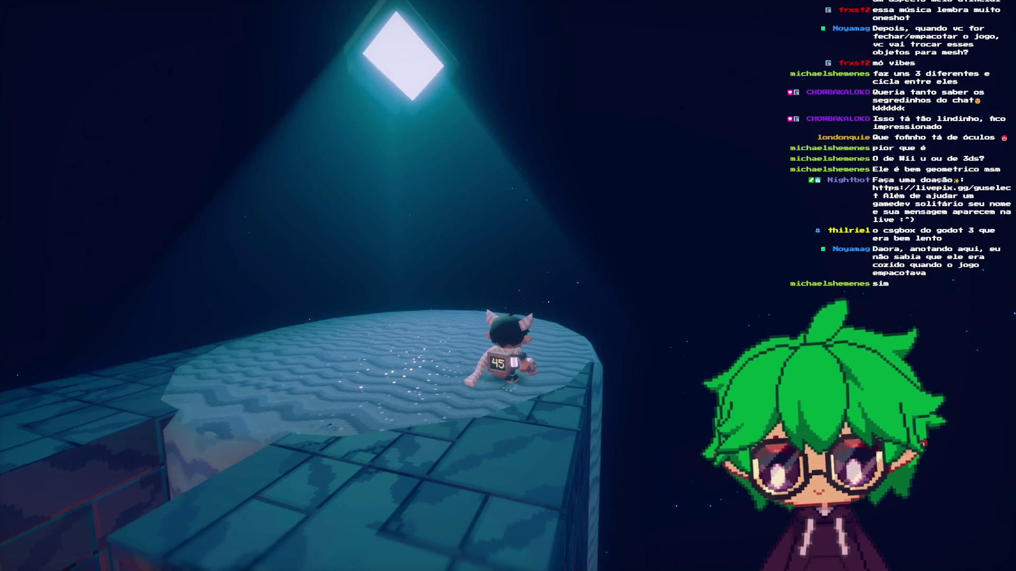
{"action": "key", "text": "F8"}
- Select the ParticlesWhiteDotsGun emitter and raise it 5 units along Y with the gizmo
{"action": "mouse_move", "coordinate": [545, 279]}
{"action": "left_mouse_down"}
{"action": "mouse_move", "coordinate": [390, 158]}
{"action": "mouse_move", "coordinate": [415, 178]}
{"action": "mouse_move", "coordinate": [430, 216]}
{"action": "left_mouse_up"}
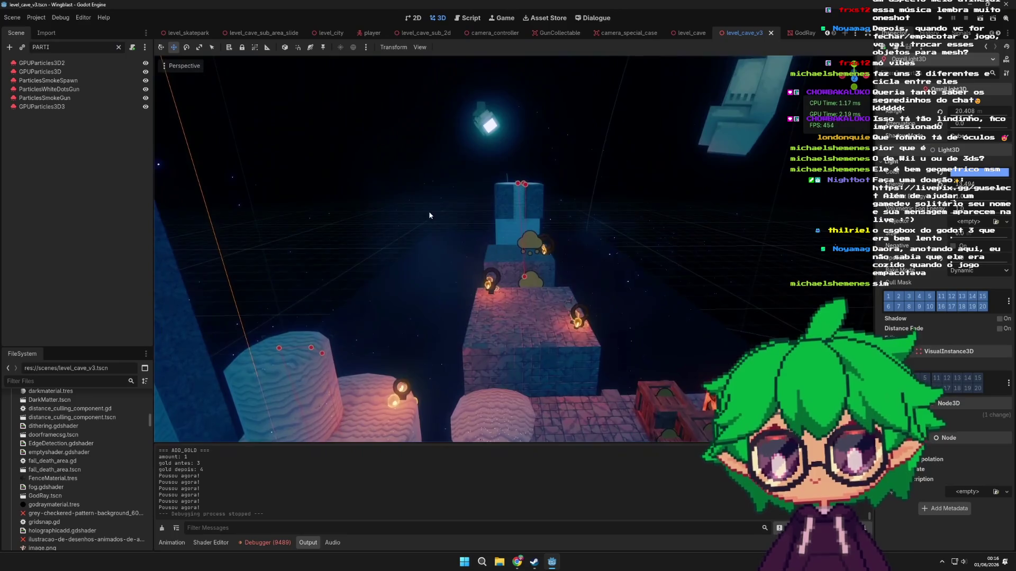
{"action": "left_click", "coordinate": [85, 89]}
{"action": "left_click", "coordinate": [90, 80]}
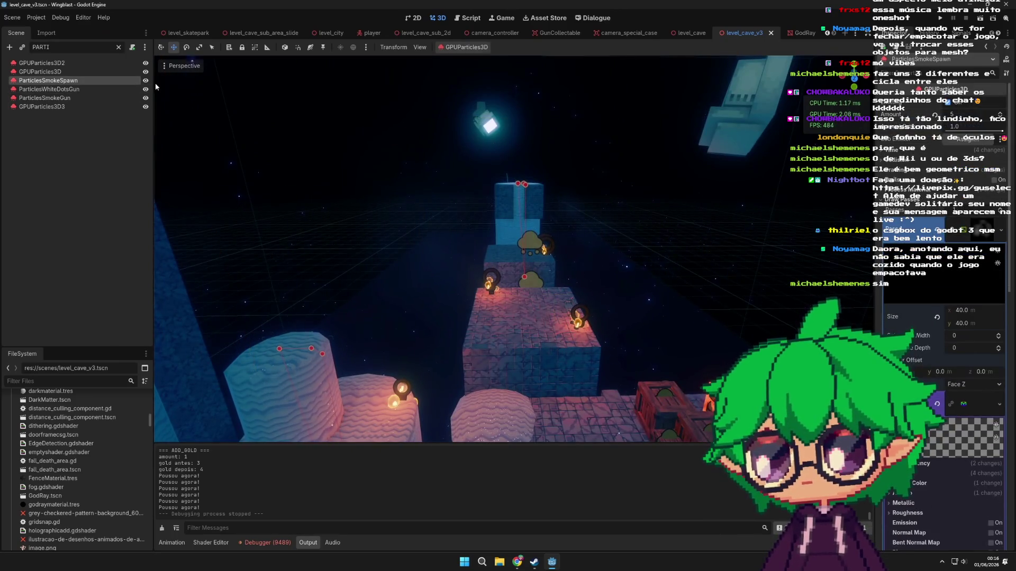
{"action": "left_click", "coordinate": [110, 98]}
{"action": "left_click", "coordinate": [142, 89]}
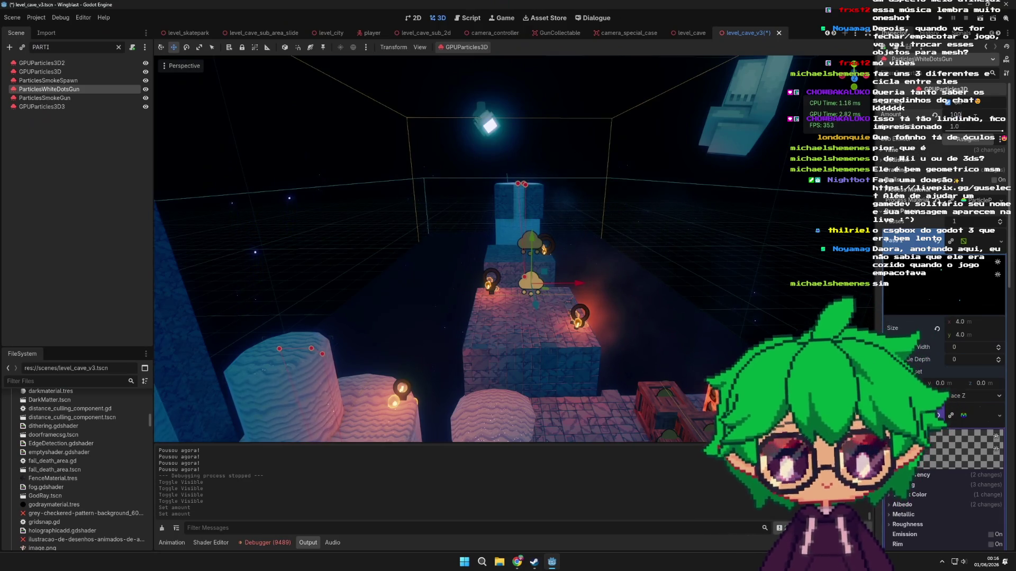
{"action": "scroll", "coordinate": [599, 227], "scroll_direction": "up", "scroll_amount": 5}
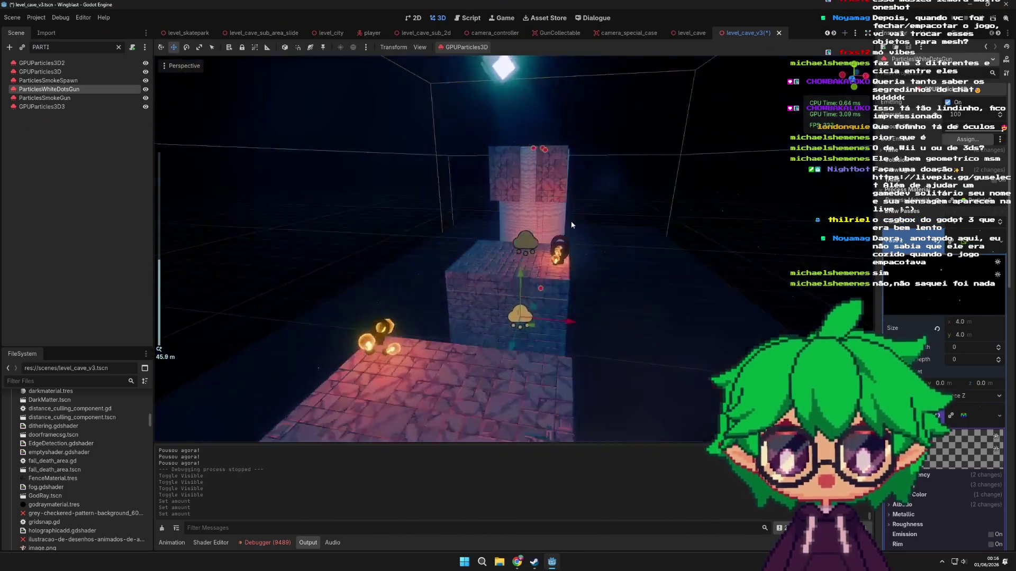
{"action": "scroll", "coordinate": [447, 206], "scroll_direction": "up", "scroll_amount": 5}
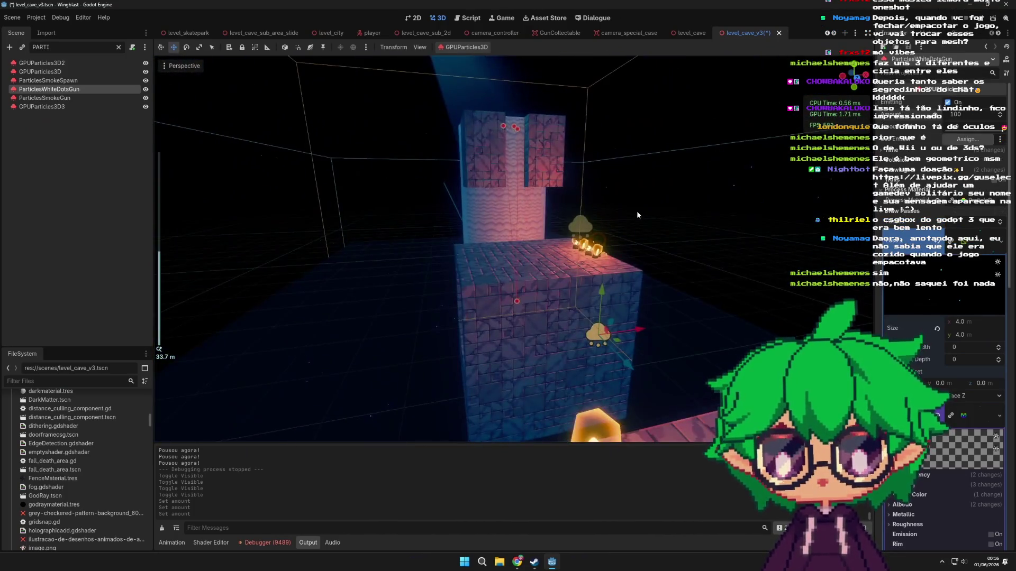
{"action": "scroll", "coordinate": [565, 263], "scroll_direction": "down", "scroll_amount": 5}
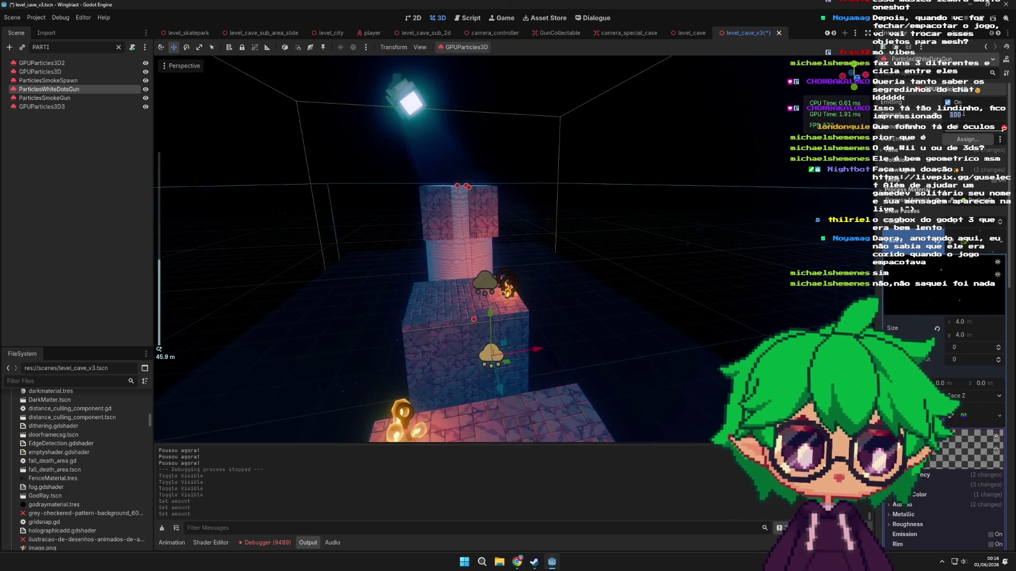
{"action": "scroll", "coordinate": [503, 260], "scroll_direction": "down", "scroll_amount": 5}
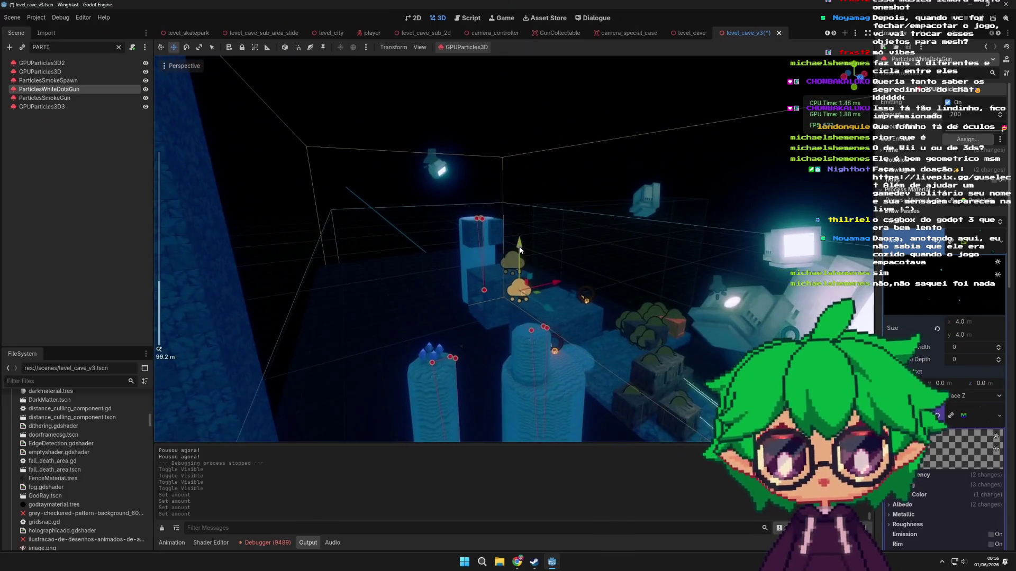
{"action": "left_click_drag", "start_coordinate": [520, 249], "coordinate": [521, 228]}
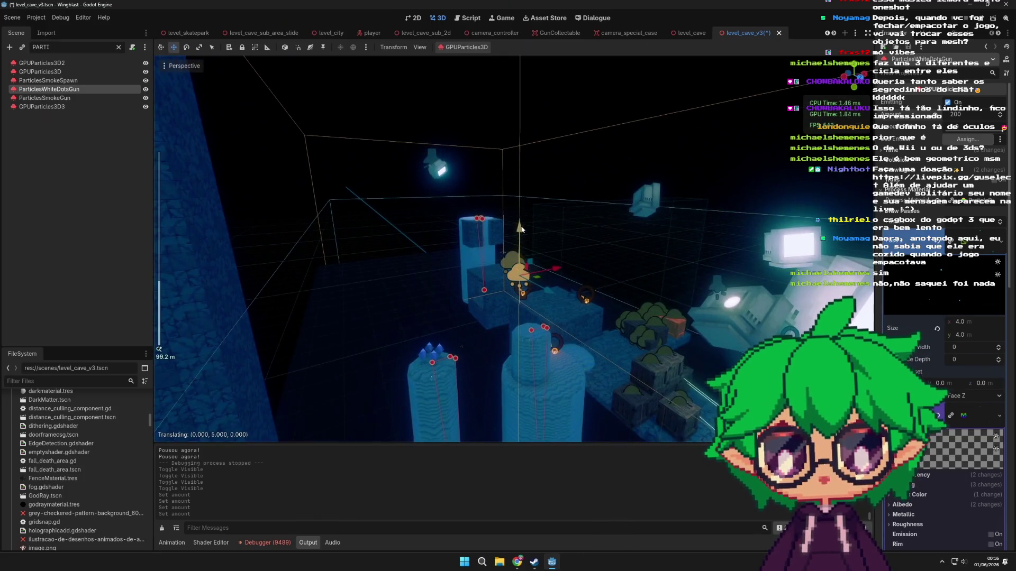
{"action": "scroll", "coordinate": [526, 277], "scroll_direction": "up", "scroll_amount": 3}
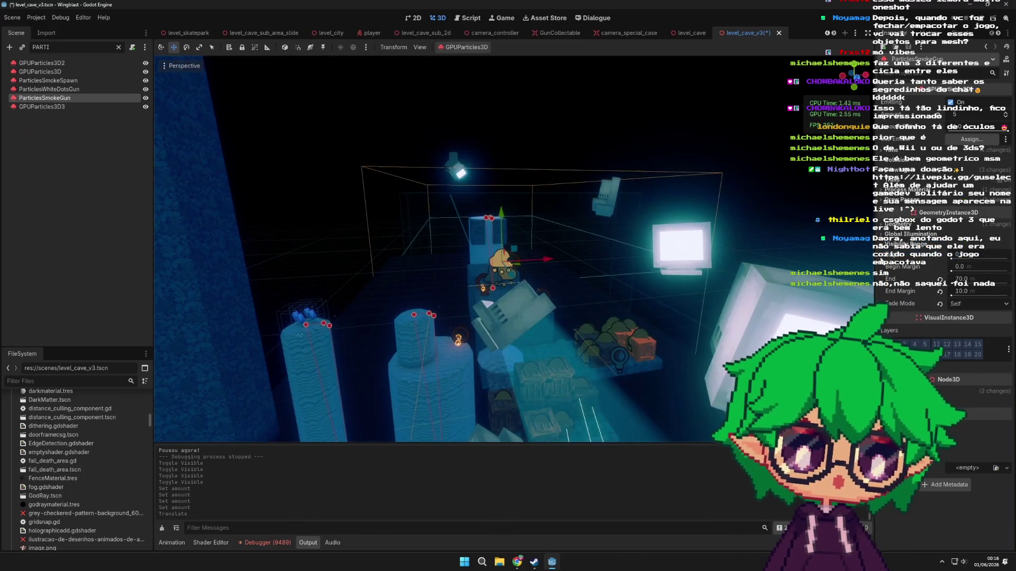
- Expand the smoke emitter's Draw Passes QuadMesh material and open its black Albedo colour for editing
{"action": "left_click", "coordinate": [921, 195]}
{"action": "left_click", "coordinate": [912, 211]}
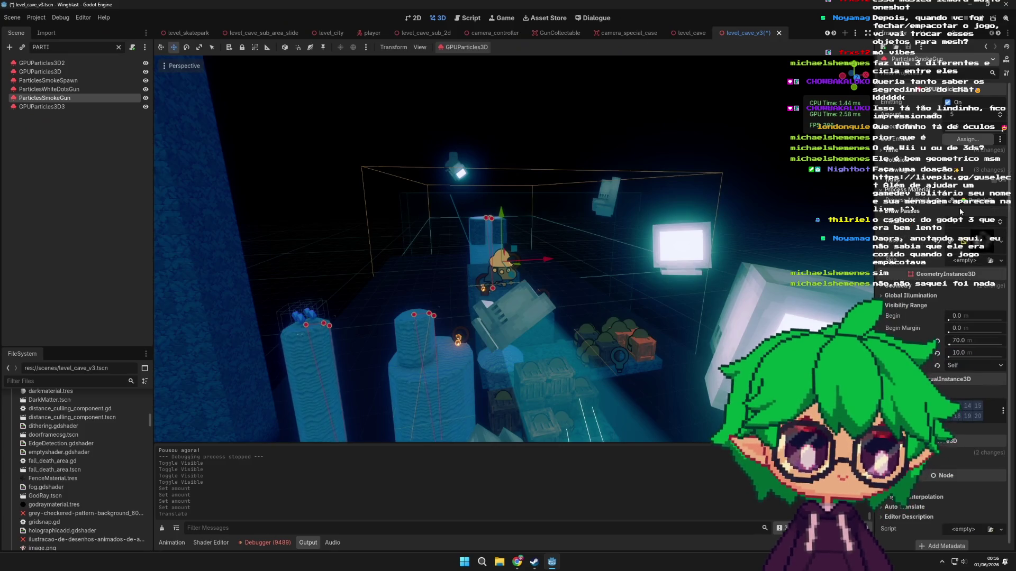
{"action": "left_click", "coordinate": [983, 240]}
{"action": "scroll", "coordinate": [892, 274], "scroll_direction": "down", "scroll_amount": 5}
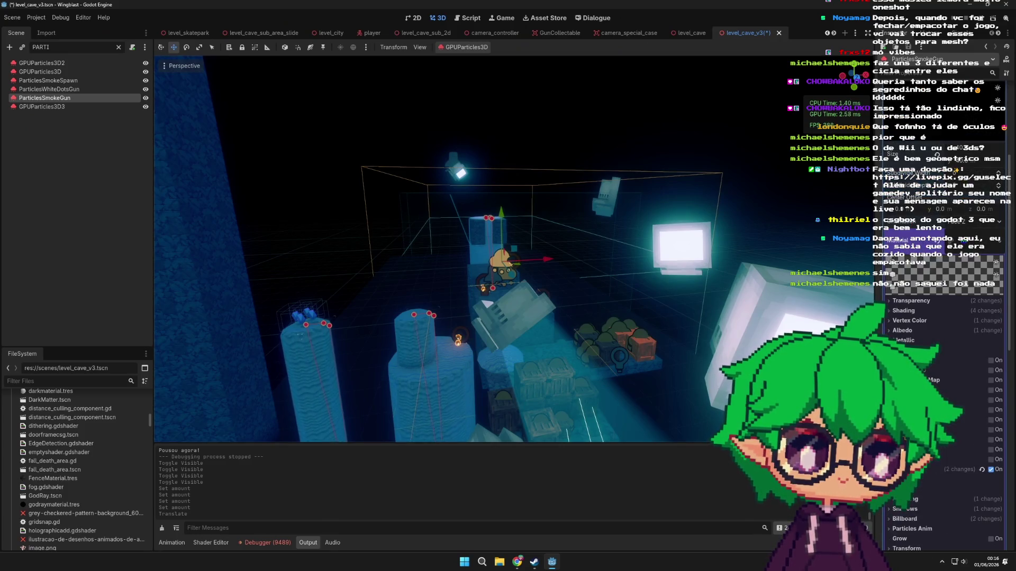
{"action": "scroll", "coordinate": [461, 249], "scroll_direction": "up", "scroll_amount": 3}
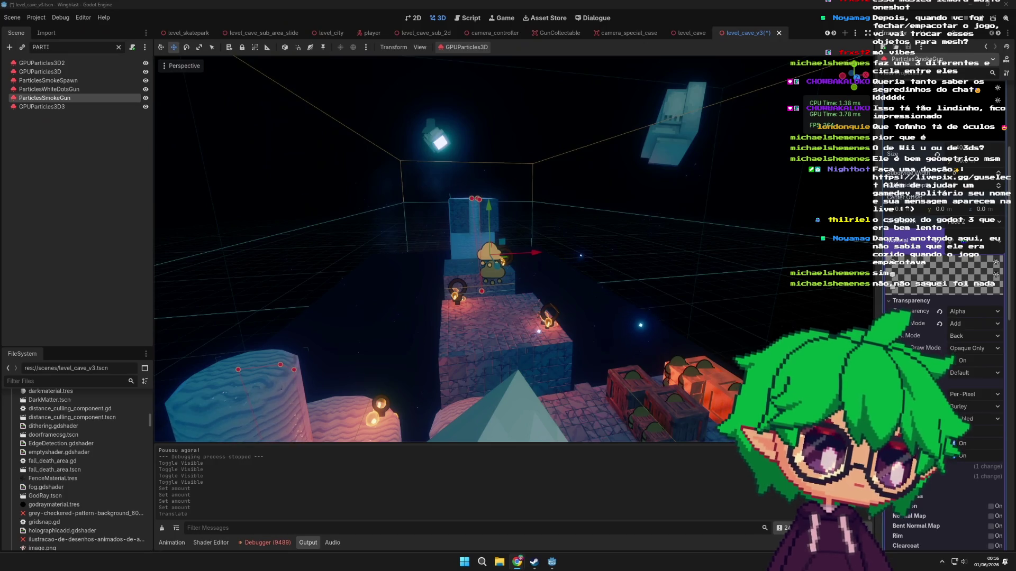
{"action": "scroll", "coordinate": [585, 284], "scroll_direction": "up", "scroll_amount": 5}
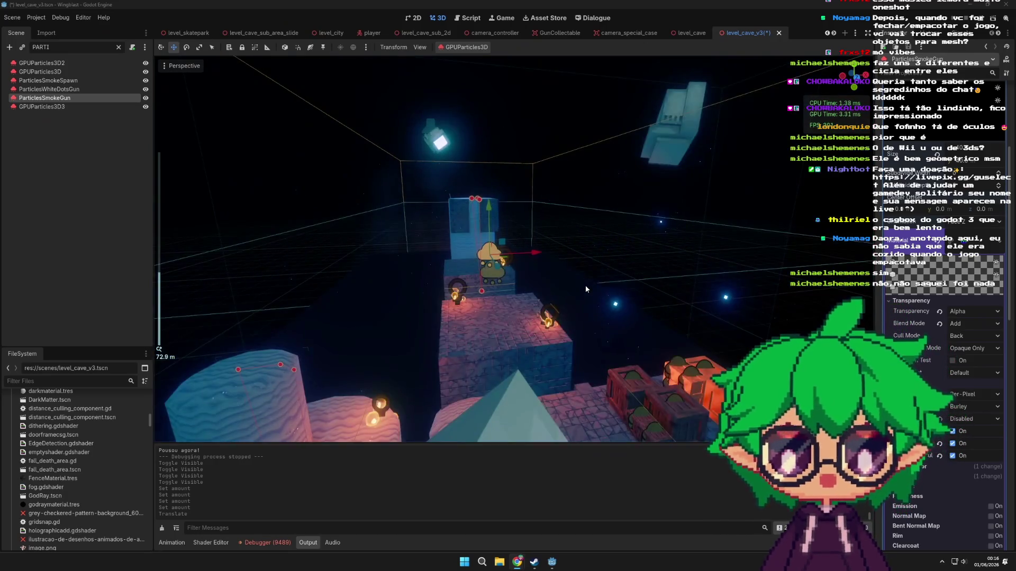
{"action": "scroll", "coordinate": [513, 248], "scroll_direction": "up", "scroll_amount": 2}
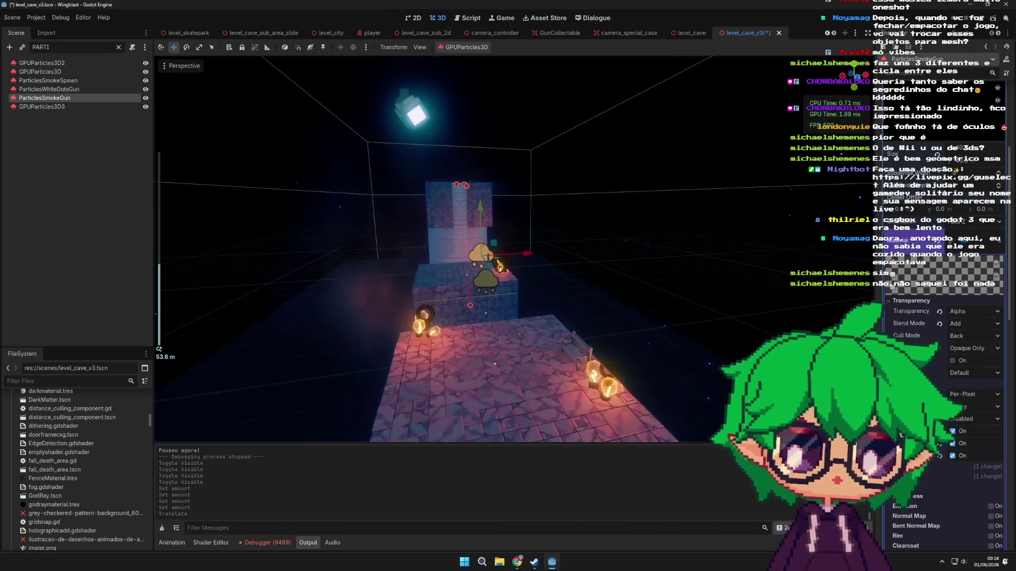
{"action": "scroll", "coordinate": [961, 374], "scroll_direction": "down", "scroll_amount": 2}
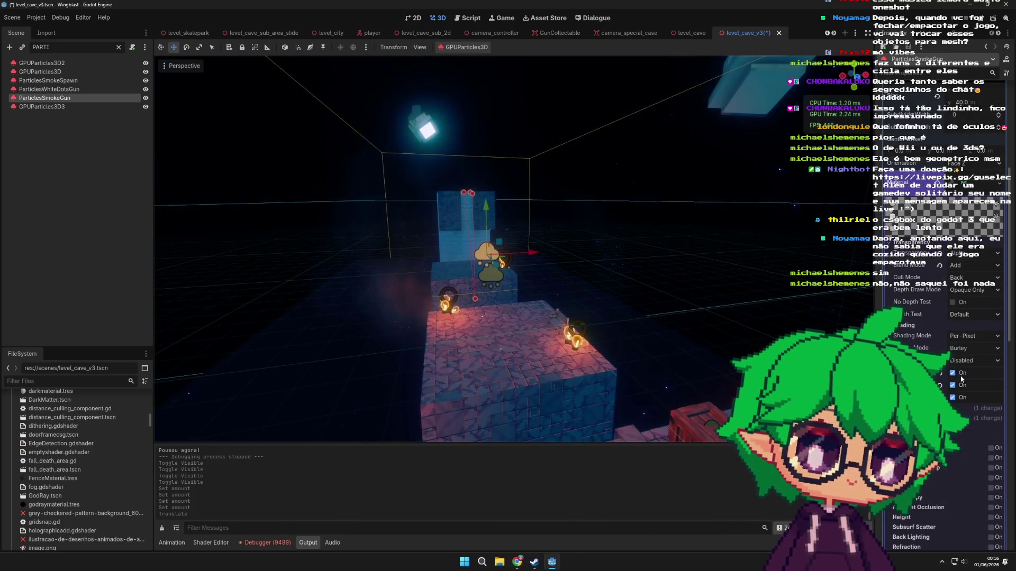
{"action": "scroll", "coordinate": [947, 318], "scroll_direction": "down", "scroll_amount": 2}
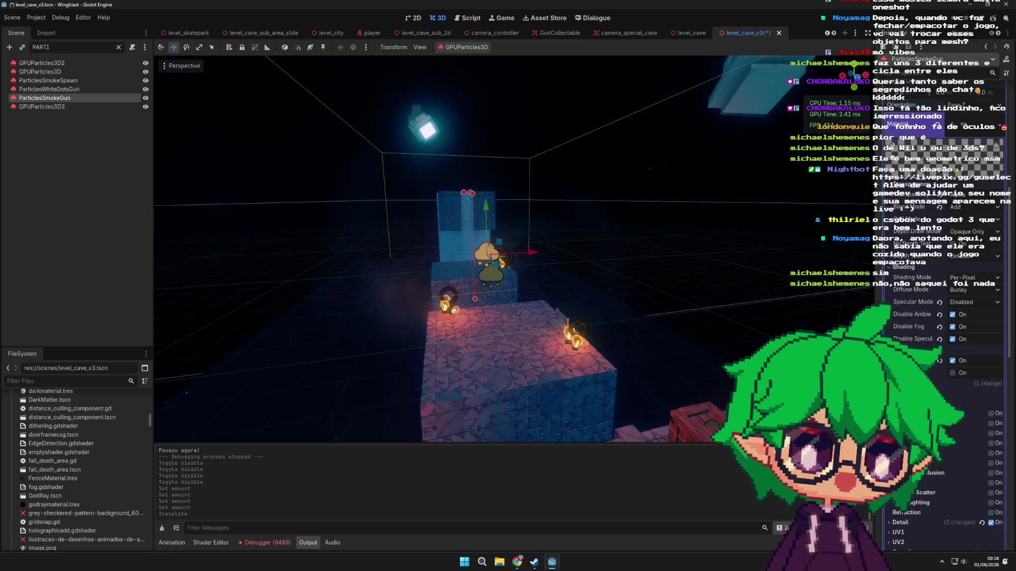
{"action": "left_click", "coordinate": [951, 382]}
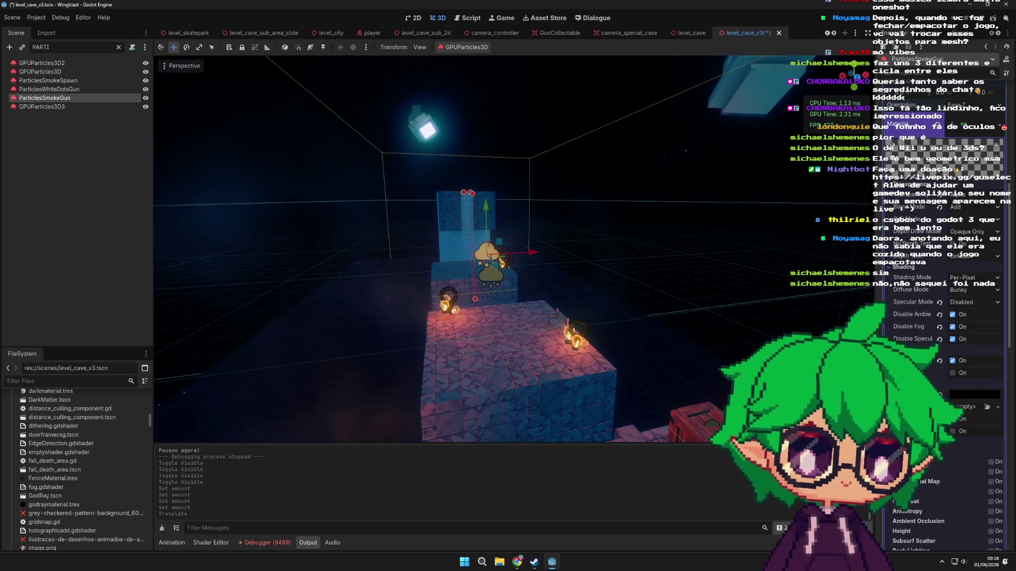
{"action": "left_click", "coordinate": [969, 397]}
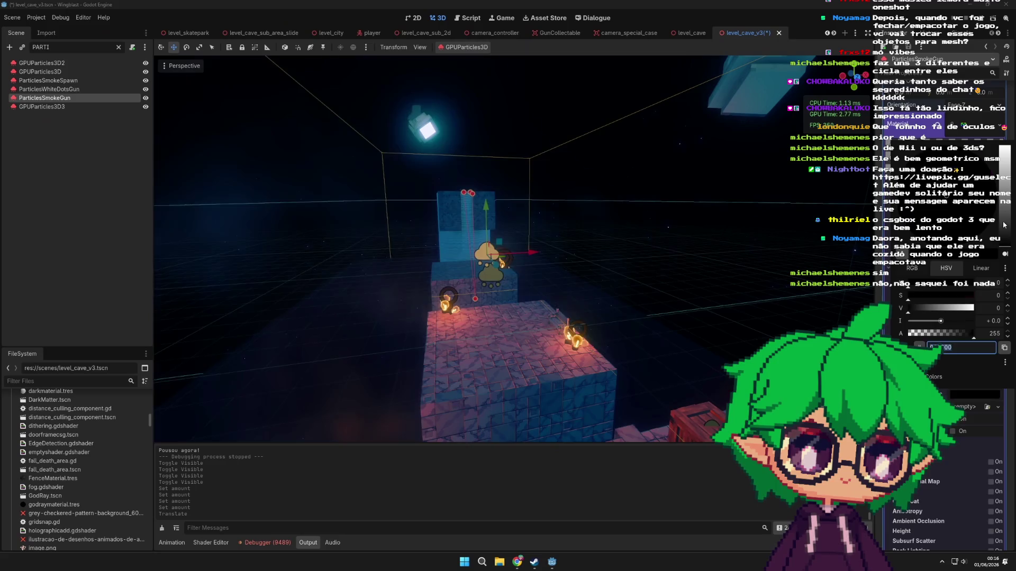
- Set the smoke material's Albedo colour to white (ffffff) and orbit to view the brighter smoke
{"action": "left_click_drag", "start_coordinate": [1004, 225], "coordinate": [1004, 148]}
{"action": "mouse_move", "coordinate": [638, 263]}
{"action": "left_mouse_down"}
{"action": "mouse_move", "coordinate": [468, 323]}
{"action": "mouse_move", "coordinate": [493, 288]}
{"action": "mouse_move", "coordinate": [564, 285]}
{"action": "mouse_move", "coordinate": [668, 253]}
{"action": "mouse_move", "coordinate": [689, 321]}
{"action": "mouse_move", "coordinate": [599, 398]}
{"action": "mouse_move", "coordinate": [500, 349]}
{"action": "mouse_move", "coordinate": [418, 280]}
{"action": "mouse_move", "coordinate": [507, 231]}
{"action": "mouse_move", "coordinate": [659, 289]}
{"action": "mouse_move", "coordinate": [166, 377]}
{"action": "mouse_move", "coordinate": [281, 314]}
{"action": "mouse_move", "coordinate": [283, 294]}
{"action": "mouse_move", "coordinate": [188, 386]}
{"action": "mouse_move", "coordinate": [648, 380]}
{"action": "mouse_move", "coordinate": [665, 392]}
{"action": "mouse_move", "coordinate": [809, 188]}
{"action": "mouse_move", "coordinate": [687, 340]}
{"action": "left_mouse_up"}
{"action": "scroll", "coordinate": [571, 281], "scroll_direction": "up", "scroll_amount": 3}
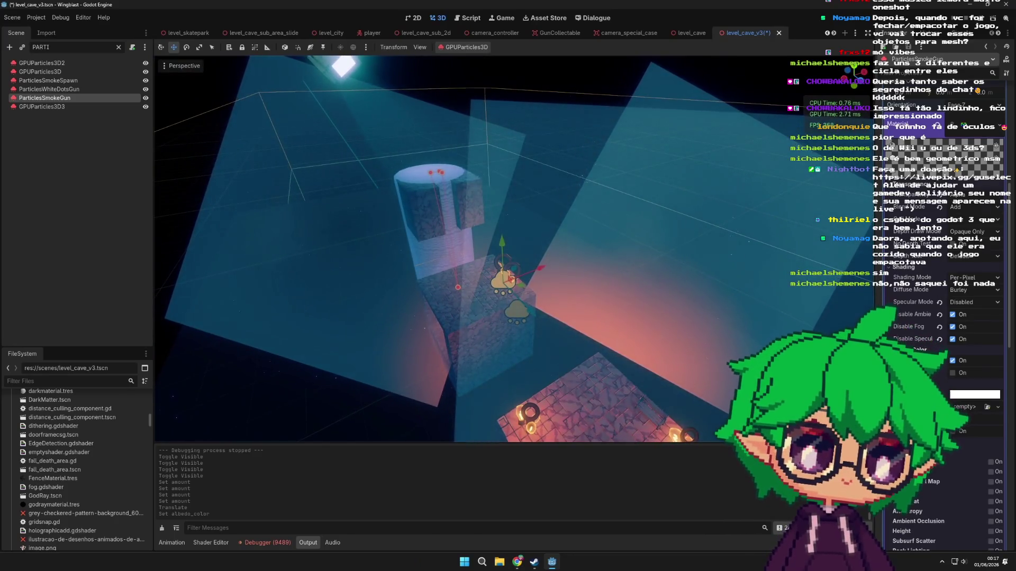
{"action": "scroll", "coordinate": [955, 353], "scroll_direction": "down", "scroll_amount": 5}
{"action": "mouse_move", "coordinate": [687, 318]}
{"action": "left_mouse_down"}
{"action": "mouse_move", "coordinate": [700, 297]}
{"action": "mouse_move", "coordinate": [682, 317]}
{"action": "mouse_move", "coordinate": [693, 324]}
{"action": "mouse_move", "coordinate": [672, 409]}
{"action": "mouse_move", "coordinate": [300, 405]}
{"action": "mouse_move", "coordinate": [277, 389]}
{"action": "mouse_move", "coordinate": [191, 378]}
{"action": "mouse_move", "coordinate": [794, 349]}
{"action": "mouse_move", "coordinate": [680, 342]}
{"action": "mouse_move", "coordinate": [630, 327]}
{"action": "mouse_move", "coordinate": [732, 321]}
{"action": "mouse_move", "coordinate": [677, 336]}
{"action": "mouse_move", "coordinate": [604, 324]}
{"action": "mouse_move", "coordinate": [595, 308]}
{"action": "mouse_move", "coordinate": [254, 311]}
{"action": "mouse_move", "coordinate": [777, 310]}
{"action": "mouse_move", "coordinate": [564, 302]}
{"action": "mouse_move", "coordinate": [651, 296]}
{"action": "left_mouse_up"}
{"action": "scroll", "coordinate": [596, 308], "scroll_direction": "up", "scroll_amount": 3}
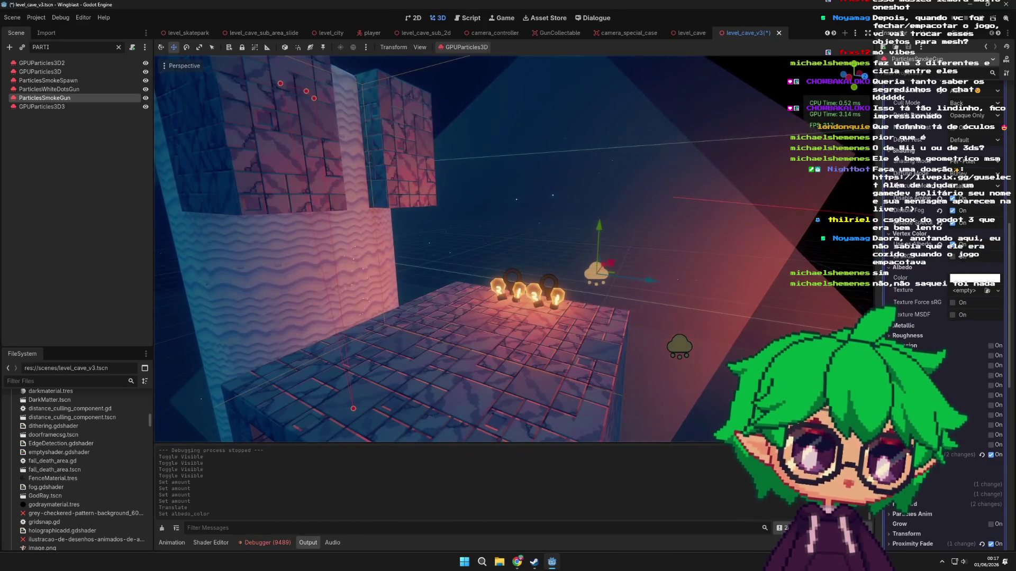
{"action": "scroll", "coordinate": [931, 423], "scroll_direction": "down", "scroll_amount": 2}
- Expand the material's Detail settings and orbit the view across the platforms, lamps and wall
{"action": "left_click", "coordinate": [910, 397]}
{"action": "scroll", "coordinate": [932, 468], "scroll_direction": "down", "scroll_amount": 2}
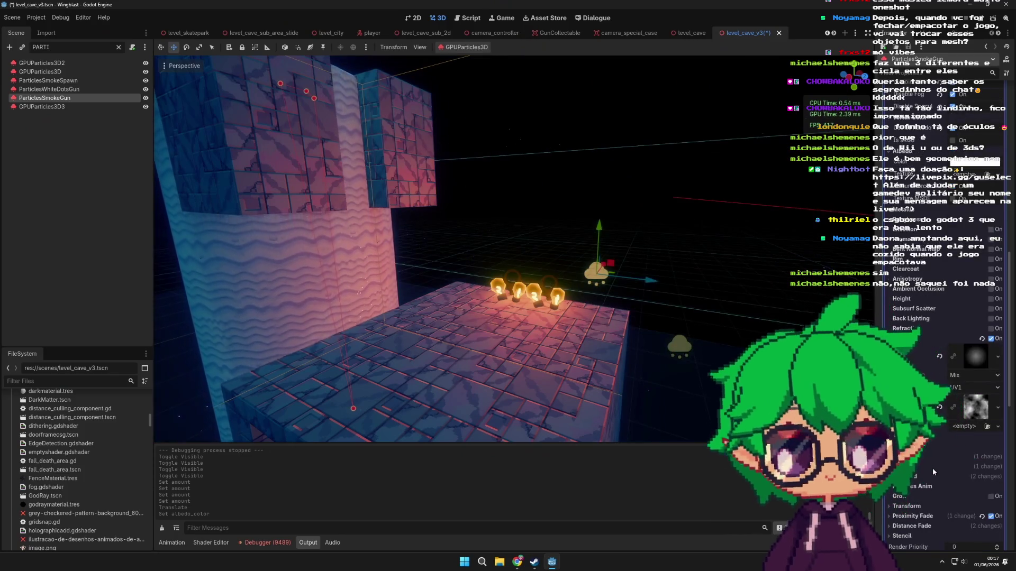
{"action": "scroll", "coordinate": [932, 467], "scroll_direction": "down", "scroll_amount": 4}
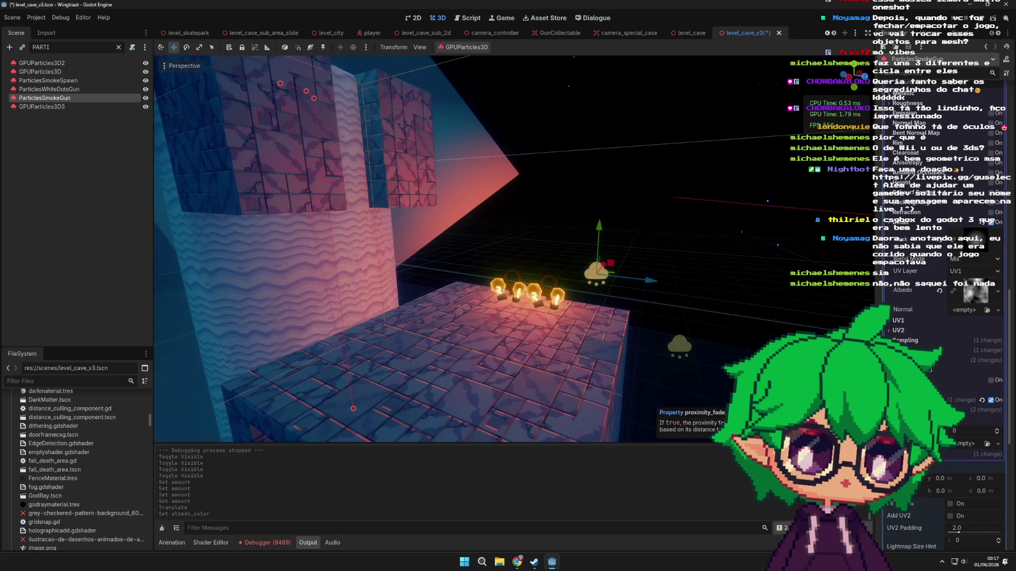
{"action": "mouse_move", "coordinate": [424, 275]}
{"action": "left_mouse_down"}
{"action": "mouse_move", "coordinate": [375, 289]}
{"action": "mouse_move", "coordinate": [528, 271]}
{"action": "mouse_move", "coordinate": [656, 374]}
{"action": "mouse_move", "coordinate": [544, 404]}
{"action": "mouse_move", "coordinate": [635, 331]}
{"action": "mouse_move", "coordinate": [736, 346]}
{"action": "left_mouse_up"}
{"action": "scroll", "coordinate": [690, 340], "scroll_direction": "up", "scroll_amount": 2}
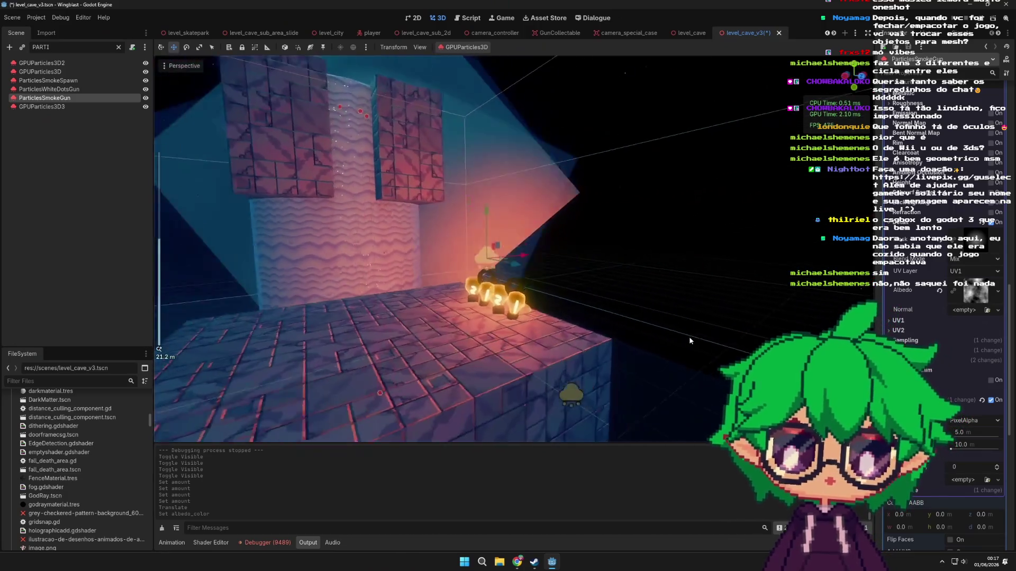
{"action": "scroll", "coordinate": [690, 341], "scroll_direction": "up", "scroll_amount": 2}
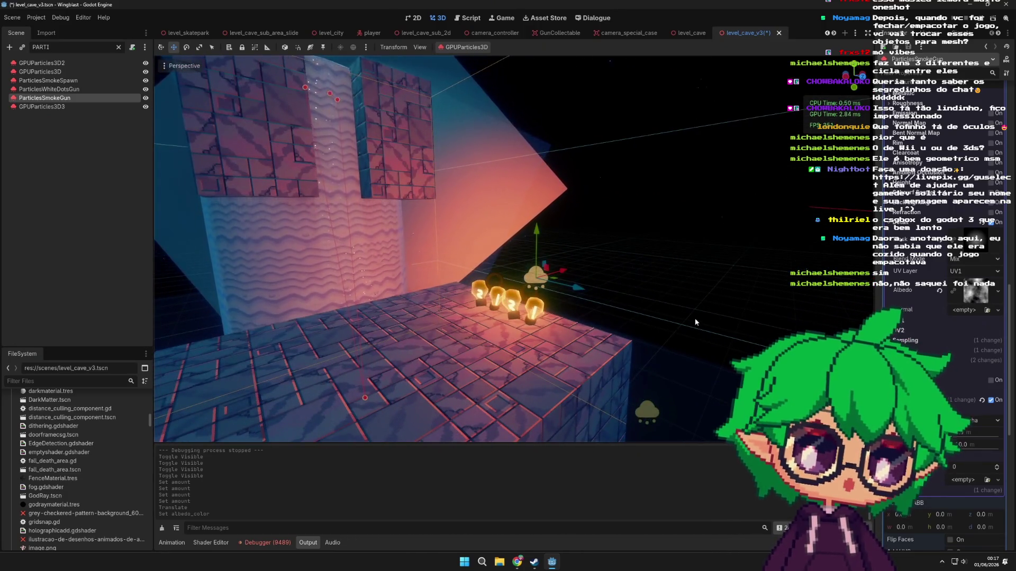
{"action": "left_click_drag", "start_coordinate": [684, 293], "coordinate": [571, 331]}
{"action": "left_click_drag", "start_coordinate": [709, 309], "coordinate": [723, 301]}
{"action": "scroll", "coordinate": [959, 403], "scroll_direction": "up", "scroll_amount": 5}
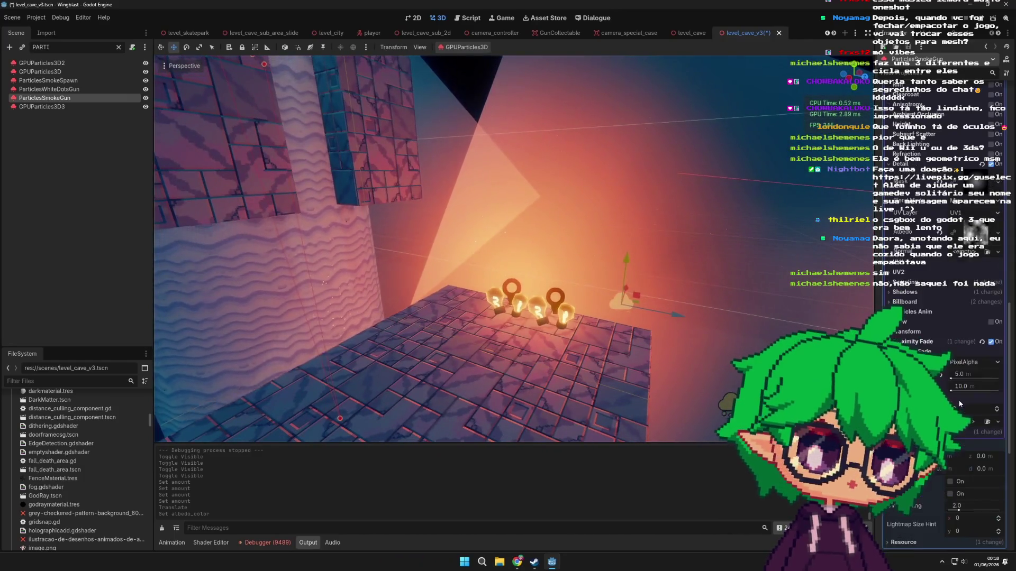
{"action": "scroll", "coordinate": [963, 426], "scroll_direction": "up", "scroll_amount": 10}
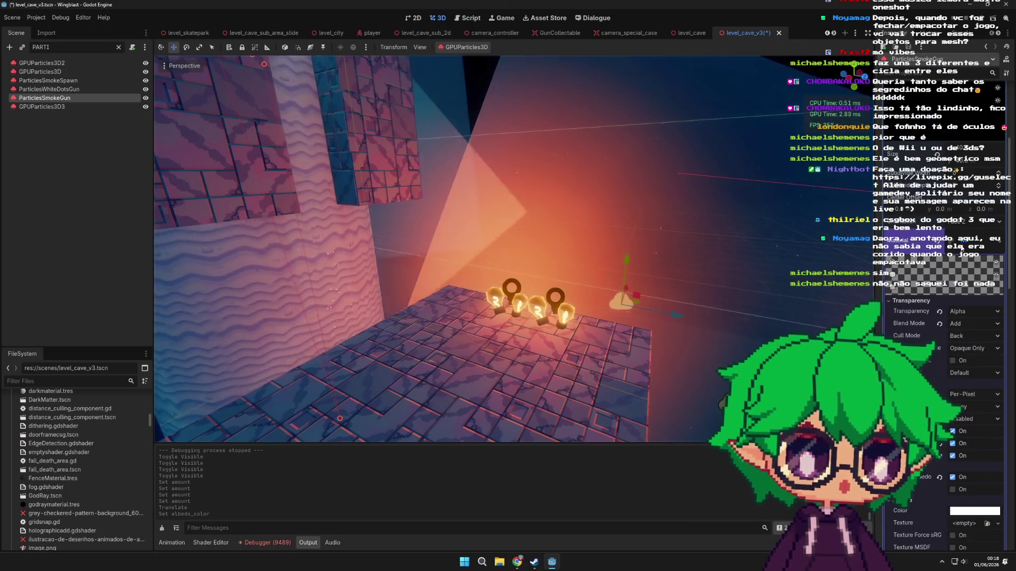
{"action": "scroll", "coordinate": [947, 306], "scroll_direction": "down", "scroll_amount": 3}
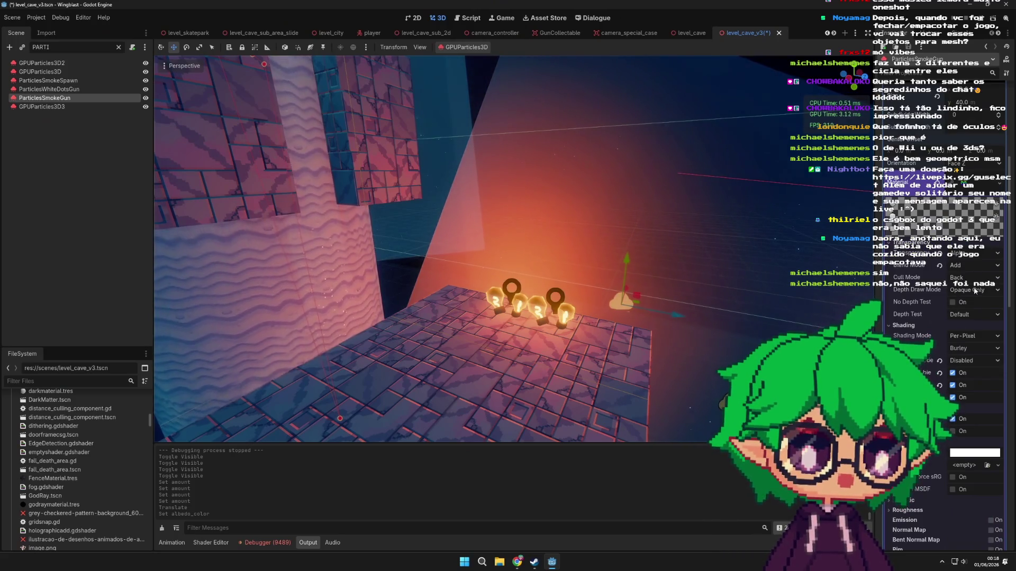
{"action": "scroll", "coordinate": [944, 354], "scroll_direction": "down", "scroll_amount": 10}
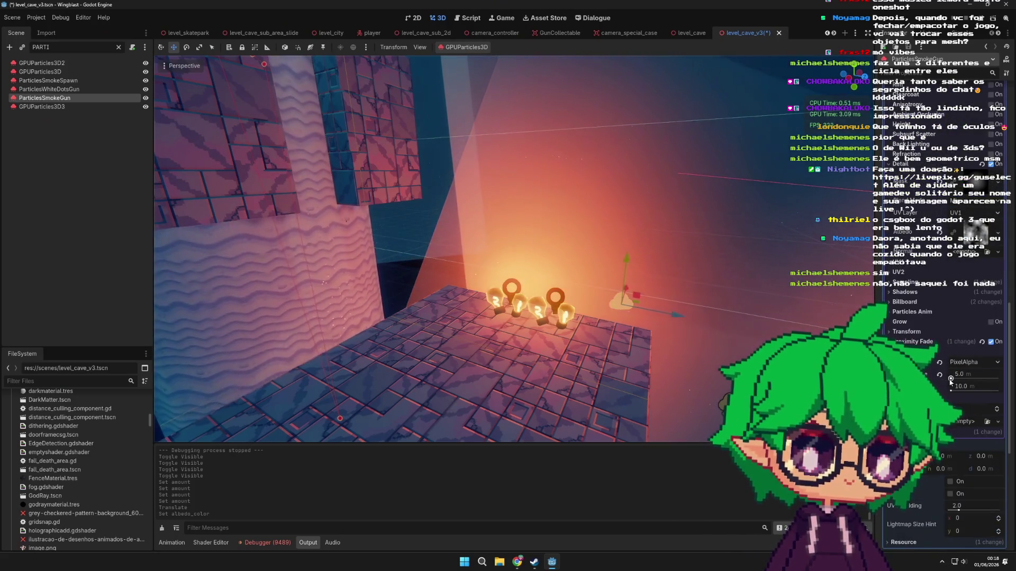
{"action": "scroll", "coordinate": [944, 371], "scroll_direction": "up", "scroll_amount": 6}
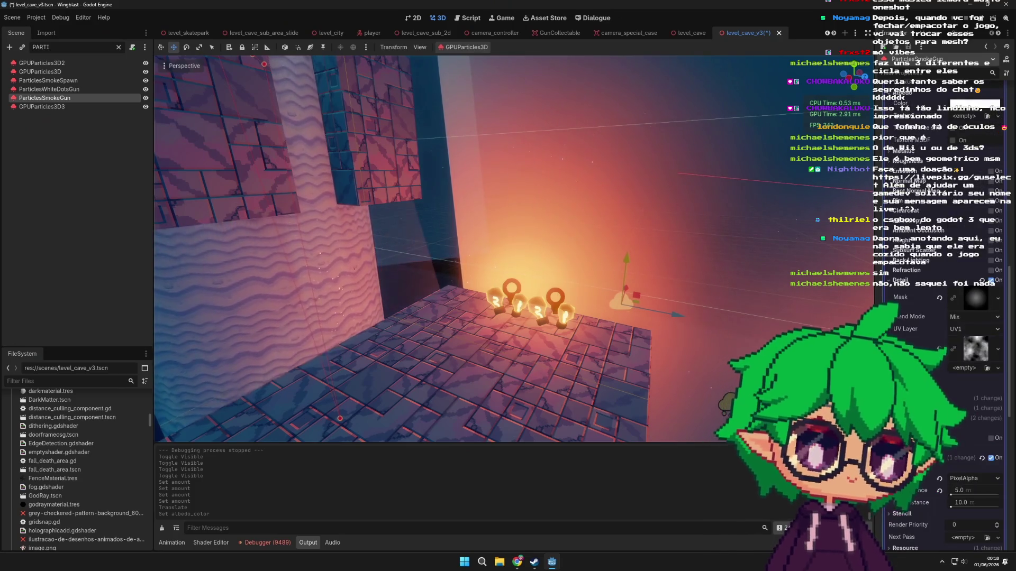
{"action": "mouse_move", "coordinate": [910, 250]}
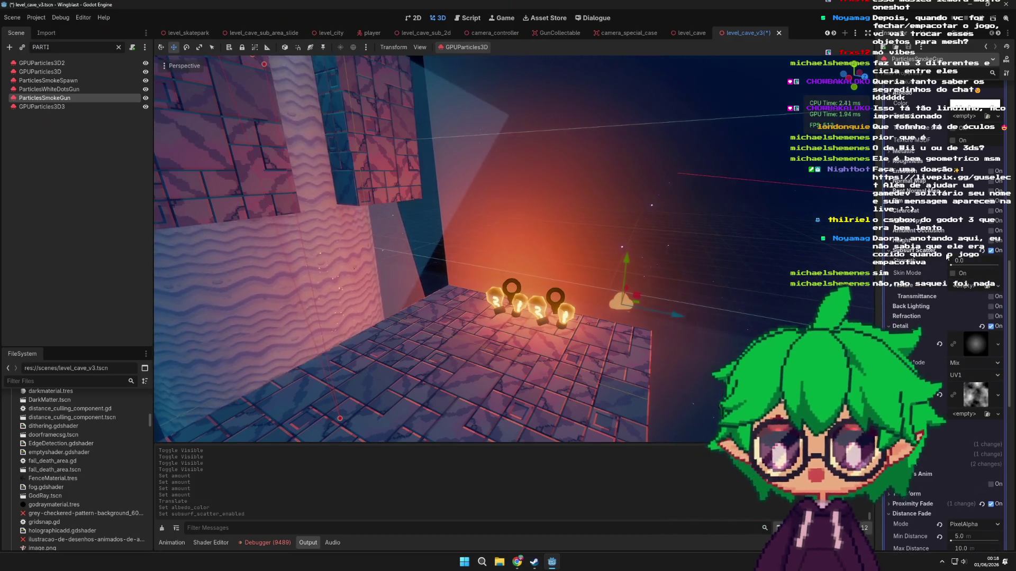
- Orbit the viewport around the lamps, floor and pillar
{"action": "mouse_move", "coordinate": [741, 296]}
{"action": "left_mouse_down"}
{"action": "mouse_move", "coordinate": [604, 322]}
{"action": "mouse_move", "coordinate": [650, 296]}
{"action": "mouse_move", "coordinate": [676, 293]}
{"action": "mouse_move", "coordinate": [661, 302]}
{"action": "mouse_move", "coordinate": [670, 306]}
{"action": "left_mouse_up"}
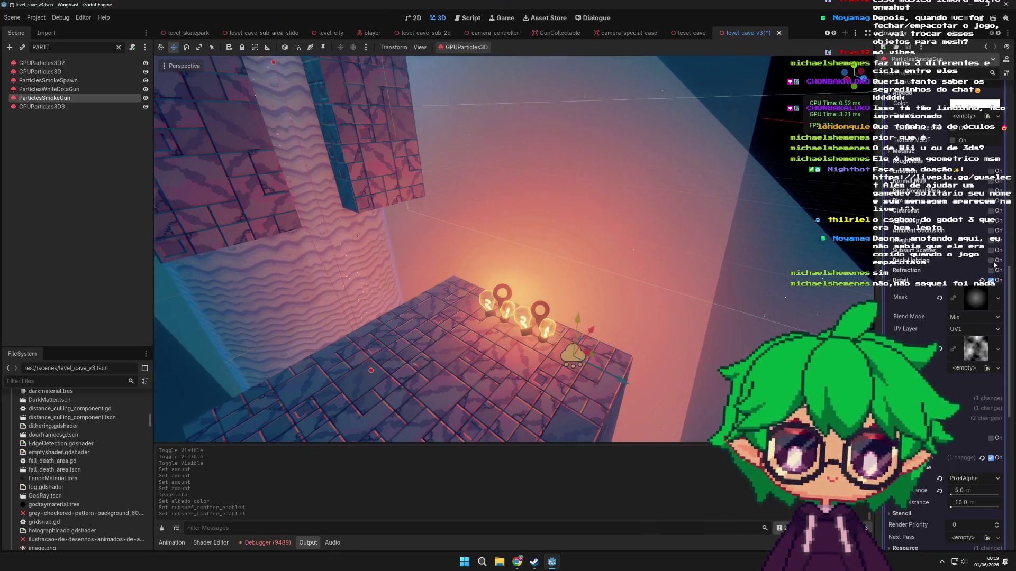
{"action": "mouse_move", "coordinate": [615, 264]}
{"action": "left_mouse_down"}
{"action": "mouse_move", "coordinate": [503, 254]}
{"action": "mouse_move", "coordinate": [615, 264]}
{"action": "mouse_move", "coordinate": [542, 288]}
{"action": "left_mouse_up"}
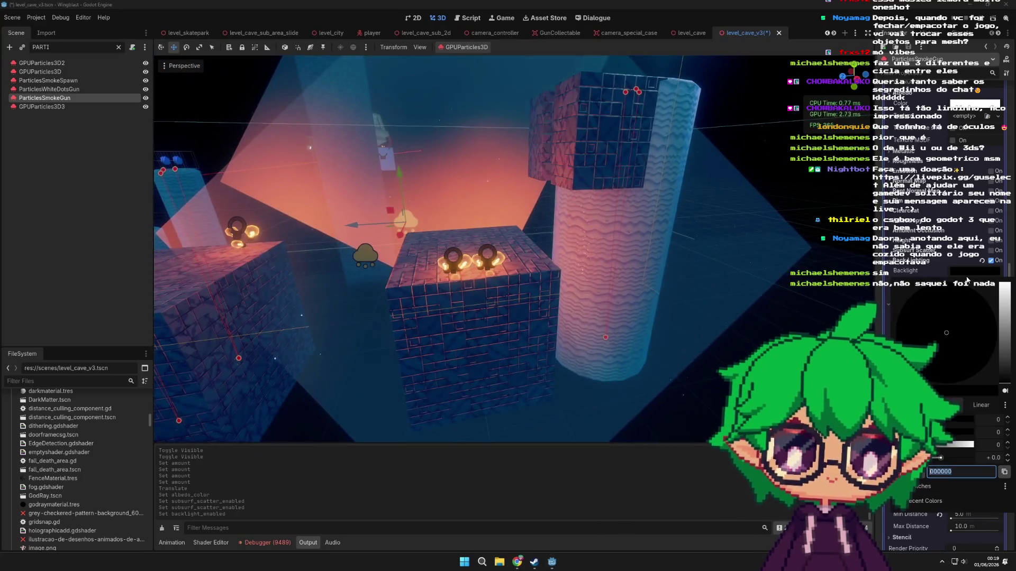
- Set the smoke material's Backlight colour to white
{"action": "left_click", "coordinate": [975, 271]}
{"action": "left_click", "coordinate": [980, 317]}
{"action": "left_click", "coordinate": [748, 278]}
{"action": "mouse_move", "coordinate": [748, 277]}
{"action": "left_mouse_down"}
{"action": "mouse_move", "coordinate": [730, 296]}
{"action": "mouse_move", "coordinate": [678, 307]}
{"action": "mouse_move", "coordinate": [728, 319]}
{"action": "mouse_move", "coordinate": [846, 238]}
{"action": "left_mouse_up"}
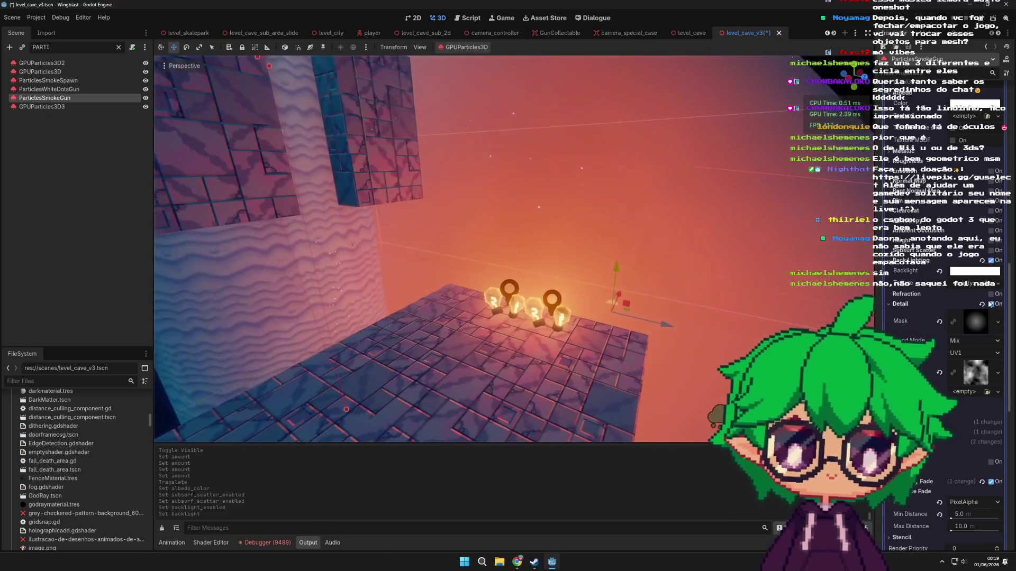
{"action": "scroll", "coordinate": [947, 212], "scroll_direction": "up", "scroll_amount": 2}
- Readjust the material's Albedo colour and look around the lit platform
{"action": "left_click", "coordinate": [975, 162]}
{"action": "left_click", "coordinate": [984, 265]}
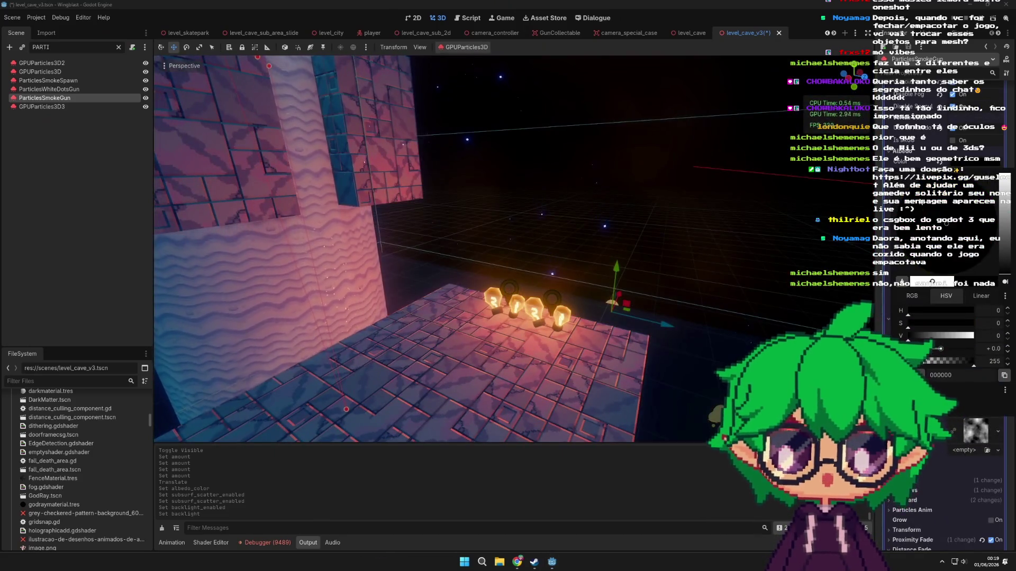
{"action": "left_click", "coordinate": [715, 270]}
{"action": "mouse_move", "coordinate": [714, 269]}
{"action": "left_mouse_down"}
{"action": "mouse_move", "coordinate": [703, 275]}
{"action": "mouse_move", "coordinate": [744, 269]}
{"action": "mouse_move", "coordinate": [688, 275]}
{"action": "mouse_move", "coordinate": [751, 264]}
{"action": "mouse_move", "coordinate": [723, 263]}
{"action": "mouse_move", "coordinate": [764, 294]}
{"action": "mouse_move", "coordinate": [486, 302]}
{"action": "mouse_move", "coordinate": [745, 290]}
{"action": "mouse_move", "coordinate": [812, 181]}
{"action": "mouse_move", "coordinate": [707, 290]}
{"action": "mouse_move", "coordinate": [792, 310]}
{"action": "mouse_move", "coordinate": [571, 301]}
{"action": "mouse_move", "coordinate": [663, 297]}
{"action": "mouse_move", "coordinate": [687, 283]}
{"action": "mouse_move", "coordinate": [699, 293]}
{"action": "left_mouse_up"}
{"action": "scroll", "coordinate": [743, 281], "scroll_direction": "down", "scroll_amount": 5}
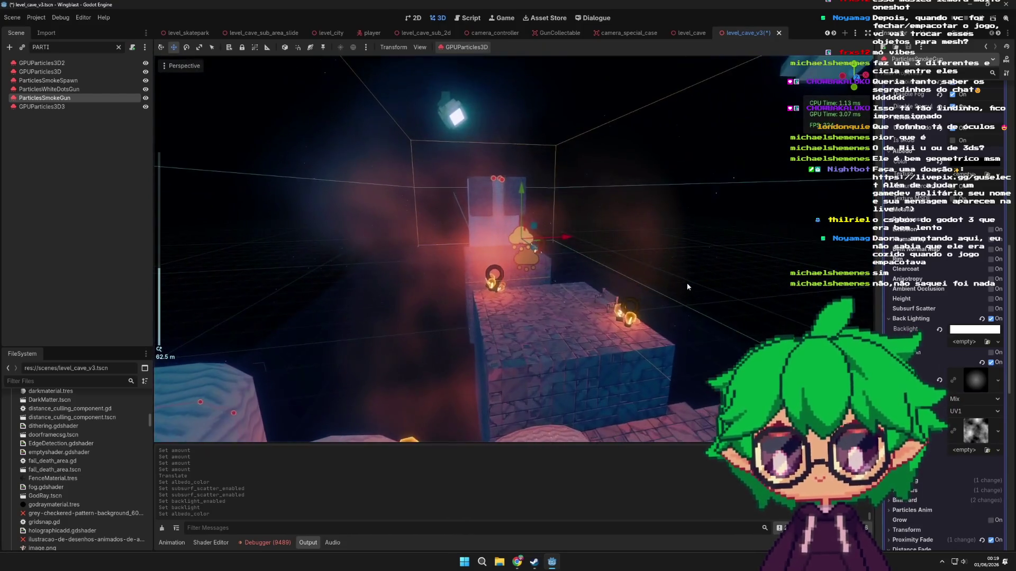
- Revert the Backlight colour to default black and turn off Back Lighting on the smoke material
{"action": "left_click", "coordinate": [939, 329]}
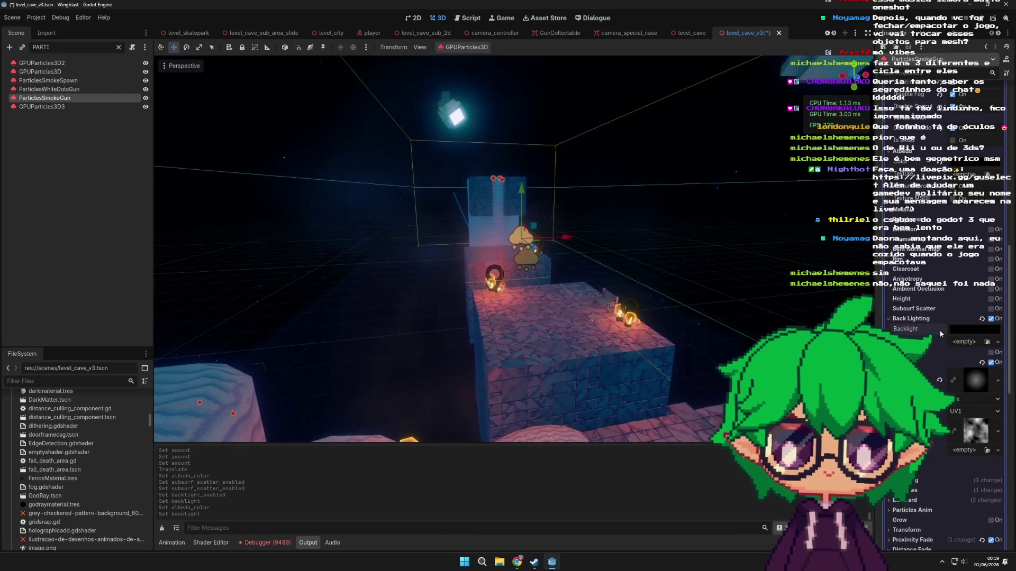
{"action": "left_click", "coordinate": [991, 318]}
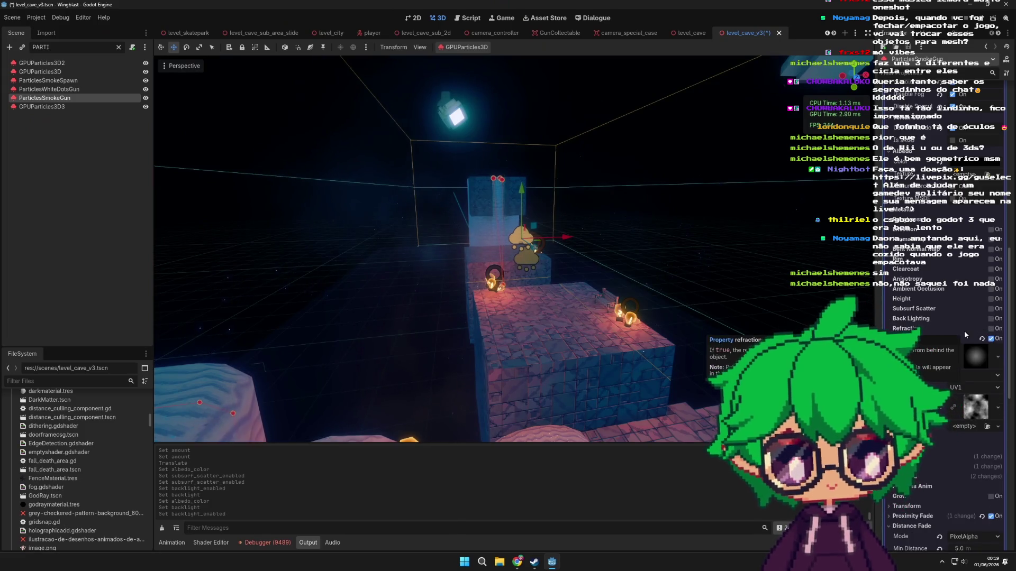
{"action": "scroll", "coordinate": [921, 320], "scroll_direction": "up", "scroll_amount": 5}
{"action": "scroll", "coordinate": [921, 320], "scroll_direction": "up", "scroll_amount": 5}
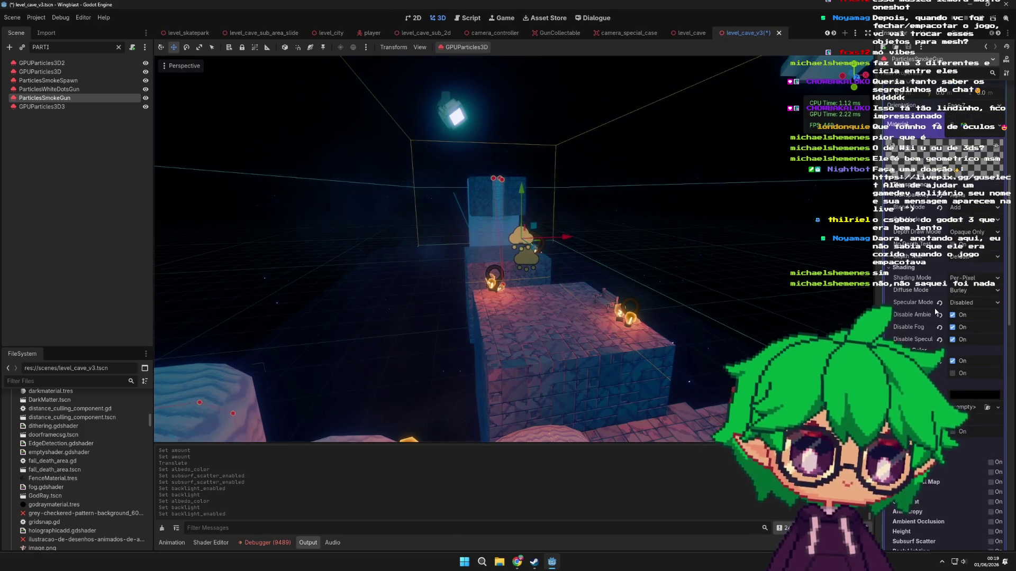
{"action": "scroll", "coordinate": [678, 297], "scroll_direction": "down", "scroll_amount": 5}
- Orbit to an overhead view of the level and select the gem collectable
{"action": "mouse_move", "coordinate": [471, 303]}
{"action": "left_mouse_down"}
{"action": "mouse_move", "coordinate": [672, 357]}
{"action": "mouse_move", "coordinate": [612, 315]}
{"action": "mouse_move", "coordinate": [506, 332]}
{"action": "mouse_move", "coordinate": [561, 291]}
{"action": "mouse_move", "coordinate": [566, 273]}
{"action": "mouse_move", "coordinate": [472, 326]}
{"action": "mouse_move", "coordinate": [618, 334]}
{"action": "mouse_move", "coordinate": [465, 303]}
{"action": "mouse_move", "coordinate": [499, 249]}
{"action": "mouse_move", "coordinate": [574, 299]}
{"action": "mouse_move", "coordinate": [520, 321]}
{"action": "mouse_move", "coordinate": [573, 344]}
{"action": "mouse_move", "coordinate": [509, 312]}
{"action": "mouse_move", "coordinate": [468, 253]}
{"action": "left_mouse_up"}
{"action": "left_click", "coordinate": [574, 299]}
{"action": "scroll", "coordinate": [573, 344], "scroll_direction": "up", "scroll_amount": 3}
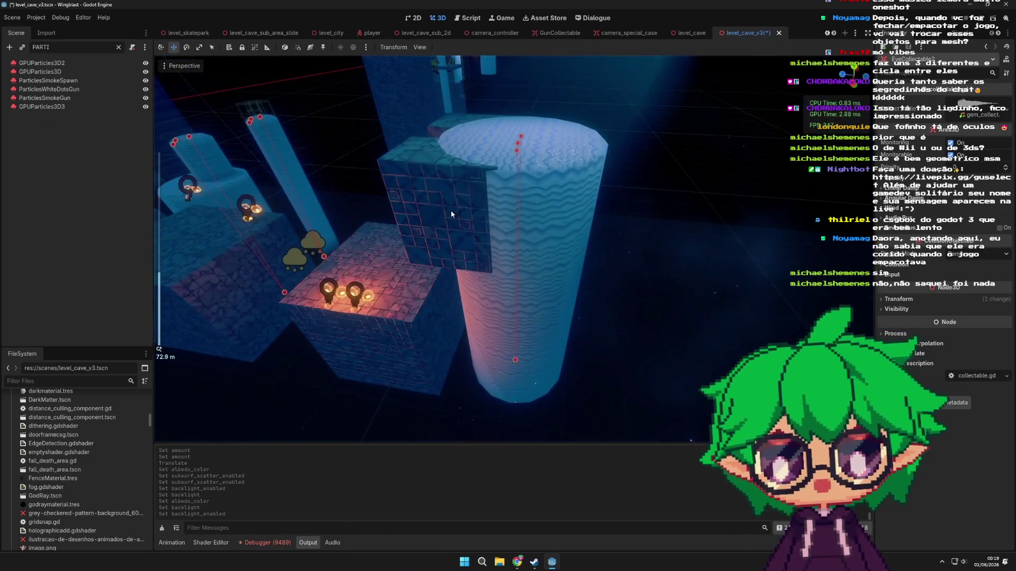
- Select the god ray mesh box and clear the Scene dock filter to list the whole tree
{"action": "left_click", "coordinate": [454, 215]}
{"action": "scroll", "coordinate": [454, 216], "scroll_direction": "down", "scroll_amount": 2}
{"action": "left_click", "coordinate": [118, 47]}
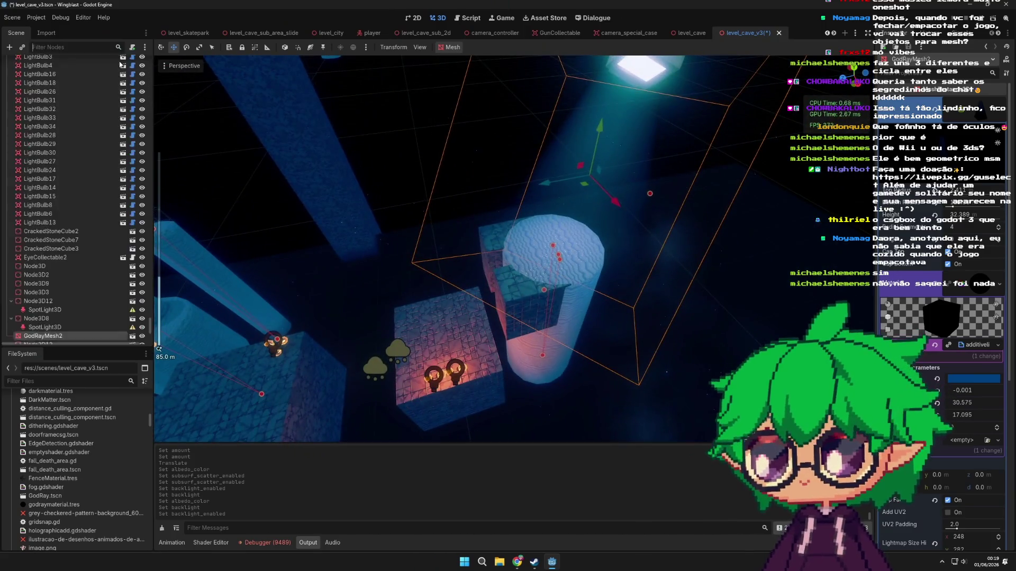
{"action": "left_click_drag", "start_coordinate": [150, 310], "coordinate": [150, 58]}
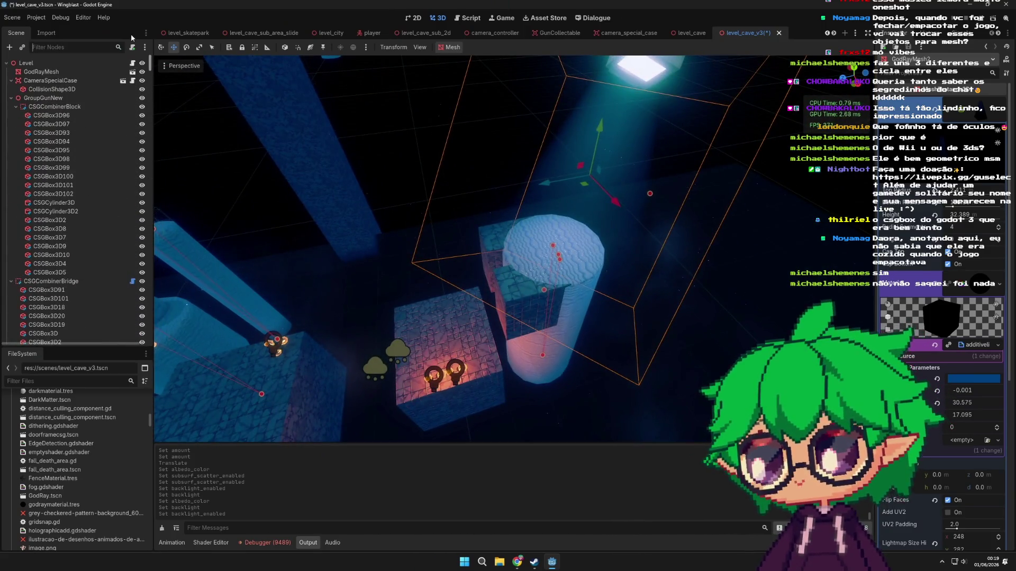
{"action": "scroll", "coordinate": [481, 249], "scroll_direction": "down", "scroll_amount": 3}
{"action": "scroll", "coordinate": [595, 231], "scroll_direction": "up", "scroll_amount": 5}
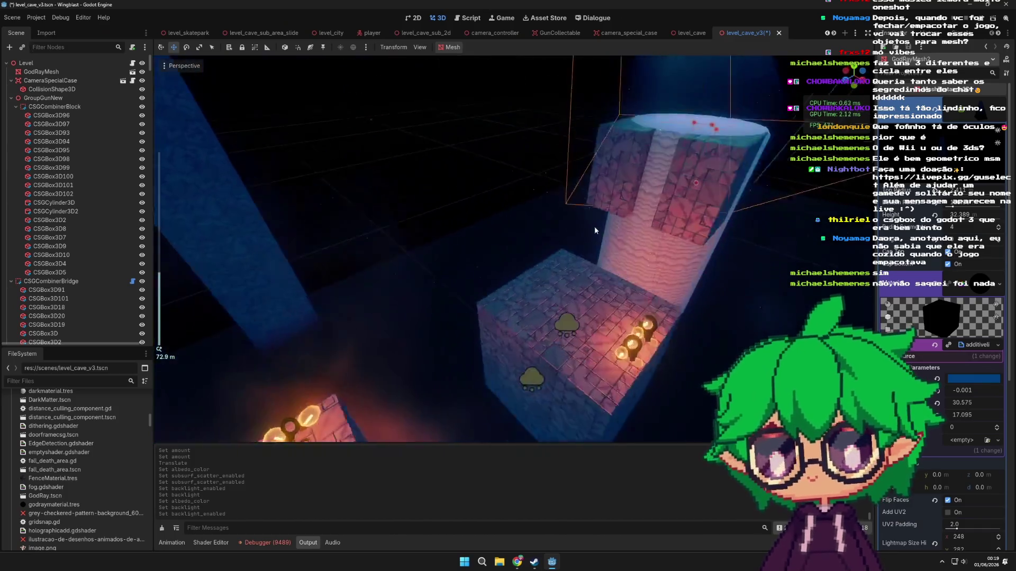
{"action": "scroll", "coordinate": [595, 231], "scroll_direction": "up", "scroll_amount": 6}
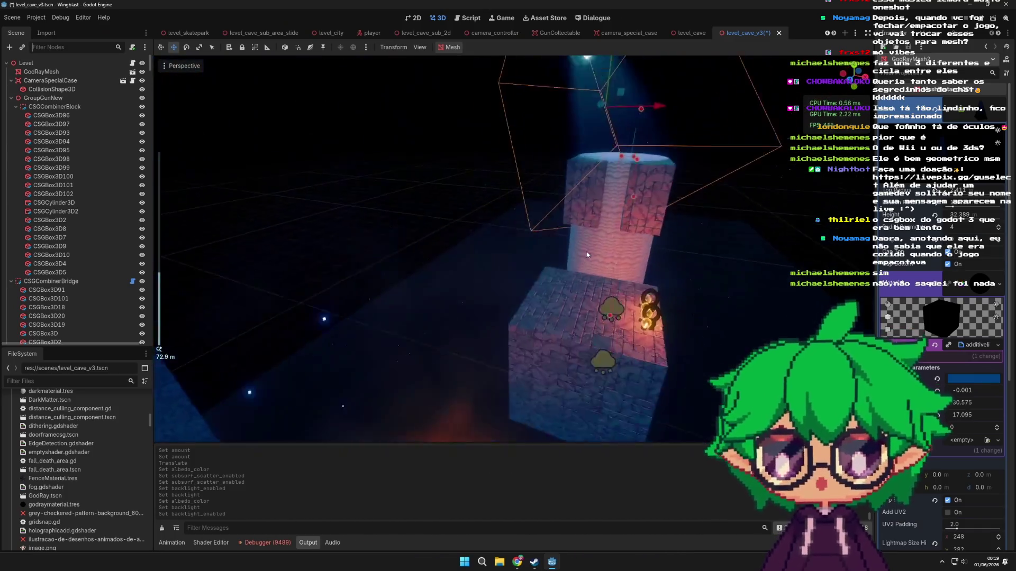
- Inspect blocks CSGBox3D101, CSGBox3D102 and CSGBox3D98 while orbiting, then save level_cave_v3 with Ctrl+S
{"action": "left_click", "coordinate": [601, 241]}
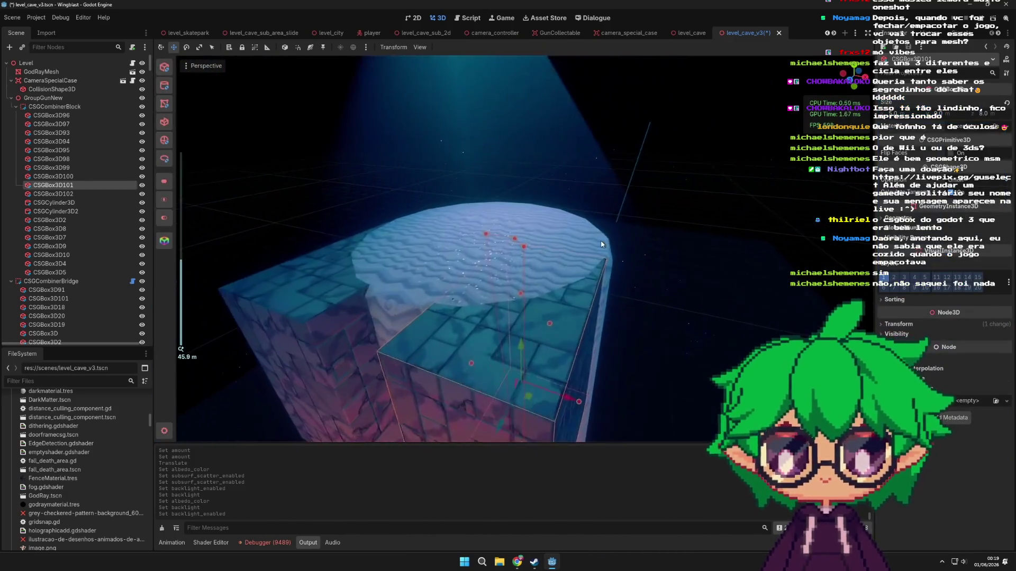
{"action": "scroll", "coordinate": [601, 241], "scroll_direction": "down", "scroll_amount": 10}
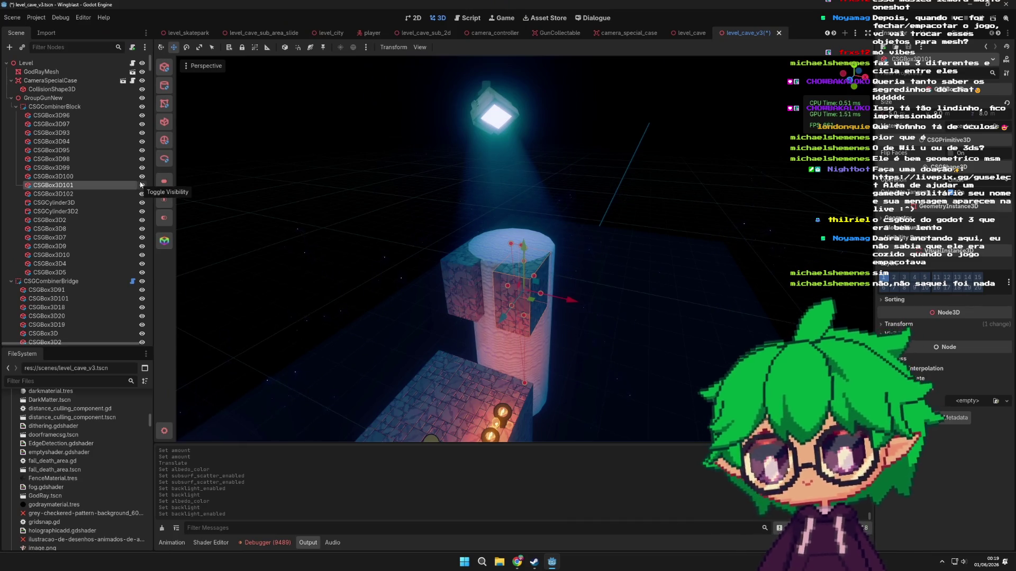
{"action": "left_click_drag", "start_coordinate": [464, 287], "coordinate": [532, 288]}
{"action": "left_click", "coordinate": [578, 262]}
{"action": "mouse_move", "coordinate": [579, 262]}
{"action": "left_mouse_down"}
{"action": "mouse_move", "coordinate": [550, 291]}
{"action": "mouse_move", "coordinate": [468, 328]}
{"action": "mouse_move", "coordinate": [530, 274]}
{"action": "mouse_move", "coordinate": [512, 268]}
{"action": "mouse_move", "coordinate": [516, 256]}
{"action": "mouse_move", "coordinate": [589, 236]}
{"action": "mouse_move", "coordinate": [652, 235]}
{"action": "left_mouse_up"}
{"action": "scroll", "coordinate": [512, 269], "scroll_direction": "down", "scroll_amount": 3}
{"action": "scroll", "coordinate": [652, 235], "scroll_direction": "up", "scroll_amount": 2}
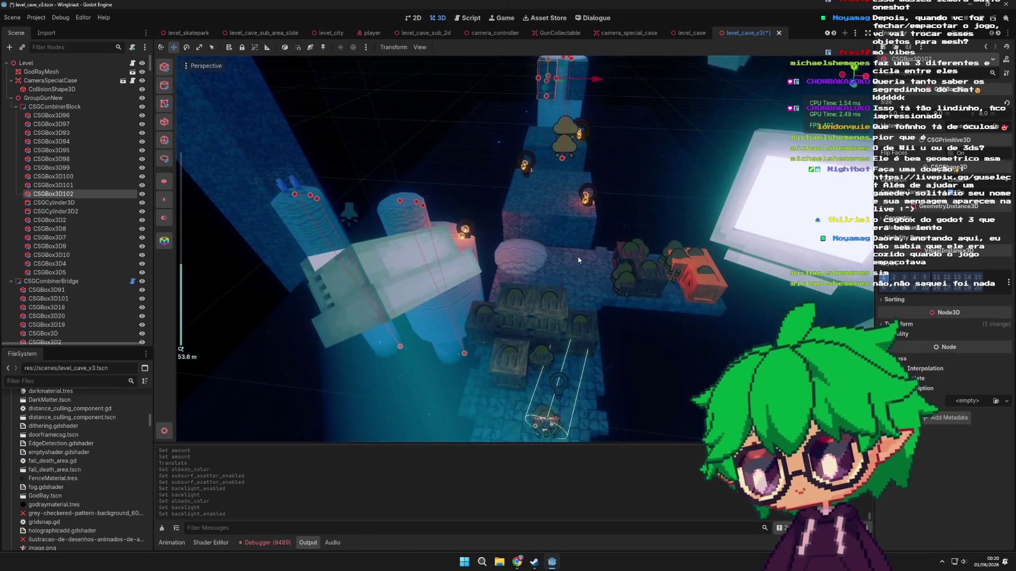
{"action": "left_click_drag", "start_coordinate": [572, 227], "coordinate": [500, 229]}
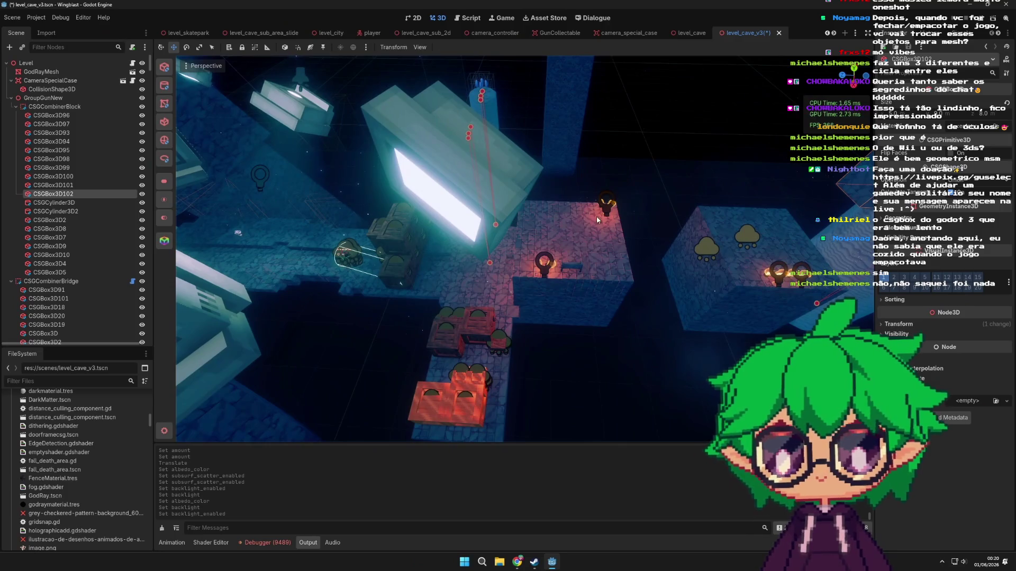
{"action": "left_click", "coordinate": [715, 248]}
{"action": "left_click_drag", "start_coordinate": [715, 249], "coordinate": [551, 265]}
{"action": "key", "text": "ctrl+s"}
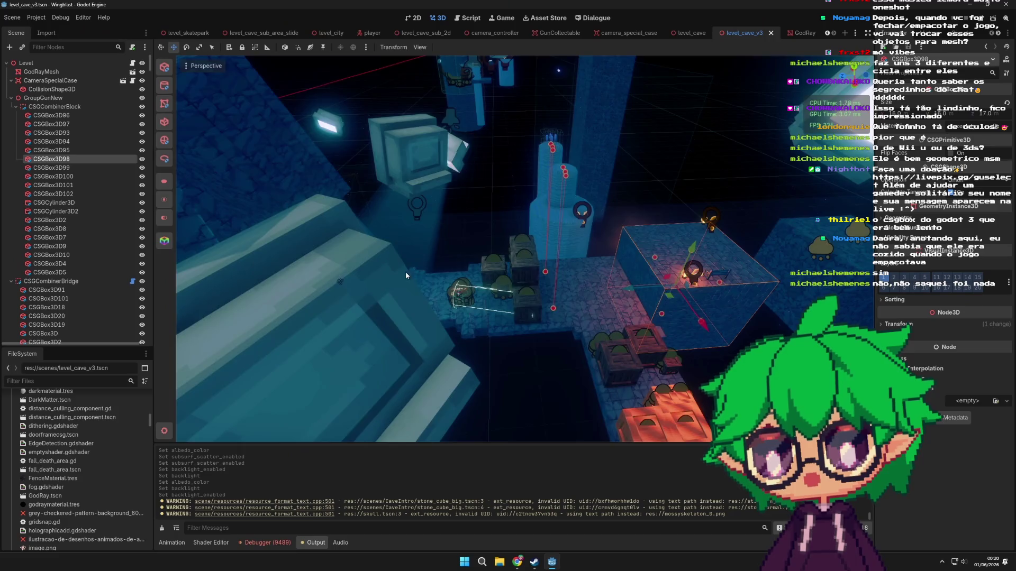
{"action": "left_click_drag", "start_coordinate": [407, 275], "coordinate": [475, 278]}
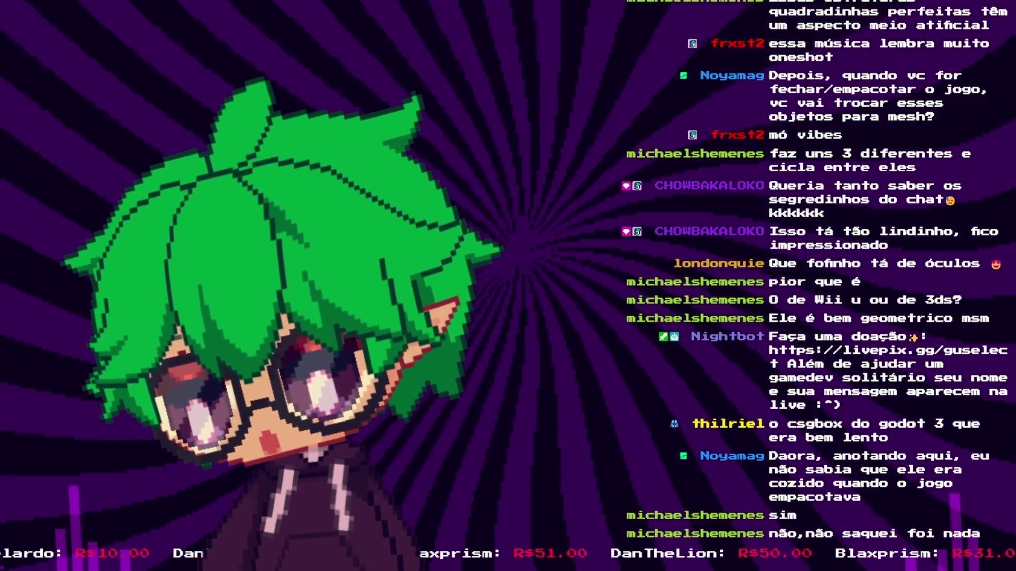
{"action": "mouse_move", "coordinate": [453, 208]}
{"action": "left_mouse_down"}
{"action": "mouse_move", "coordinate": [480, 243]}
{"action": "mouse_move", "coordinate": [651, 336]}
{"action": "mouse_move", "coordinate": [690, 280]}
{"action": "left_mouse_up"}
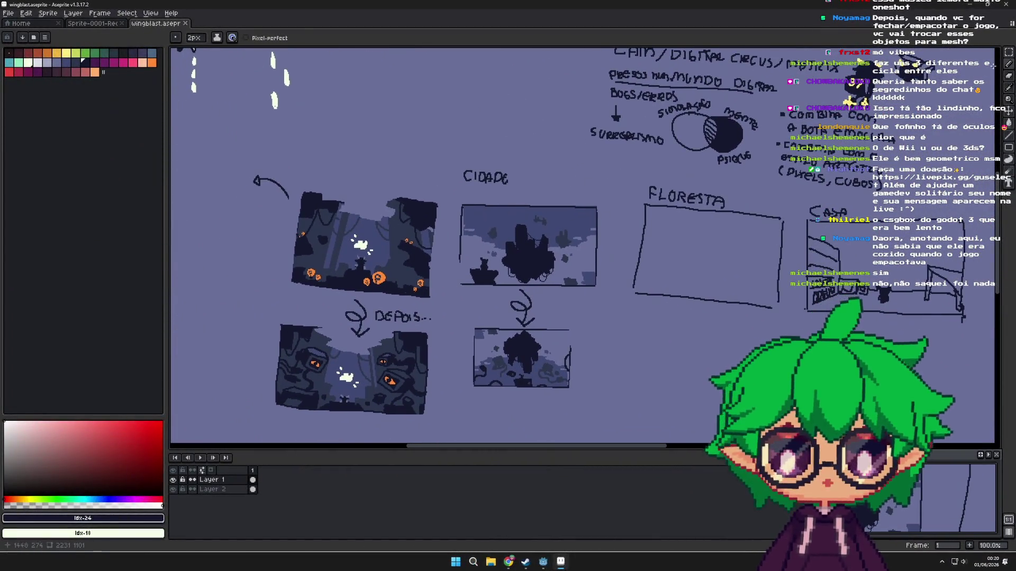
- Marquee-select a level sketch and the dark cave picture, zoom and pan over it, then clear the selection
{"action": "key", "text": "m"}
{"action": "left_click_drag", "start_coordinate": [477, 191], "coordinate": [584, 289]}
{"action": "left_click_drag", "start_coordinate": [511, 362], "coordinate": [643, 428]}
{"action": "scroll", "coordinate": [398, 340], "scroll_direction": "up", "scroll_amount": 2}
{"action": "left_click_drag", "start_coordinate": [460, 278], "coordinate": [521, 332]}
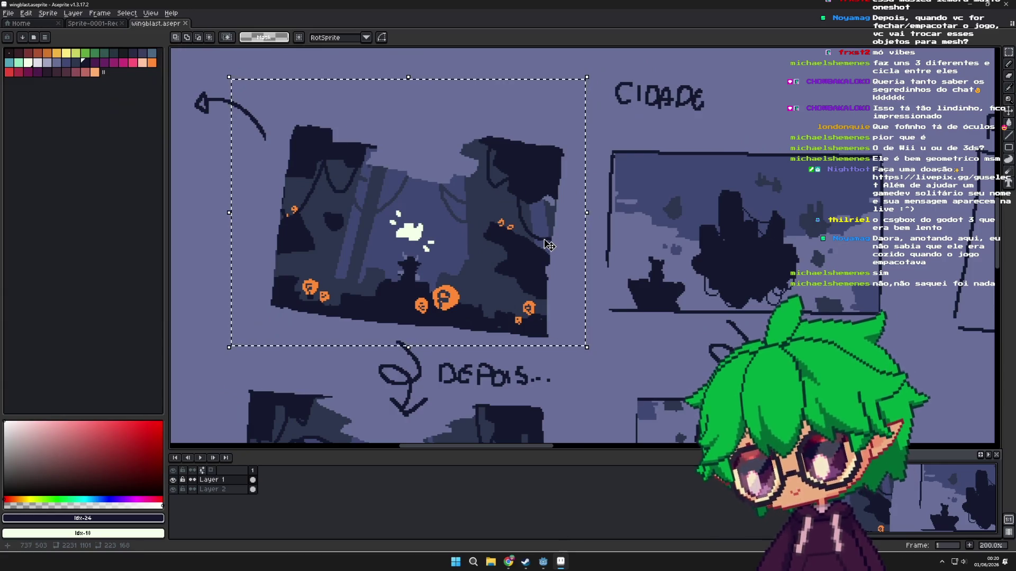
{"action": "scroll", "coordinate": [587, 396], "scroll_direction": "down", "scroll_amount": 2}
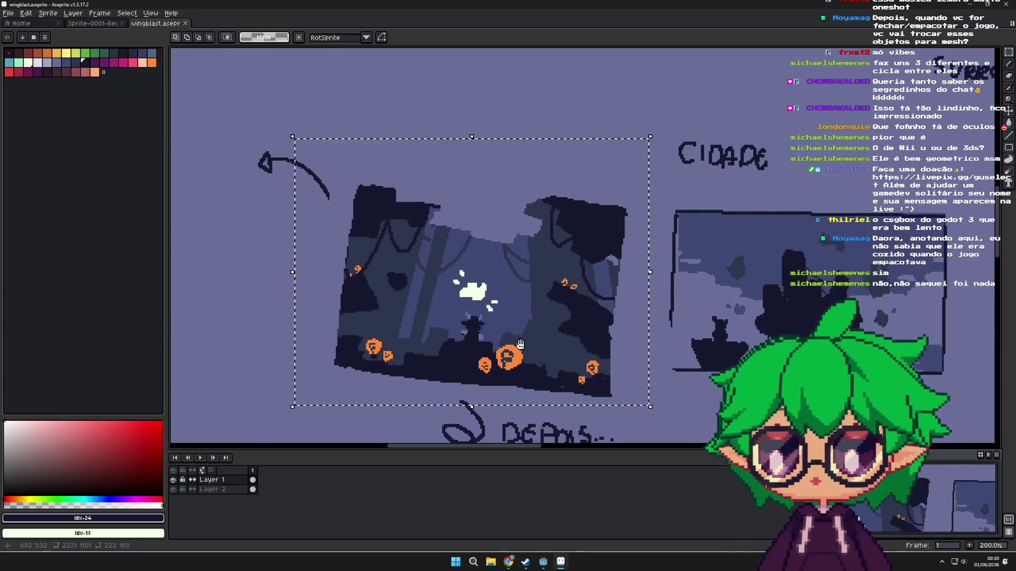
{"action": "scroll", "coordinate": [613, 278], "scroll_direction": "down", "scroll_amount": 2}
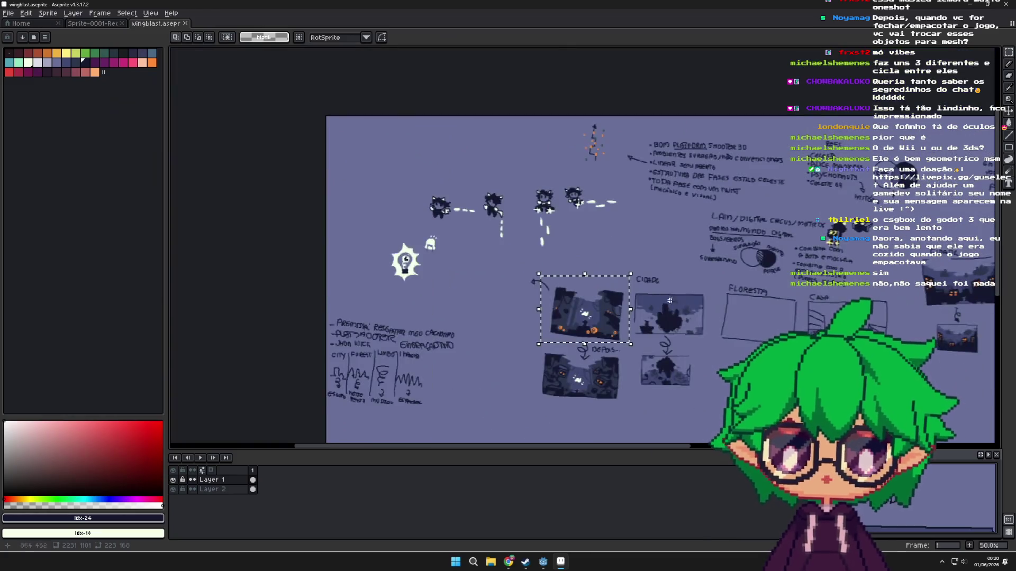
{"action": "scroll", "coordinate": [688, 306], "scroll_direction": "up", "scroll_amount": 3}
{"action": "scroll", "coordinate": [735, 324], "scroll_direction": "down", "scroll_amount": 1}
{"action": "scroll", "coordinate": [735, 323], "scroll_direction": "down", "scroll_amount": 1}
{"action": "scroll", "coordinate": [667, 317], "scroll_direction": "up", "scroll_amount": 1}
{"action": "left_click", "coordinate": [598, 308]}
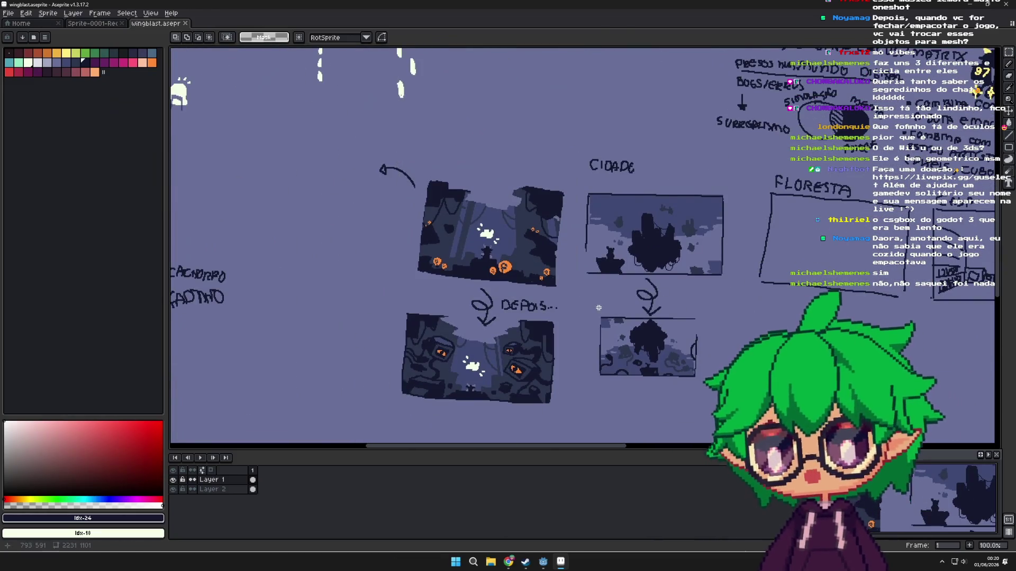
- Box-select the top-left dark sketch picture, zoom around it, then deselect
{"action": "mouse_move", "coordinate": [418, 168]}
{"action": "left_mouse_down"}
{"action": "mouse_move", "coordinate": [494, 266]}
{"action": "mouse_move", "coordinate": [574, 301]}
{"action": "left_mouse_up"}
{"action": "scroll", "coordinate": [362, 331], "scroll_direction": "down", "scroll_amount": 2}
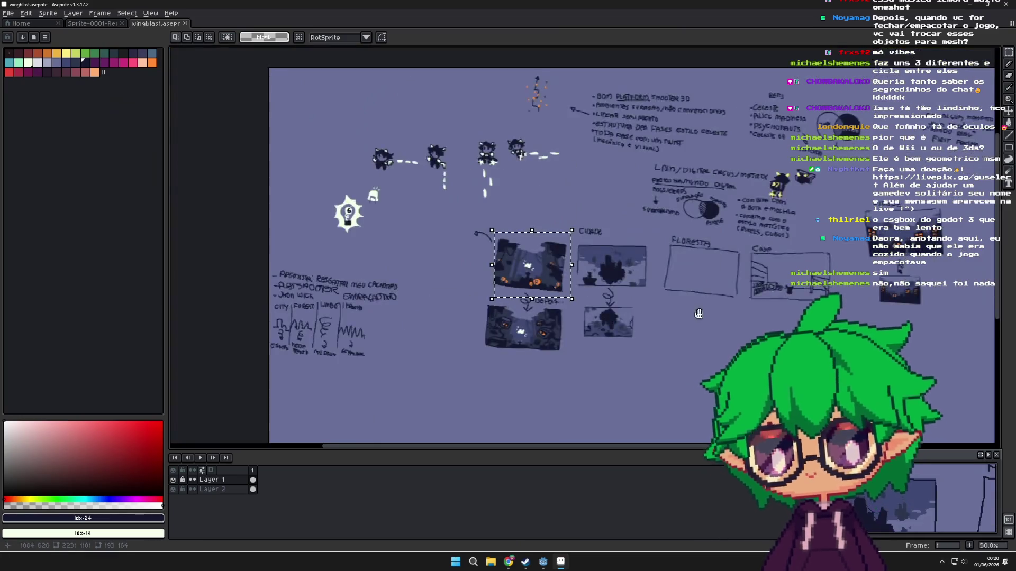
{"action": "scroll", "coordinate": [311, 147], "scroll_direction": "up", "scroll_amount": 1}
{"action": "scroll", "coordinate": [179, 90], "scroll_direction": "down", "scroll_amount": 1}
{"action": "scroll", "coordinate": [175, 93], "scroll_direction": "up", "scroll_amount": 1}
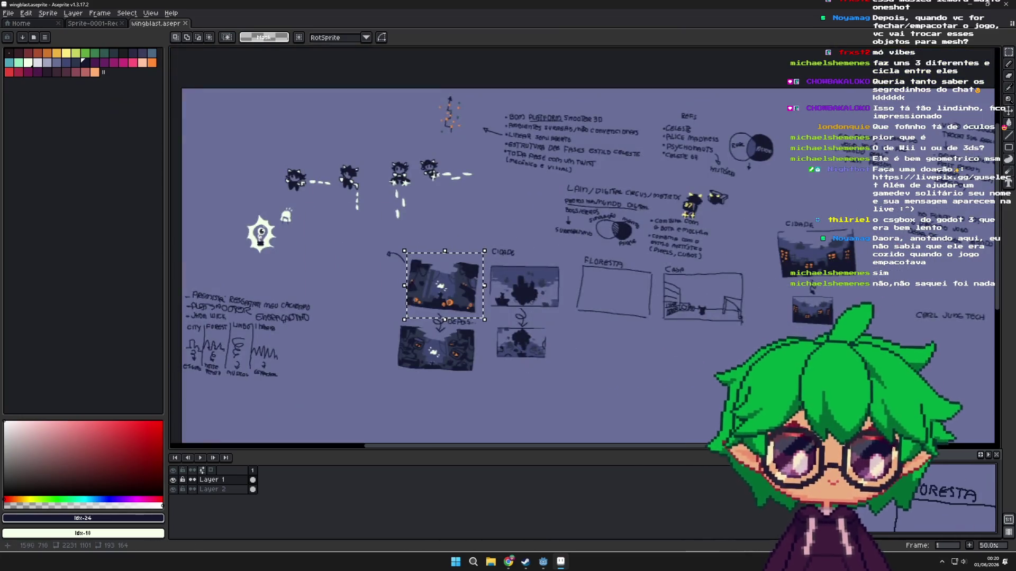
{"action": "left_click", "coordinate": [681, 364]}
- Pan to the FLORESTA and CASA sketches and the digital circus notes, then switch to Sprite-0001-Recovered
{"action": "scroll", "coordinate": [646, 324], "scroll_direction": "up", "scroll_amount": 2}
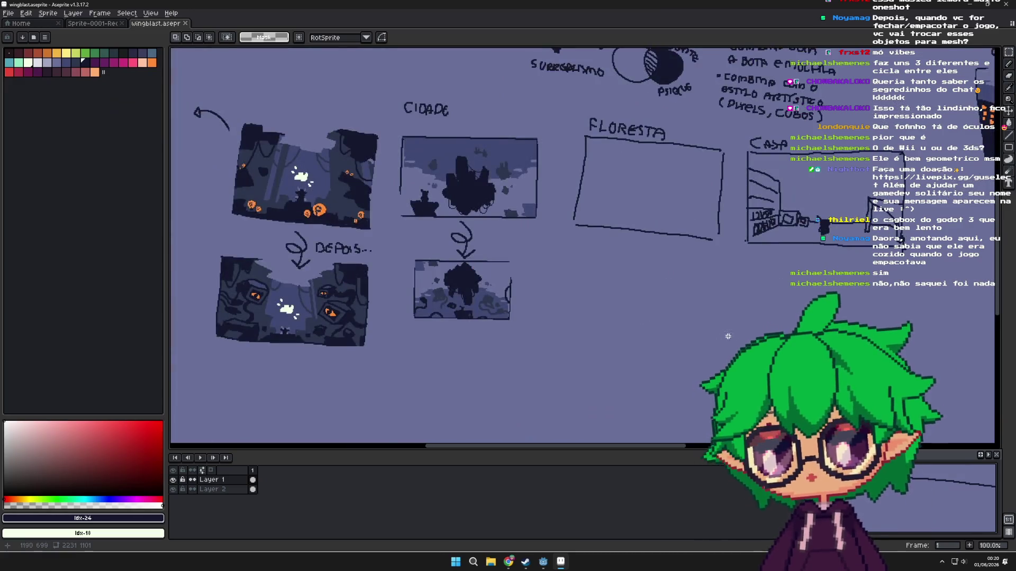
{"action": "mouse_move", "coordinate": [760, 353]}
{"action": "left_mouse_down"}
{"action": "mouse_move", "coordinate": [517, 268]}
{"action": "mouse_move", "coordinate": [467, 193]}
{"action": "mouse_move", "coordinate": [356, 252]}
{"action": "mouse_move", "coordinate": [356, 313]}
{"action": "left_mouse_up"}
{"action": "left_click_drag", "start_coordinate": [599, 264], "coordinate": [586, 353]}
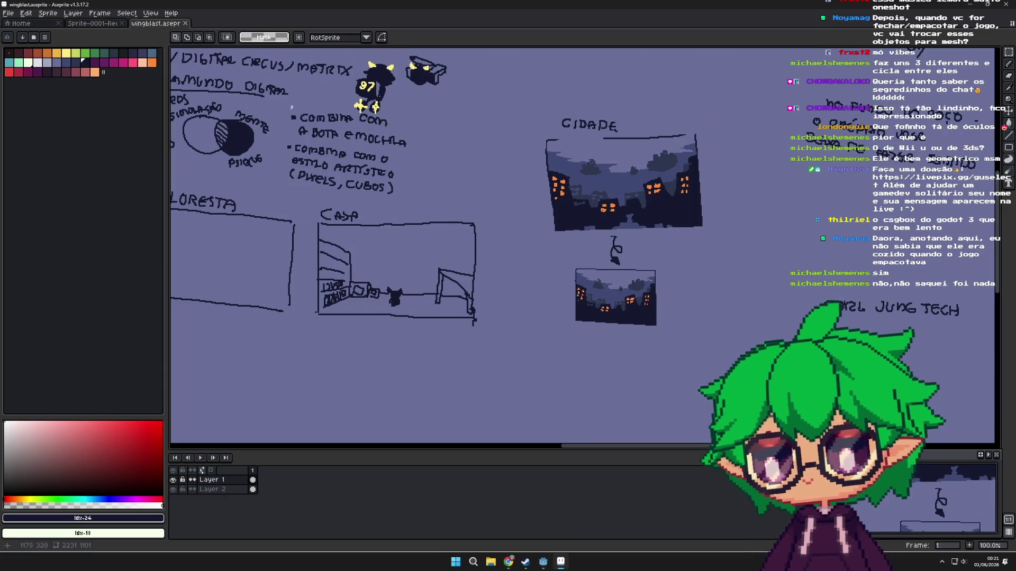
{"action": "key", "text": "ctrl+shift+Tab"}
- Go back from Sprite-0001-Recovered to the wingblast.aseprite tab
{"action": "scroll", "coordinate": [317, 216], "scroll_direction": "up", "scroll_amount": 1}
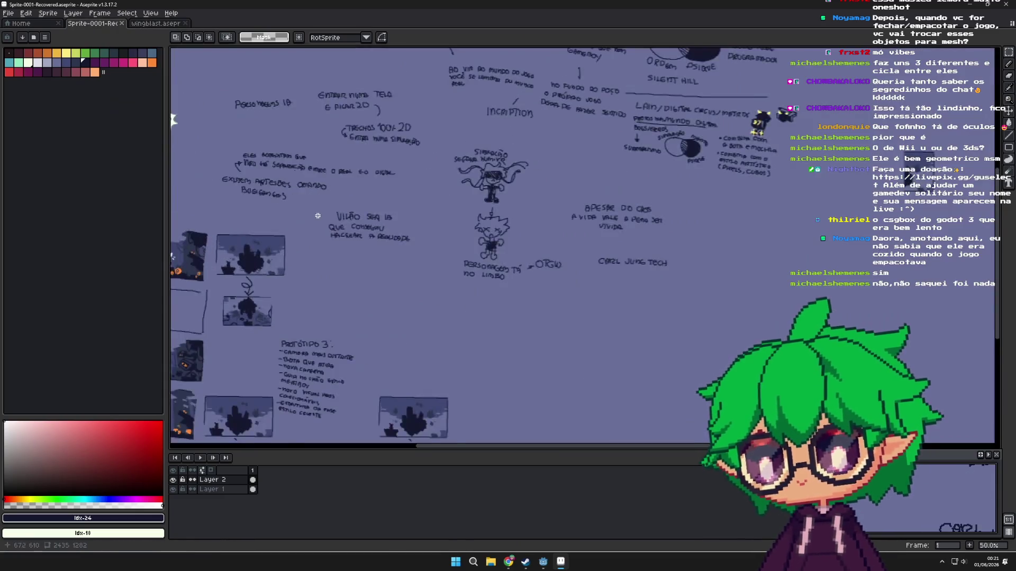
{"action": "scroll", "coordinate": [317, 216], "scroll_direction": "down", "scroll_amount": 2}
{"action": "left_click", "coordinate": [158, 24]}
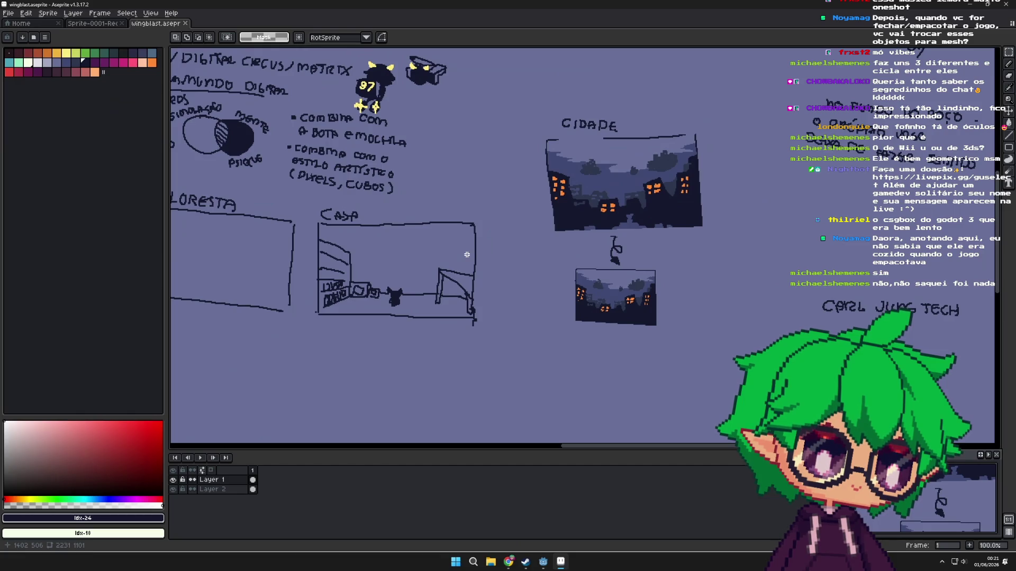
- Pan to the left-hand sketches and marquee-select the dark orange-lit scene and its DEPOIS version
{"action": "scroll", "coordinate": [451, 249], "scroll_direction": "down", "scroll_amount": 3}
{"action": "scroll", "coordinate": [479, 294], "scroll_direction": "up", "scroll_amount": 3}
{"action": "left_click_drag", "start_coordinate": [413, 127], "coordinate": [639, 346]}
{"action": "mouse_move", "coordinate": [397, 344]}
{"action": "left_mouse_down"}
{"action": "mouse_move", "coordinate": [554, 265]}
{"action": "mouse_move", "coordinate": [536, 301]}
{"action": "mouse_move", "coordinate": [756, 304]}
{"action": "left_mouse_up"}
{"action": "mouse_move", "coordinate": [328, 87]}
{"action": "left_mouse_down"}
{"action": "mouse_move", "coordinate": [469, 294]}
{"action": "mouse_move", "coordinate": [567, 399]}
{"action": "left_mouse_up"}
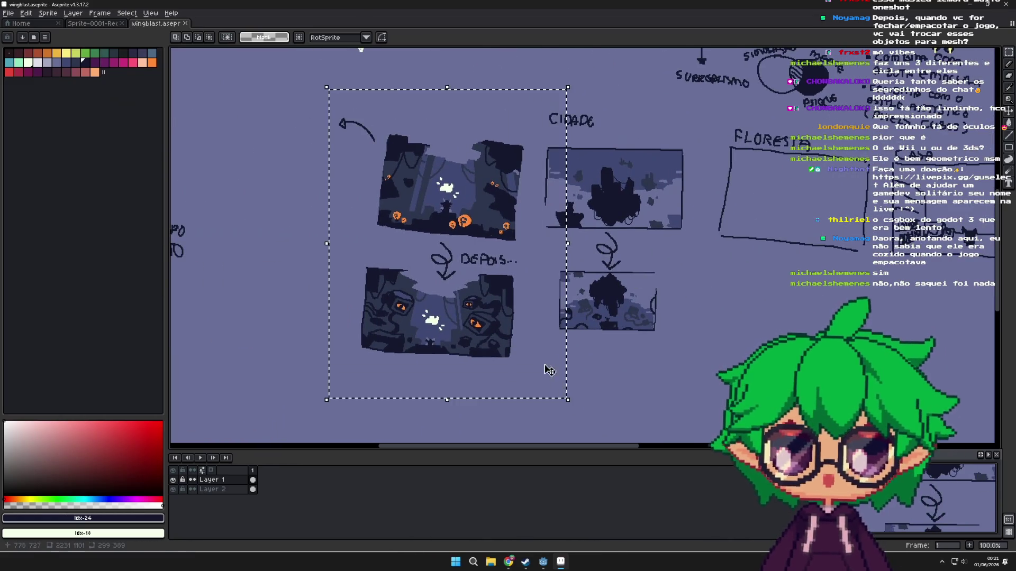
{"action": "scroll", "coordinate": [554, 380], "scroll_direction": "up", "scroll_amount": 3}
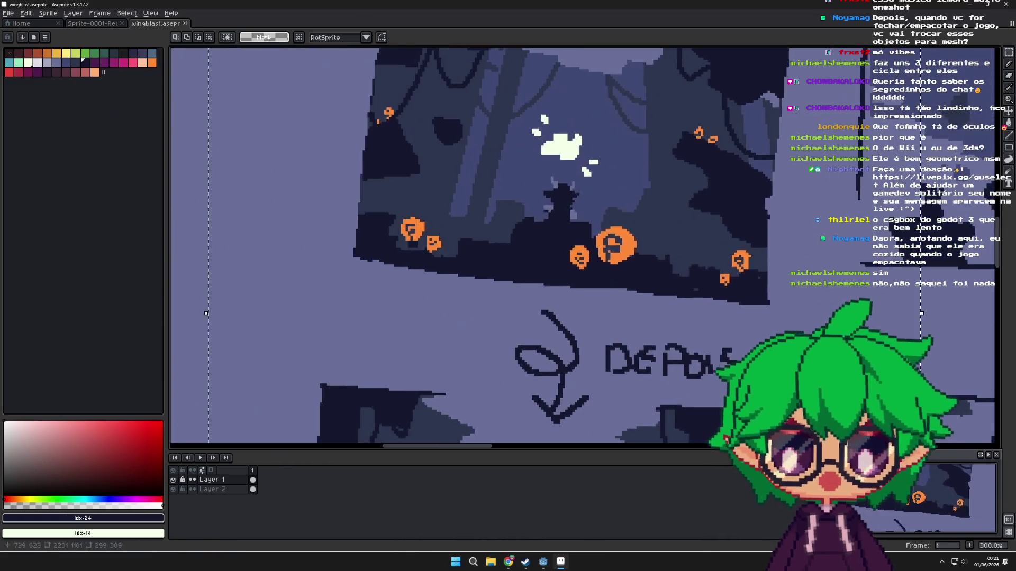
{"action": "scroll", "coordinate": [682, 370], "scroll_direction": "down", "scroll_amount": 1}
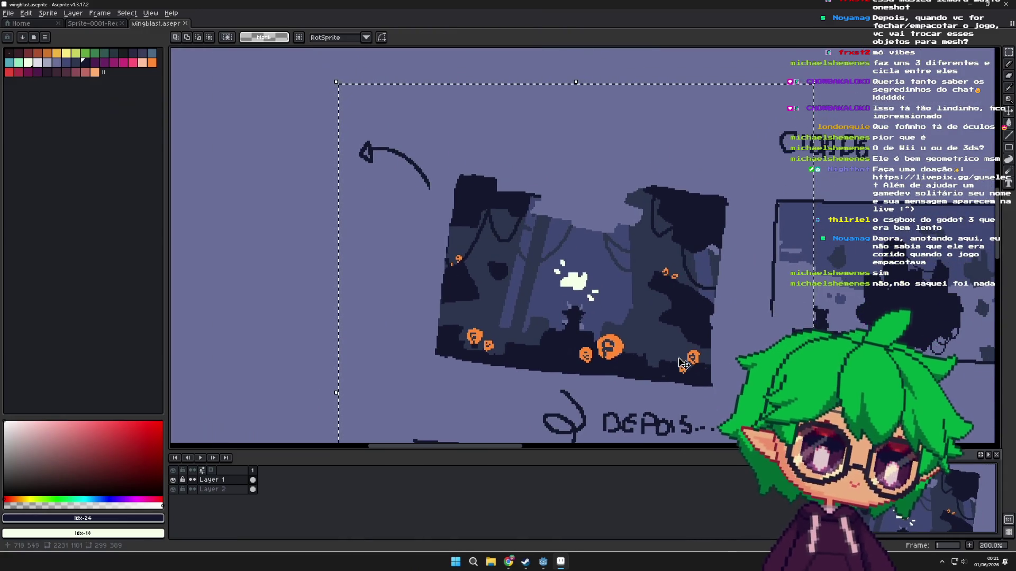